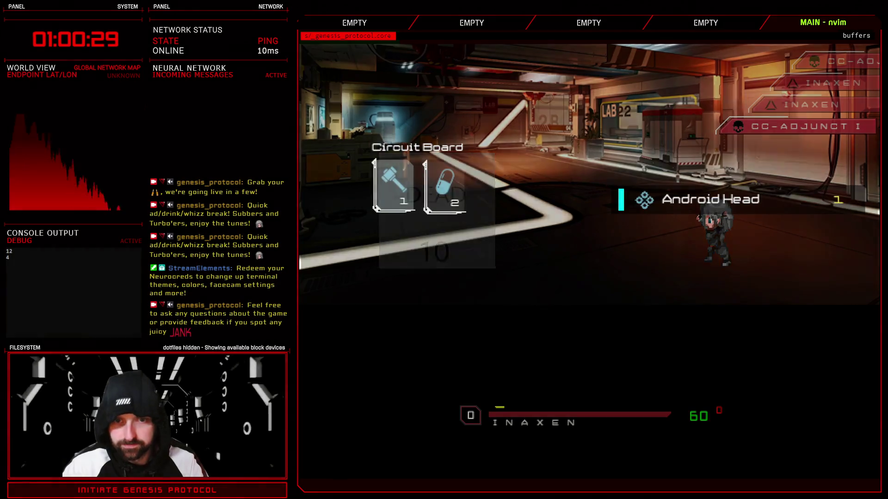
Accept the salvaged items and read through the munitions cache dialogue.
{"action": "key", "text": "Return"}
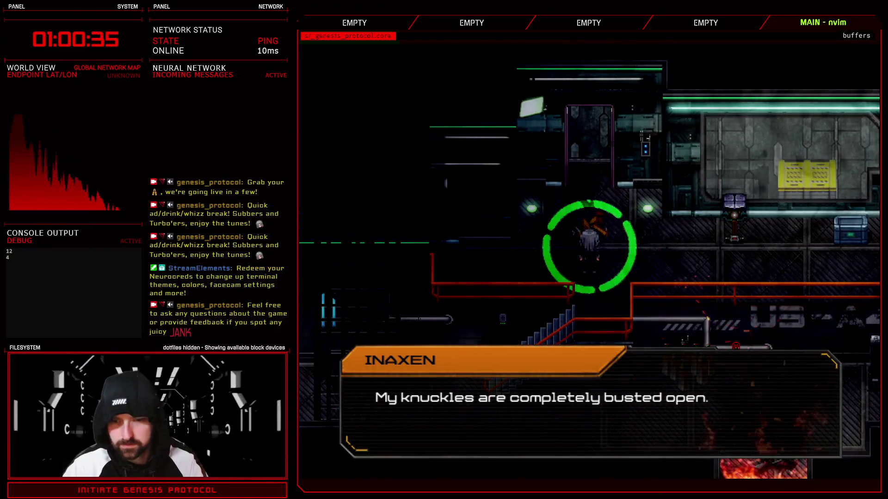
{"action": "key", "text": "Return"}
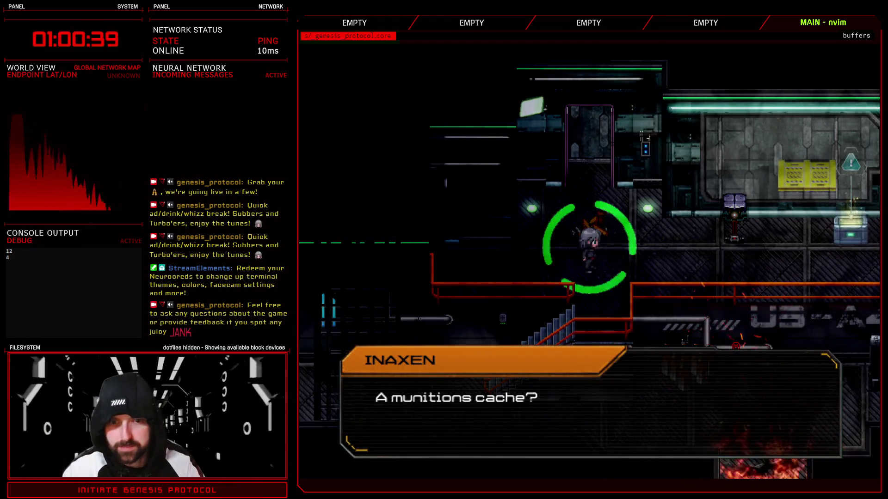
{"action": "key", "text": "Return"}
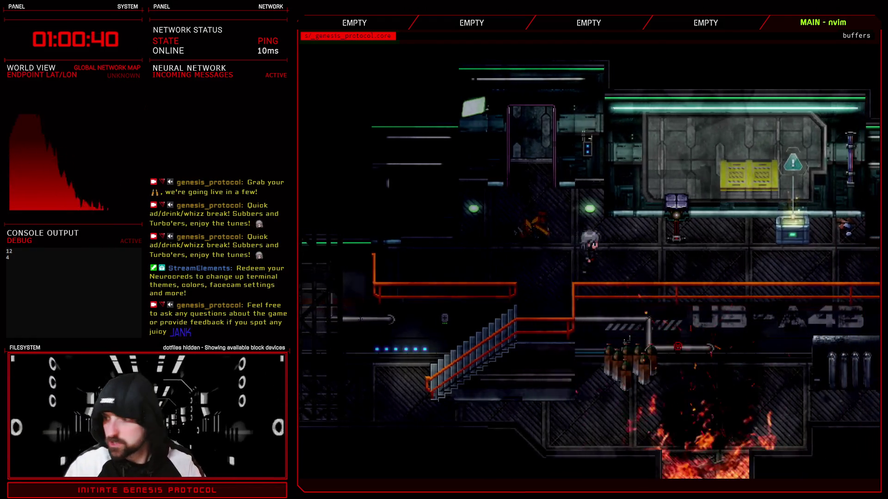
Walk the character around the hall, up to the doorway, and past the elevator door.
{"action": "key", "text": "w"}
{"action": "key", "text": "a"}
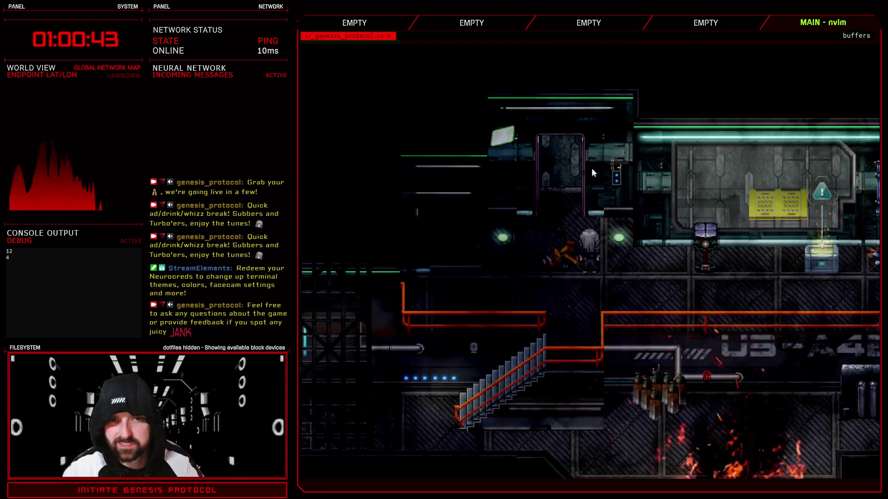
{"action": "key", "text": "w"}
{"action": "key", "text": "w"}
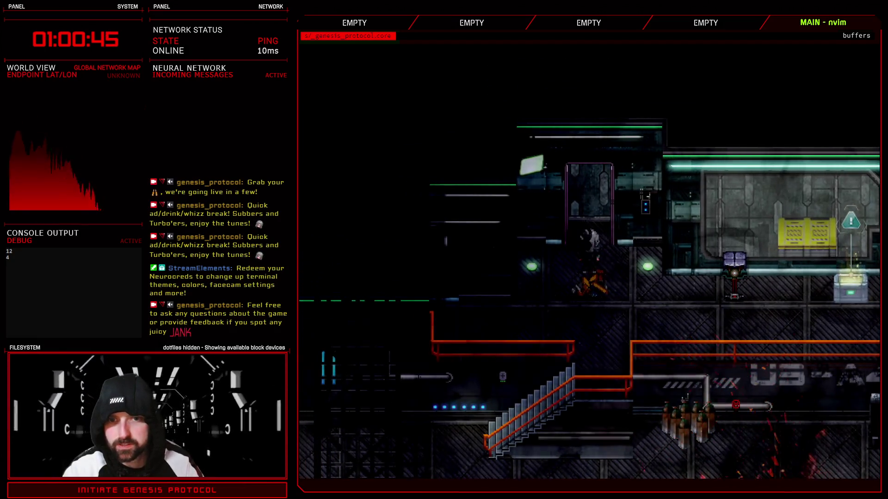
{"action": "key", "text": "s"}
{"action": "key", "text": "d"}
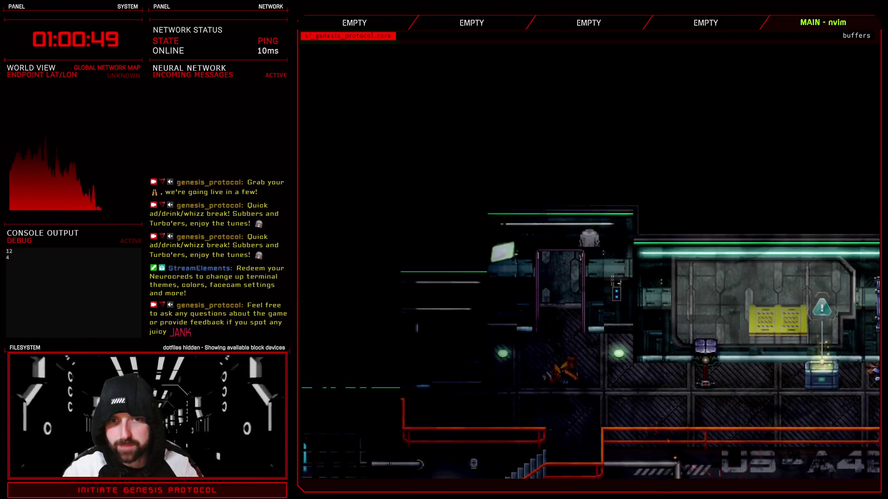
{"action": "key", "text": "s"}
{"action": "key", "text": "a"}
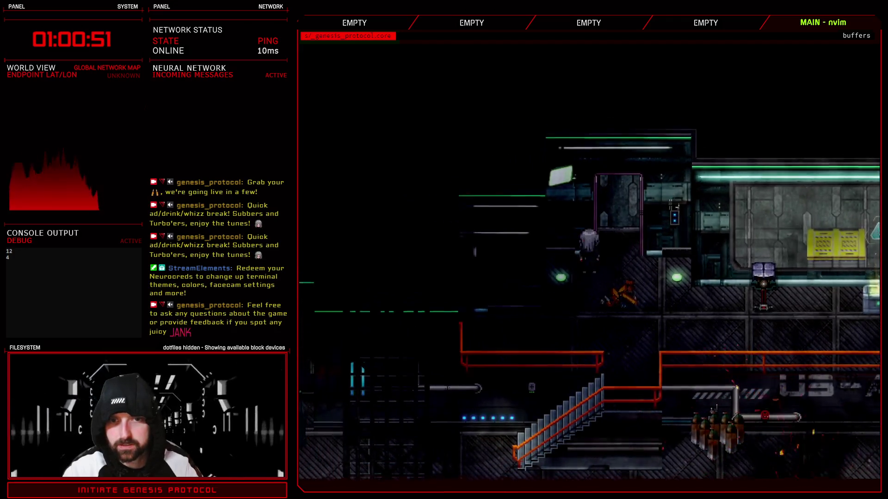
{"action": "key", "text": "d"}
{"action": "key", "text": "s"}
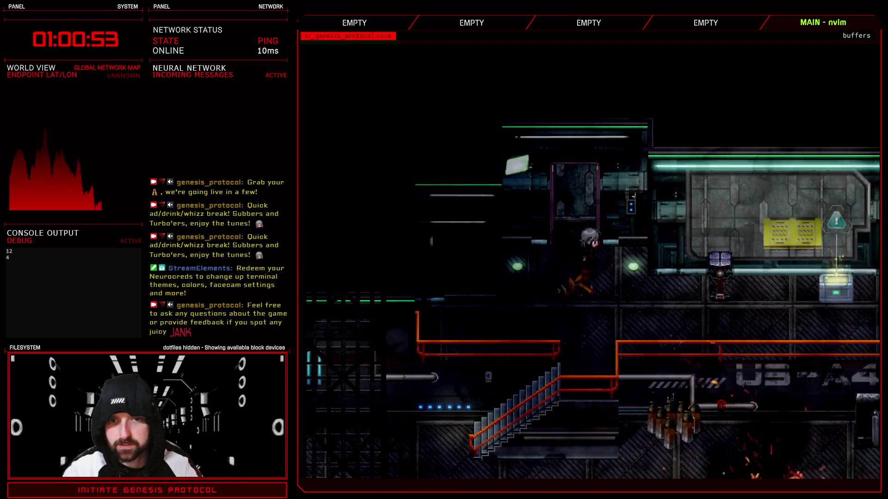
Ride the elevator up, walk around the upper floor, and bring up the pause menu.
{"action": "key", "text": "w"}
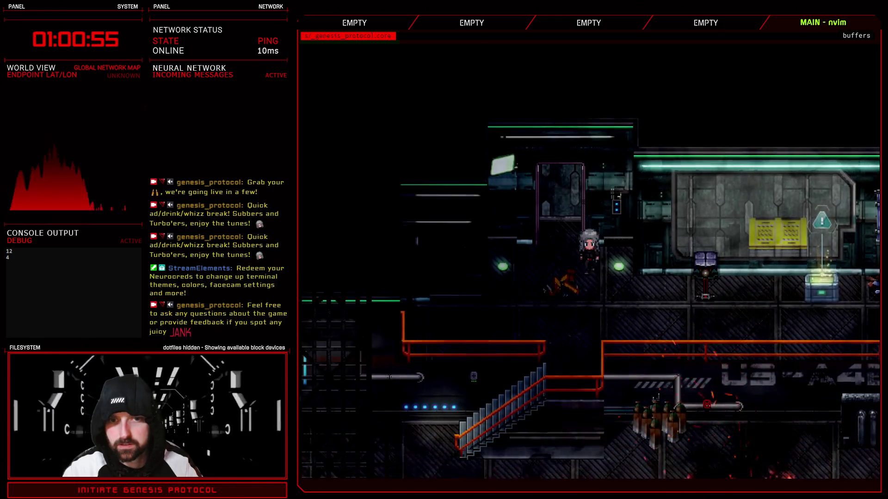
{"action": "key", "text": "d"}
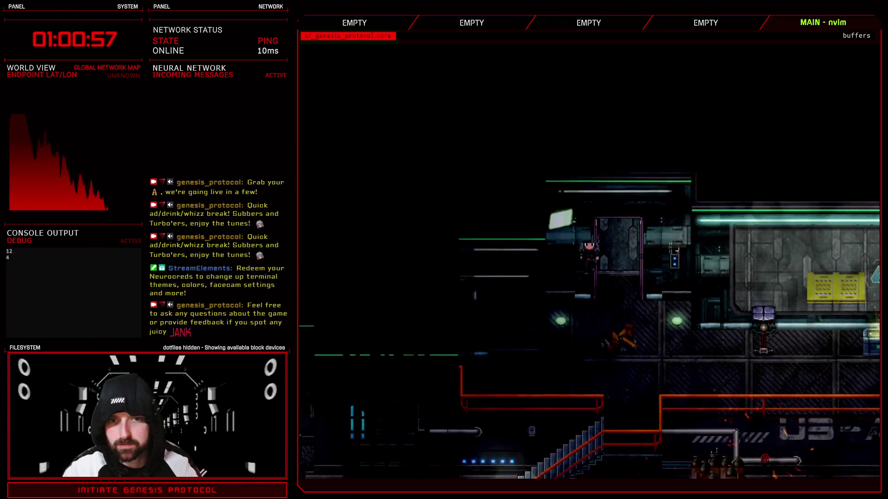
{"action": "key", "text": "a"}
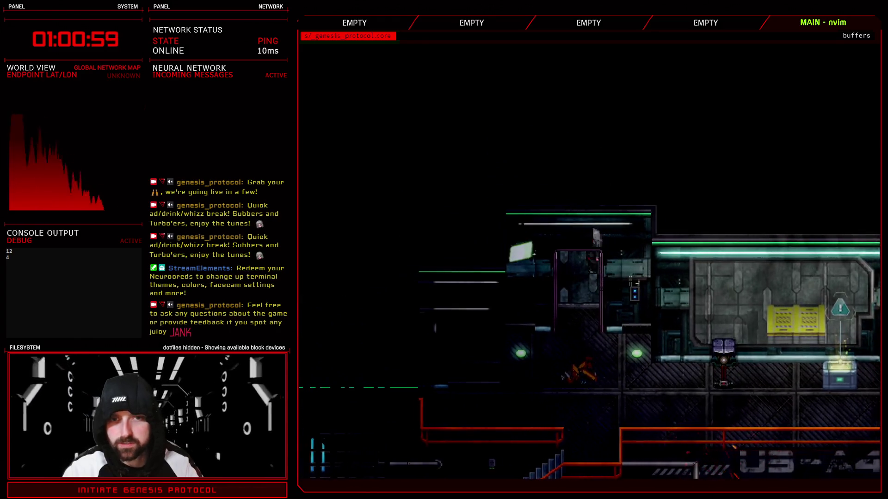
{"action": "key", "text": "d"}
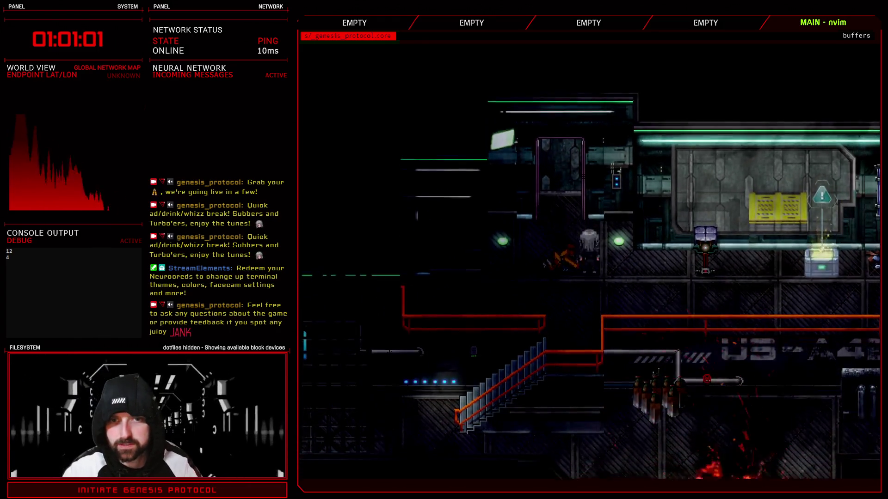
{"action": "key", "text": "Escape"}
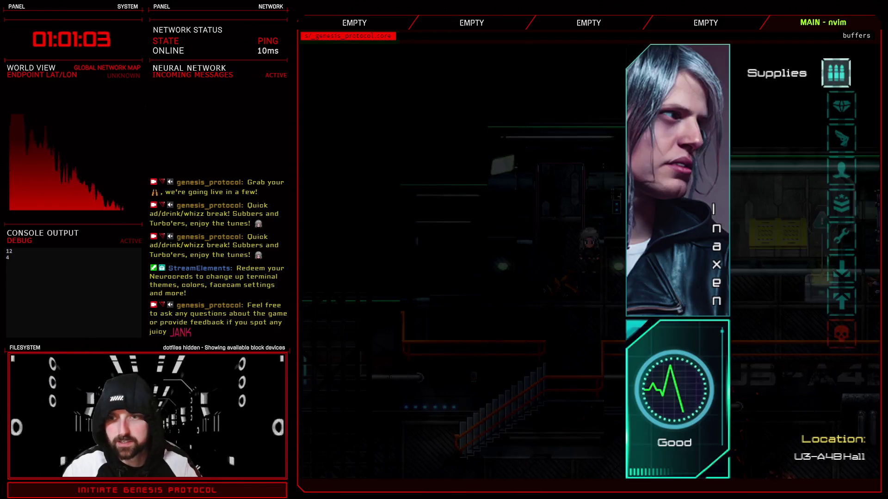
Quit the playtest back to the editor and open the game Database with F9.
{"action": "key", "text": "Up"}
{"action": "key", "text": "Return"}
{"action": "key", "text": "Return"}
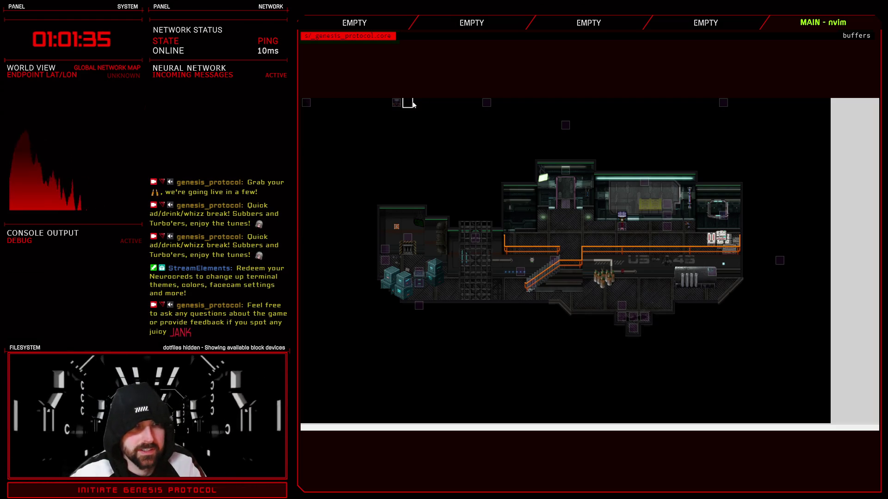
{"action": "key", "text": "F9"}
In tileset 015: XKR4 - OFF, set passage to X on several tiles and apply the change.
{"action": "left_click", "coordinate": [649, 94]}
{"action": "scroll", "coordinate": [416, 231], "scroll_direction": "down", "scroll_amount": 6}
{"action": "scroll", "coordinate": [402, 278], "scroll_direction": "up", "scroll_amount": 5}
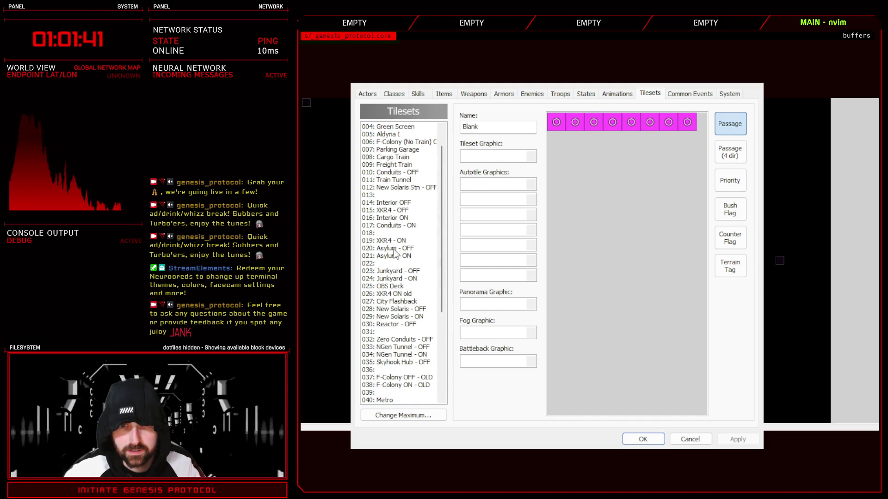
{"action": "left_click", "coordinate": [389, 210]}
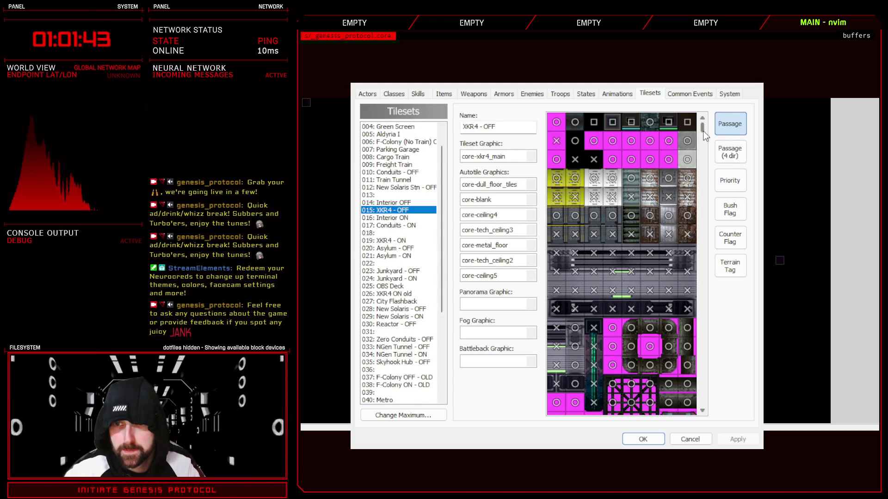
{"action": "scroll", "coordinate": [697, 162], "scroll_direction": "down", "scroll_amount": 3}
{"action": "scroll", "coordinate": [698, 163], "scroll_direction": "down", "scroll_amount": 15}
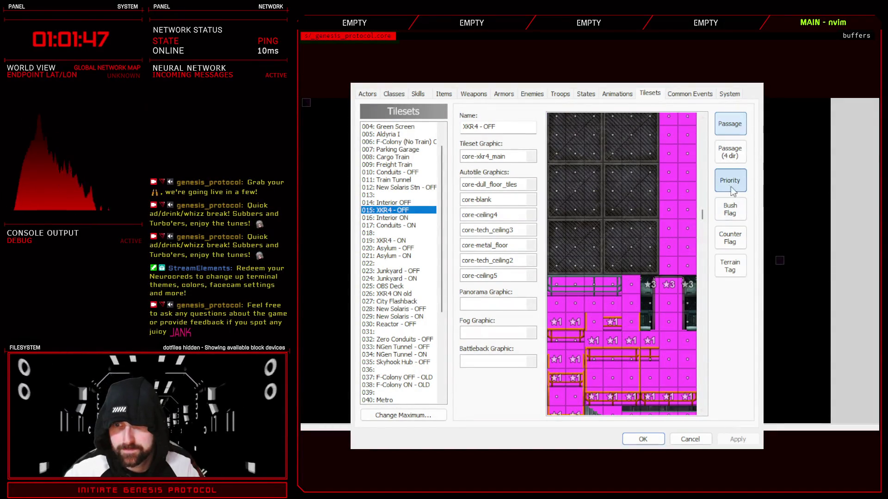
{"action": "left_click", "coordinate": [738, 154]}
{"action": "left_click", "coordinate": [728, 129]}
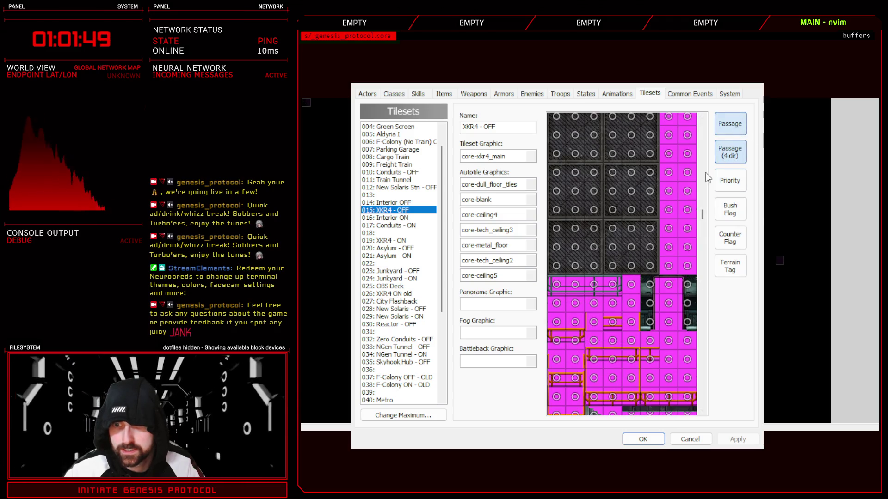
{"action": "left_click", "coordinate": [688, 321]}
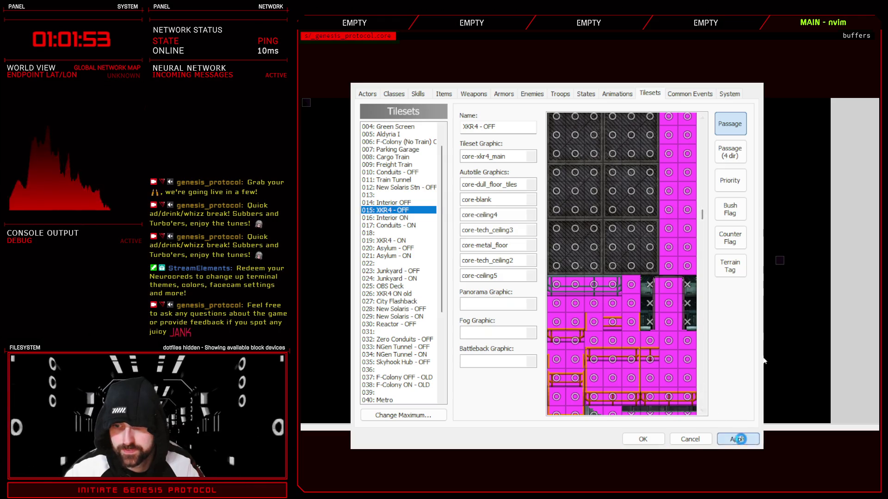
{"action": "left_click", "coordinate": [641, 439]}
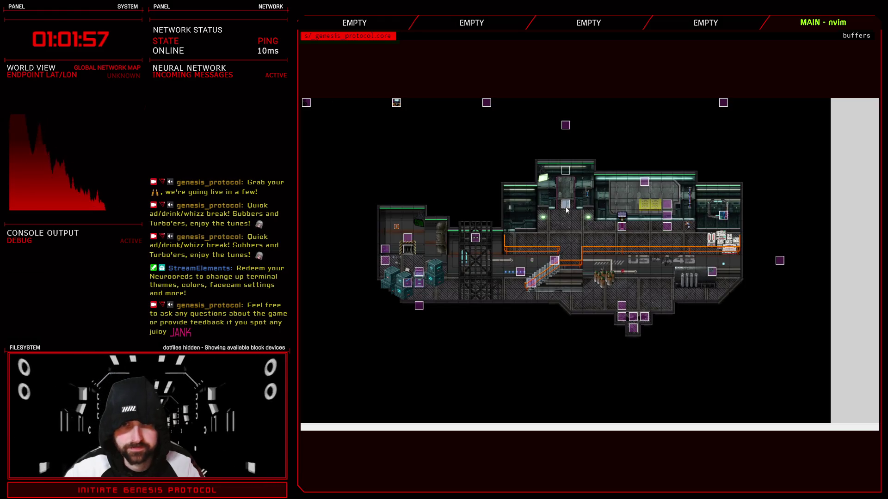
Inspect the door event unchanged, then view page 3 of the cutscene event.
{"action": "double_click", "coordinate": [687, 199]}
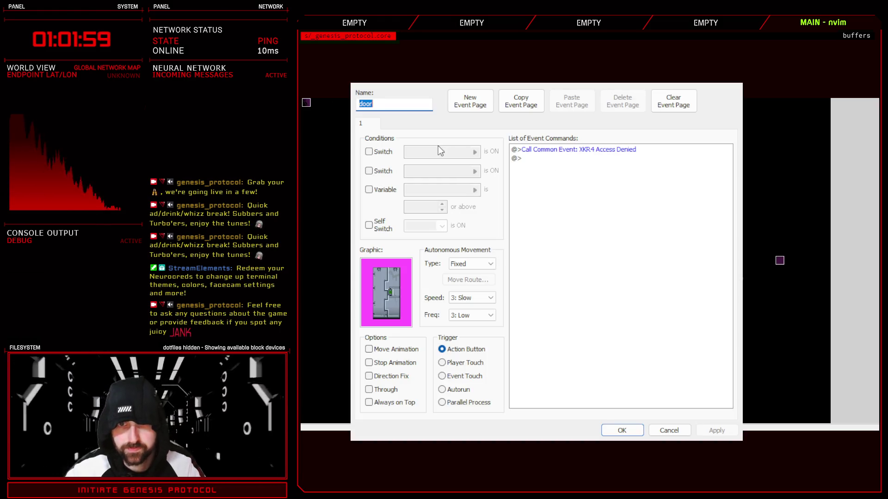
{"action": "left_click", "coordinate": [671, 431]}
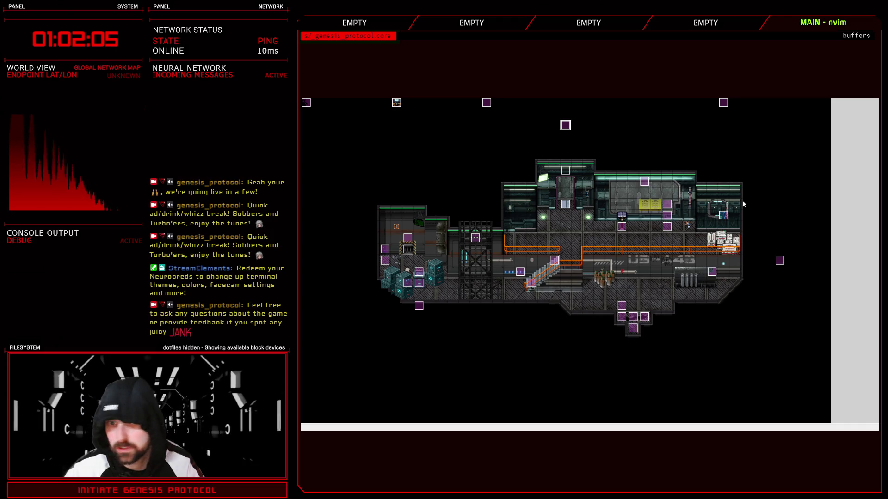
{"action": "double_click", "coordinate": [688, 208]}
{"action": "left_click", "coordinate": [384, 123]}
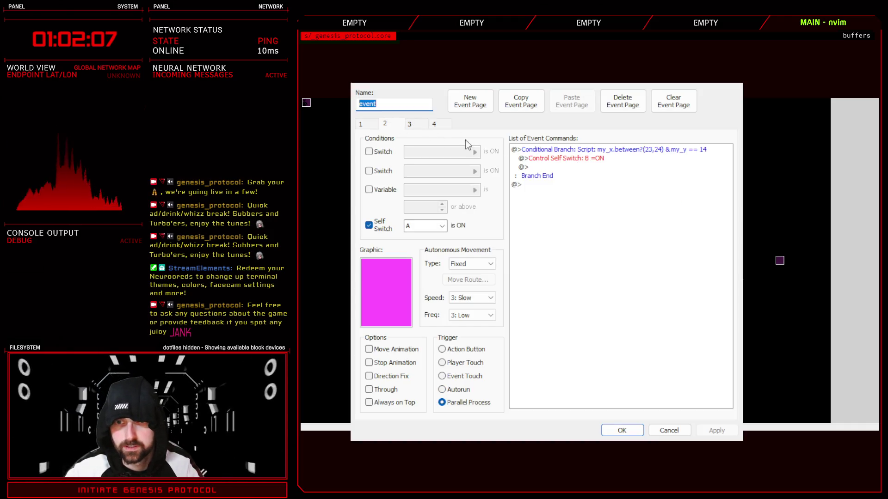
{"action": "left_click", "coordinate": [418, 124]}
Copy the XKR4 Door Open 1 call and door move route, pasting them above Wait: 8 frame(s).
{"action": "left_click", "coordinate": [585, 341]}
{"action": "scroll", "coordinate": [621, 295], "scroll_direction": "down", "scroll_amount": 2}
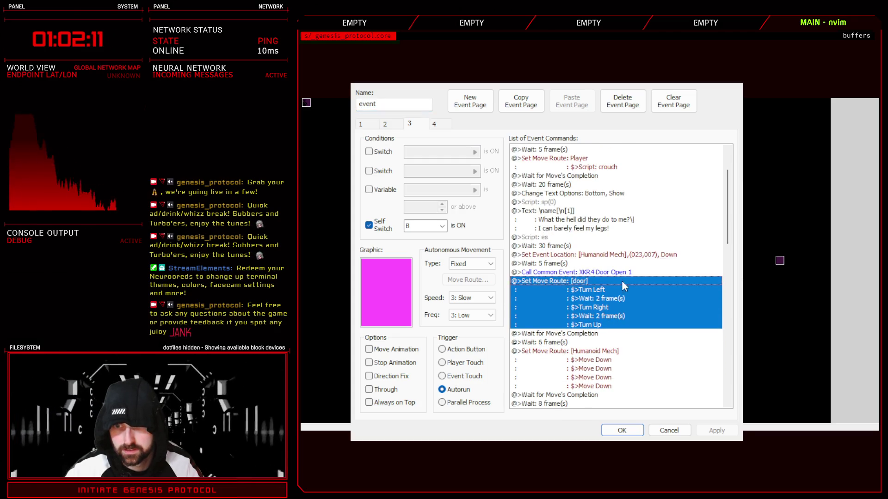
{"action": "left_click_drag", "start_coordinate": [621, 282], "coordinate": [620, 273]}
{"action": "scroll", "coordinate": [604, 315], "scroll_direction": "down", "scroll_amount": 6}
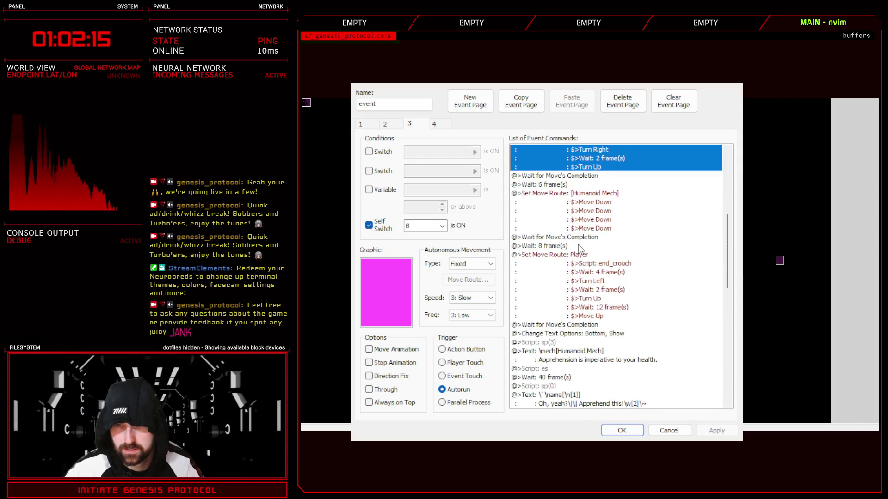
{"action": "left_click", "coordinate": [578, 246]}
{"action": "key", "text": "ctrl+v"}
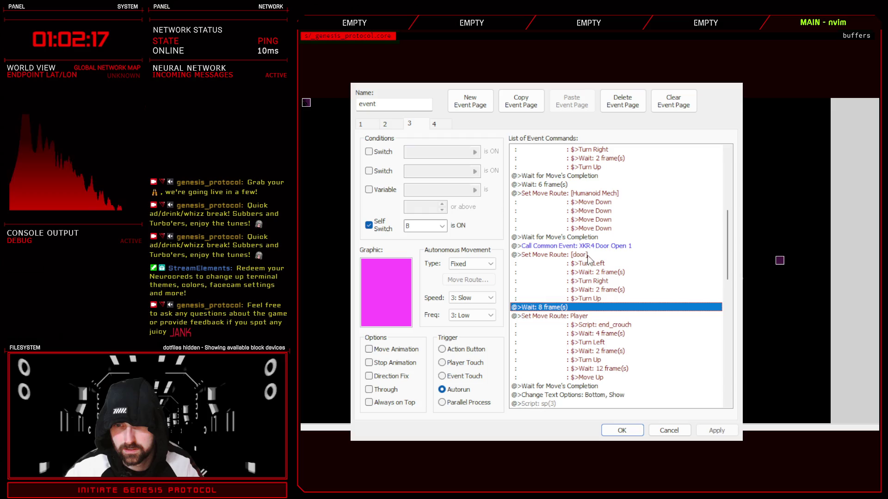
Change the pasted common event call to XKR4 Door Close 1.
{"action": "left_click", "coordinate": [580, 247]}
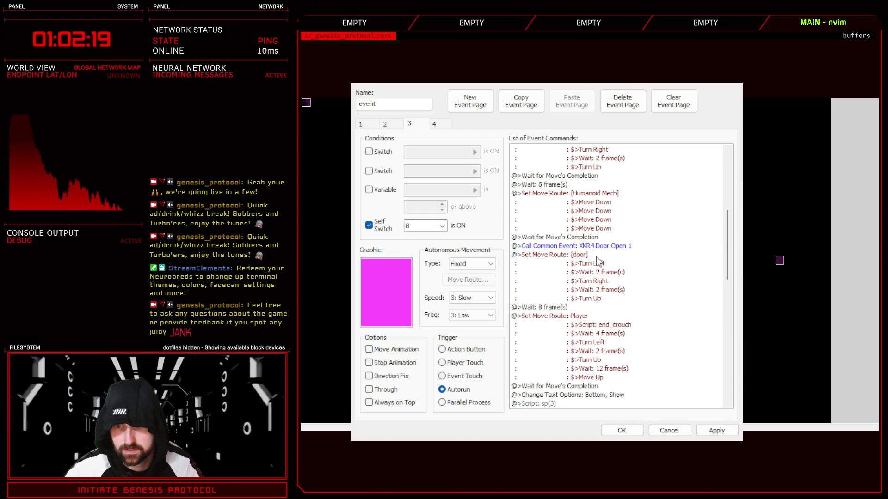
{"action": "key", "text": "Return"}
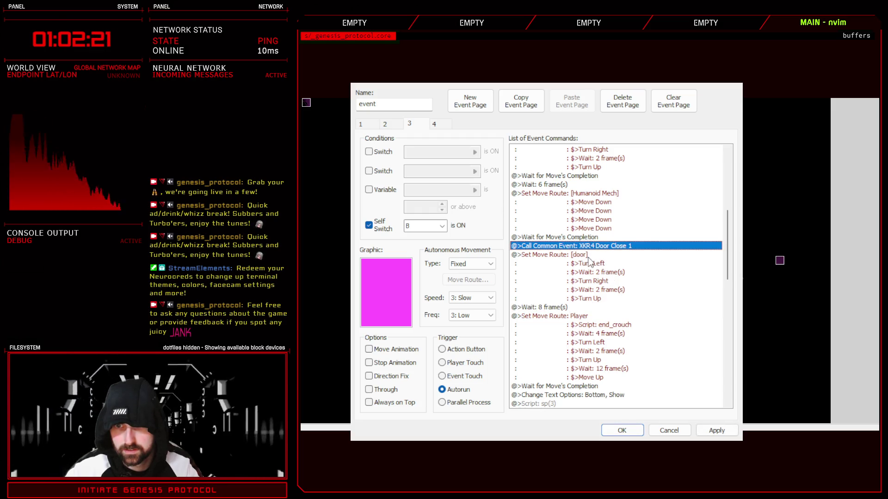
{"action": "left_click", "coordinate": [592, 263]}
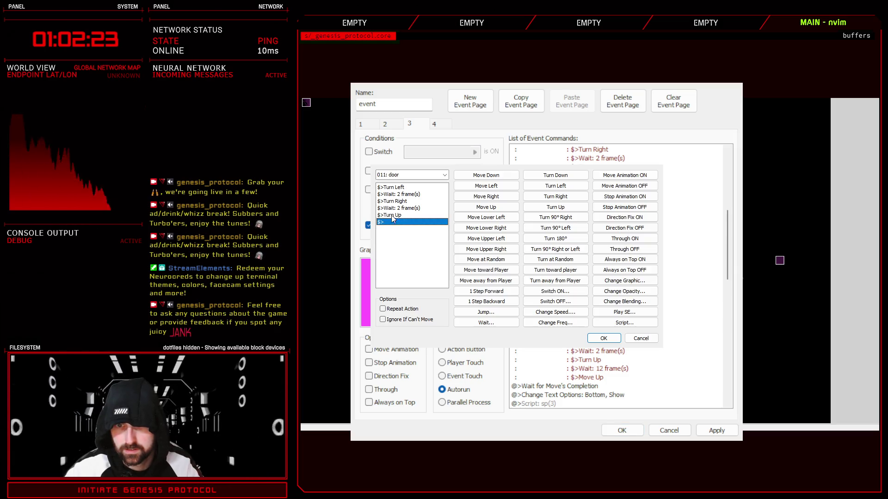
Rebuild the door's move route as Turn Right, Turn Left, Turn Down.
{"action": "left_click", "coordinate": [407, 187]}
{"action": "key", "text": "Delete"}
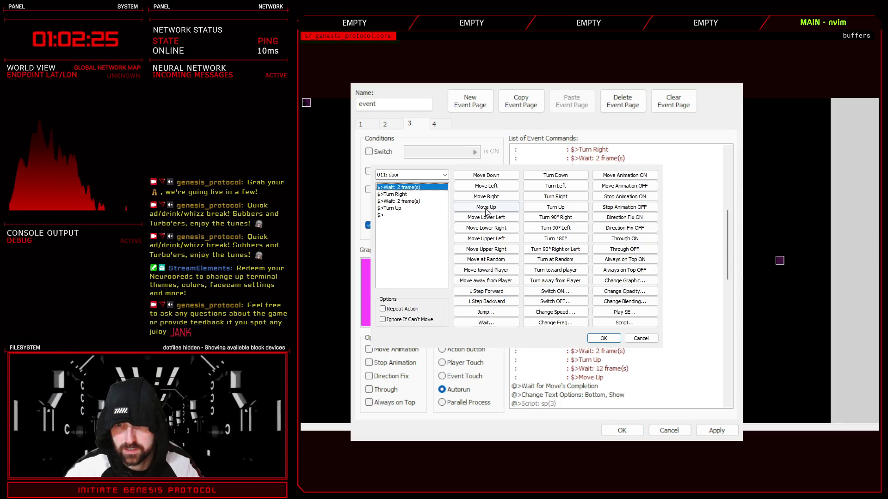
{"action": "left_click", "coordinate": [567, 198]}
{"action": "left_click", "coordinate": [407, 201]}
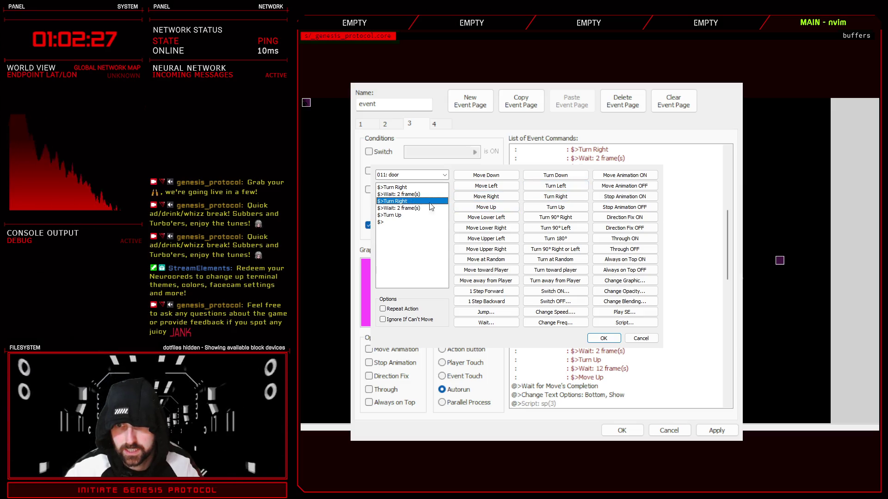
{"action": "key", "text": "Delete"}
{"action": "left_click", "coordinate": [555, 186]}
{"action": "left_click", "coordinate": [407, 215]}
{"action": "key", "text": "Delete"}
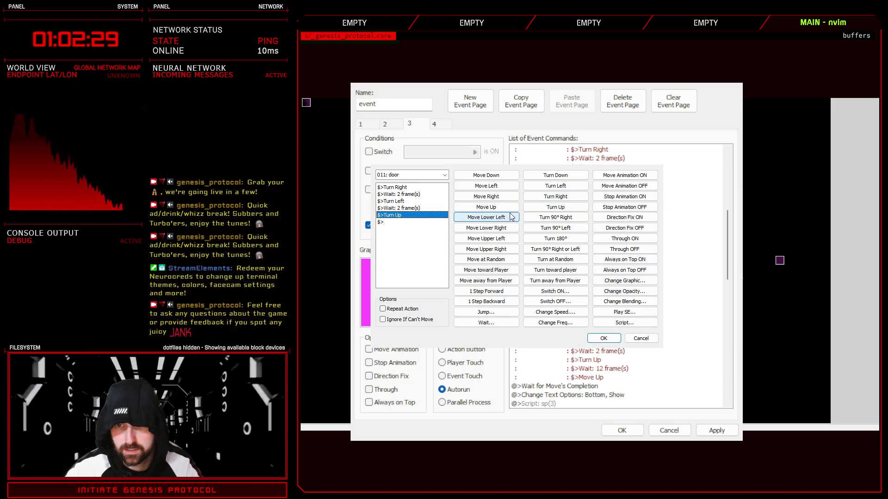
{"action": "left_click", "coordinate": [555, 176]}
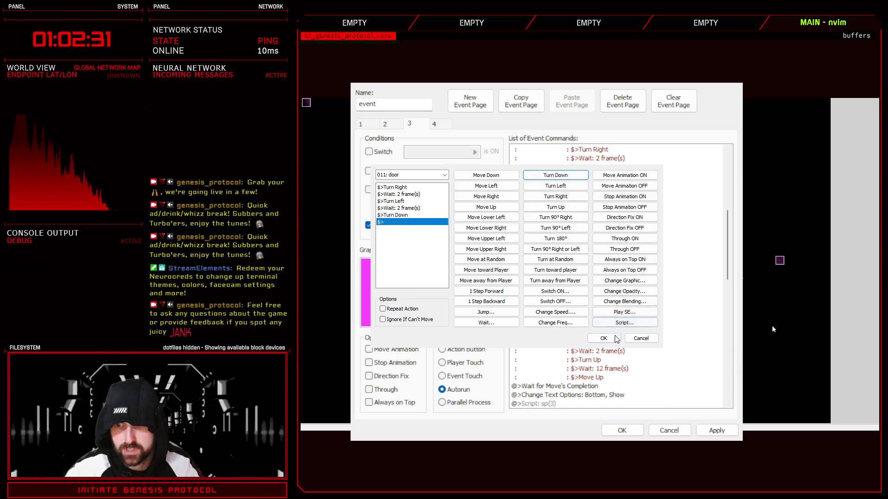
Confirm the move route and save the event back to the hall map.
{"action": "left_click", "coordinate": [603, 338]}
{"action": "left_click", "coordinate": [717, 430]}
{"action": "left_click", "coordinate": [622, 434]}
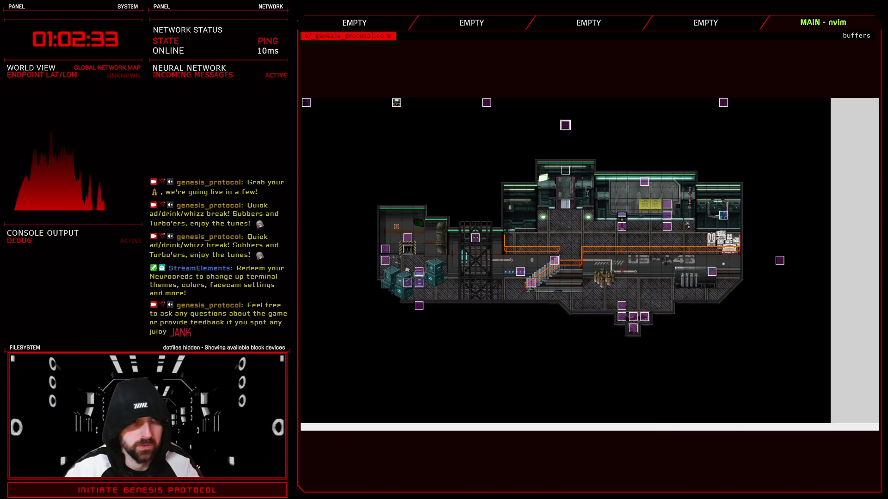
{"action": "double_click", "coordinate": [565, 125]}
{"action": "left_click", "coordinate": [407, 124]}
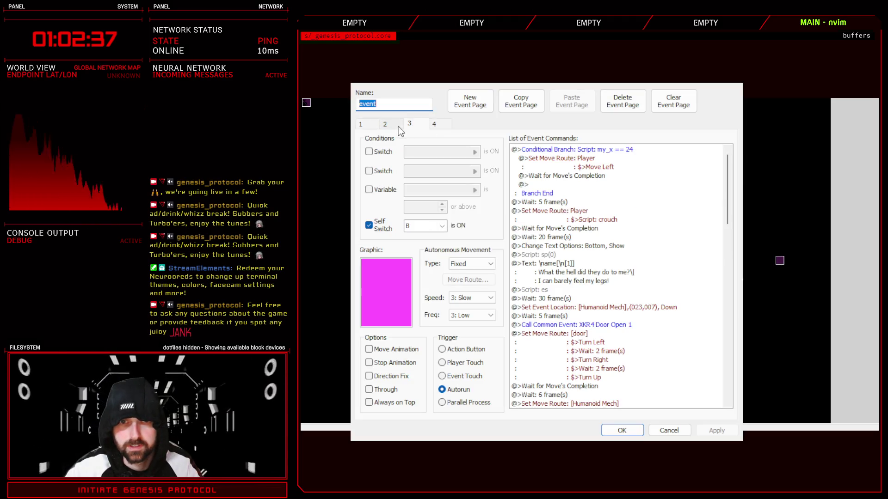
{"action": "scroll", "coordinate": [596, 328], "scroll_direction": "down", "scroll_amount": 6}
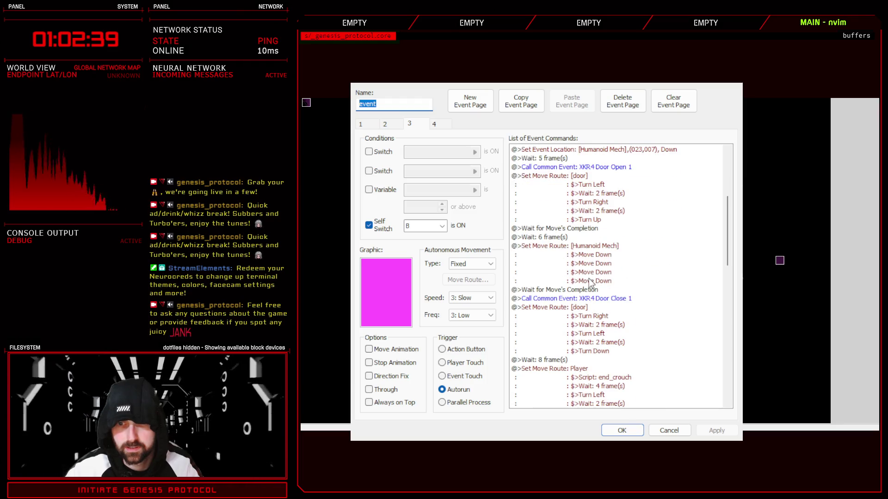
{"action": "left_click", "coordinate": [587, 308]}
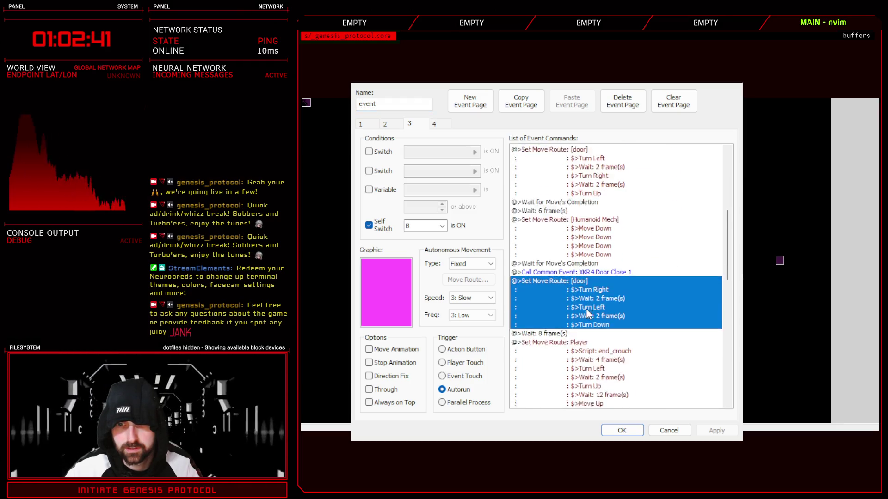
{"action": "scroll", "coordinate": [586, 287], "scroll_direction": "down", "scroll_amount": 4}
{"action": "left_click", "coordinate": [643, 432]}
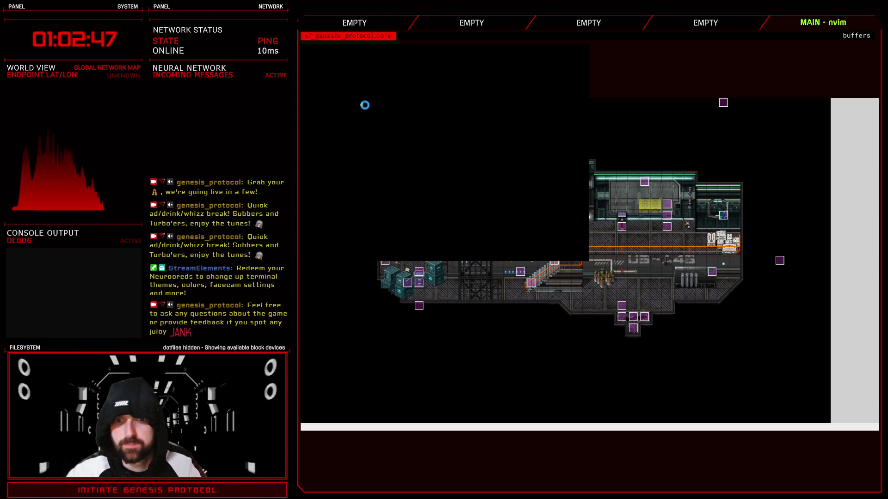
Load save slot 1 and advance past the mech's warning and the character's reply.
{"action": "key", "text": "Return"}
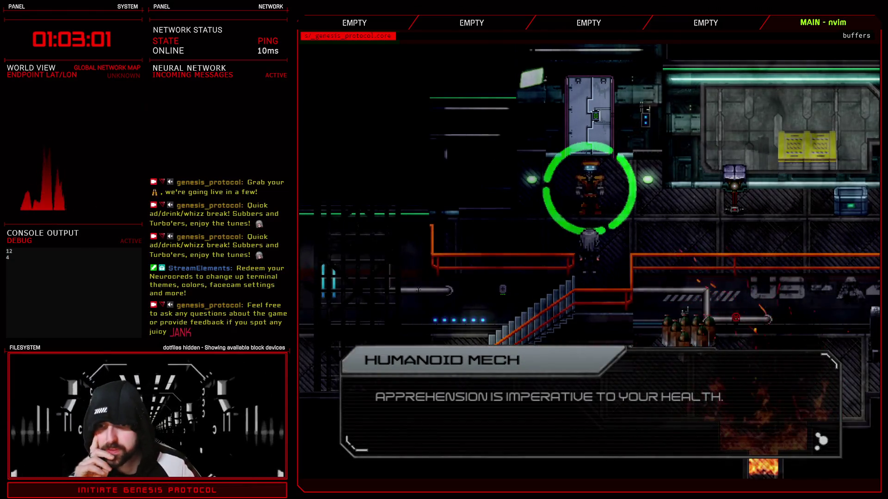
{"action": "key", "text": "Return"}
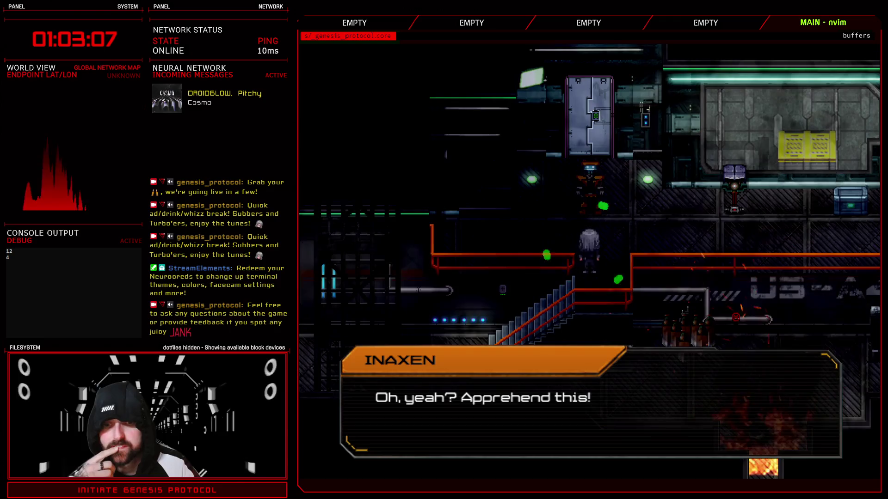
{"action": "key", "text": "Return"}
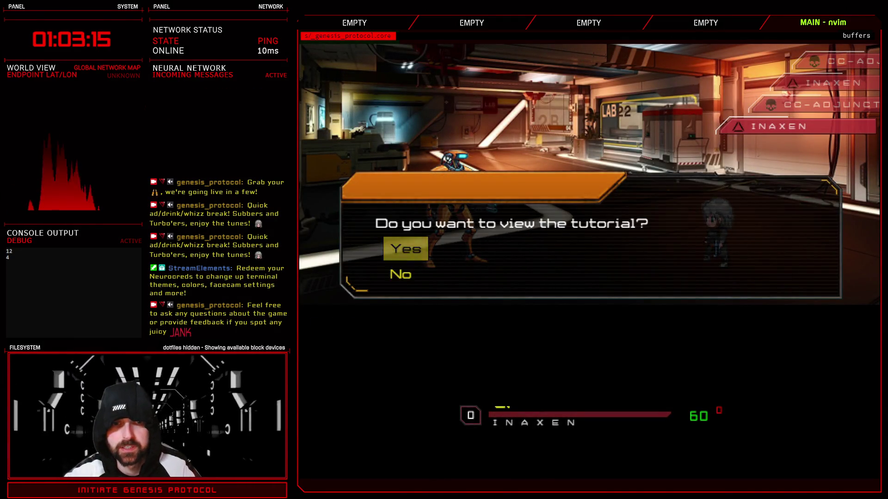
Answer the tutorial prompt, defeat CC-ADJUNCT I, take its loot, and read through the dialogue.
{"action": "key", "text": "Return"}
{"action": "key", "text": "Return"}
{"action": "key", "text": "Return"}
{"action": "key", "text": "Return"}
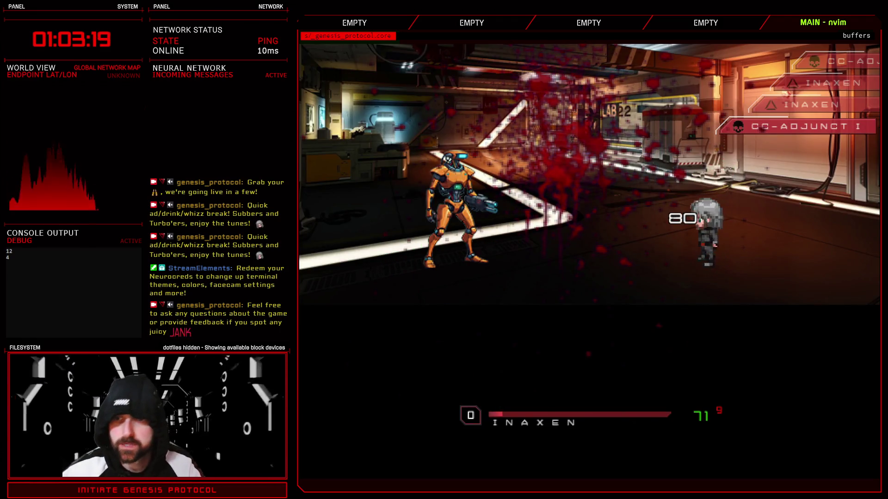
{"action": "key", "text": "Return"}
{"action": "key", "text": "Return"}
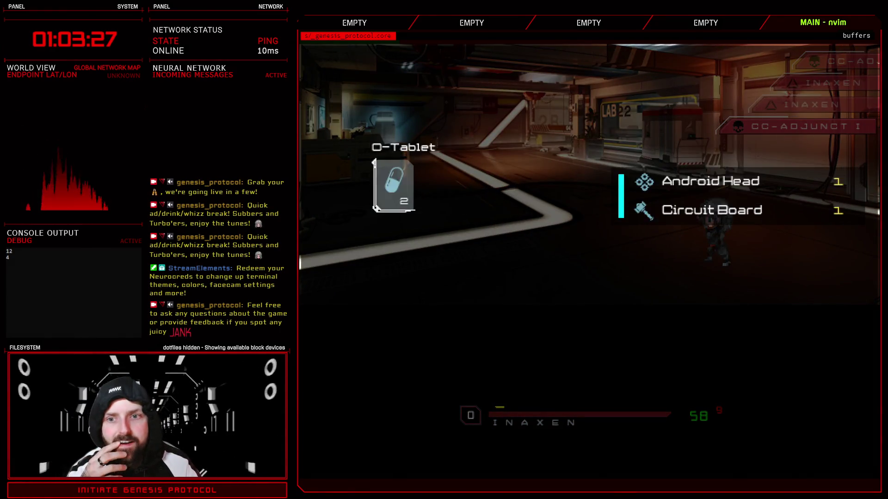
{"action": "key", "text": "Return"}
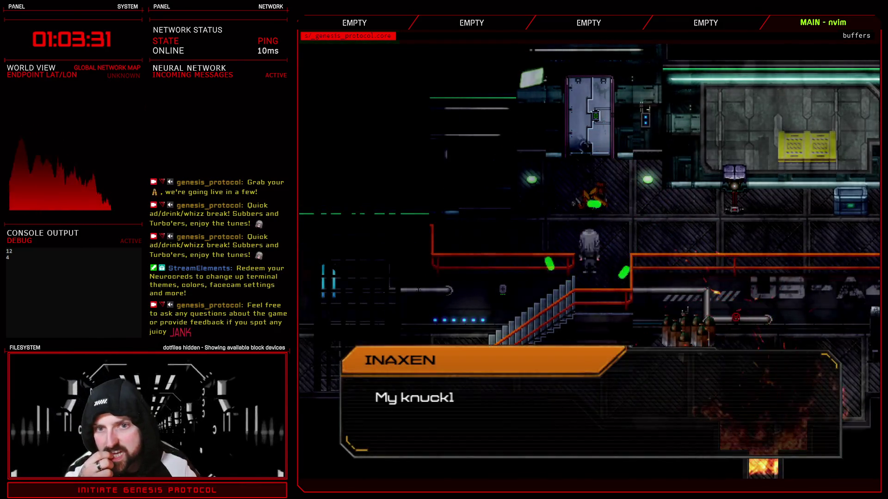
{"action": "key", "text": "Return"}
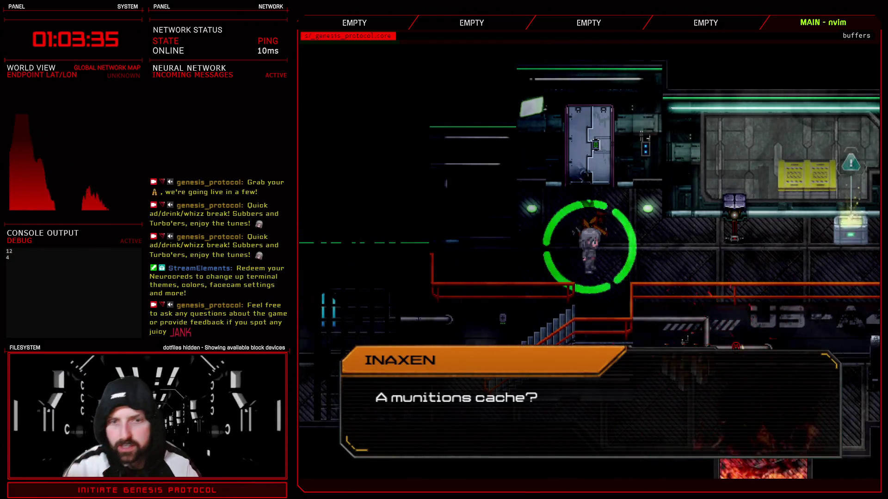
{"action": "key", "text": "Return"}
Walk toward the munitions cache, then choose Quit from the in-game menu.
{"action": "key", "text": "Right"}
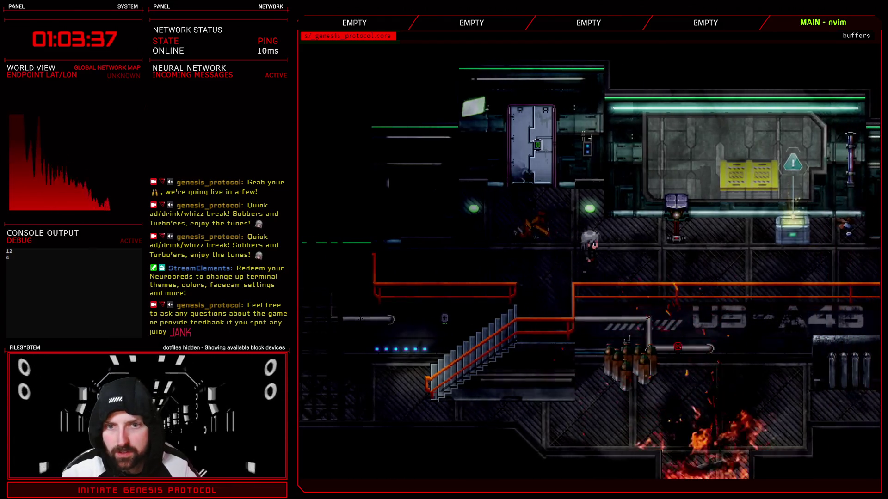
{"action": "key", "text": "Up"}
{"action": "key", "text": "Left"}
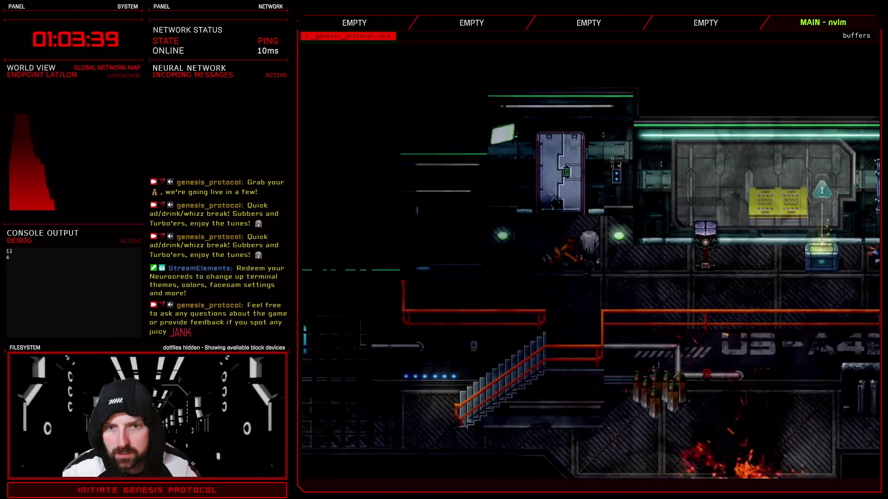
{"action": "key", "text": "Escape"}
{"action": "key", "text": "Up"}
{"action": "key", "text": "Return"}
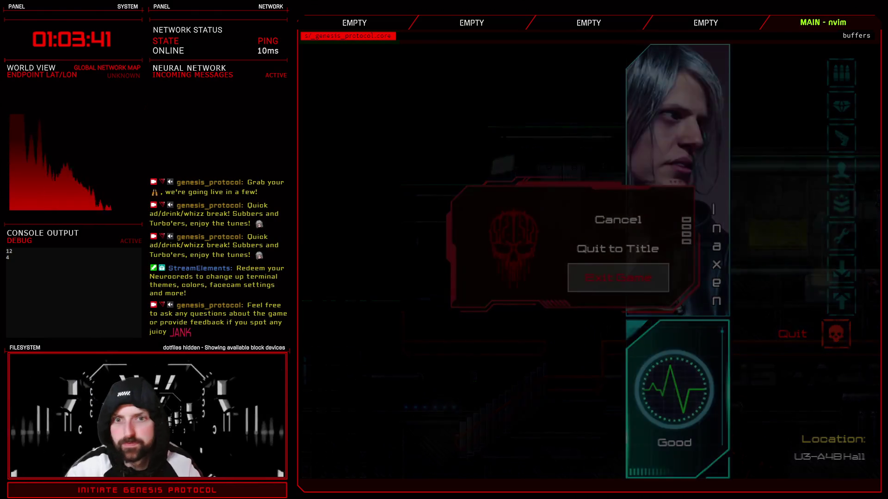
Exit the game, then inspect two cave map events and the smoke event without changing them.
{"action": "key", "text": "Return"}
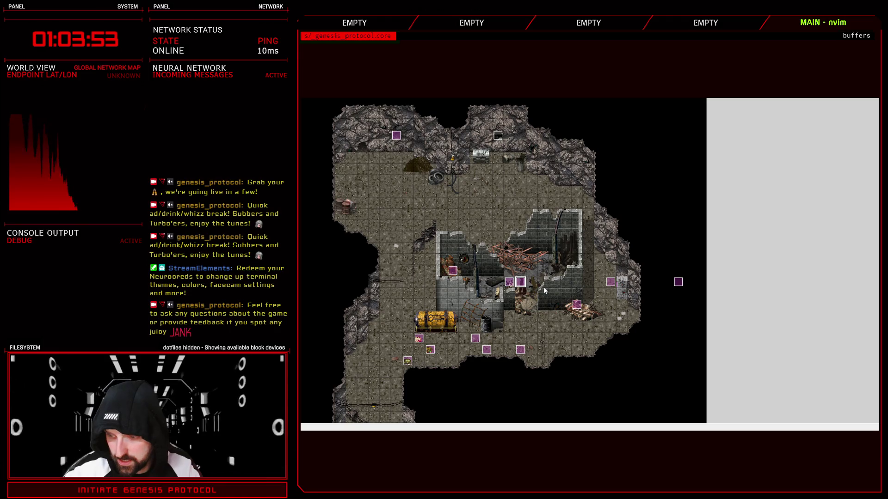
{"action": "double_click", "coordinate": [452, 271]}
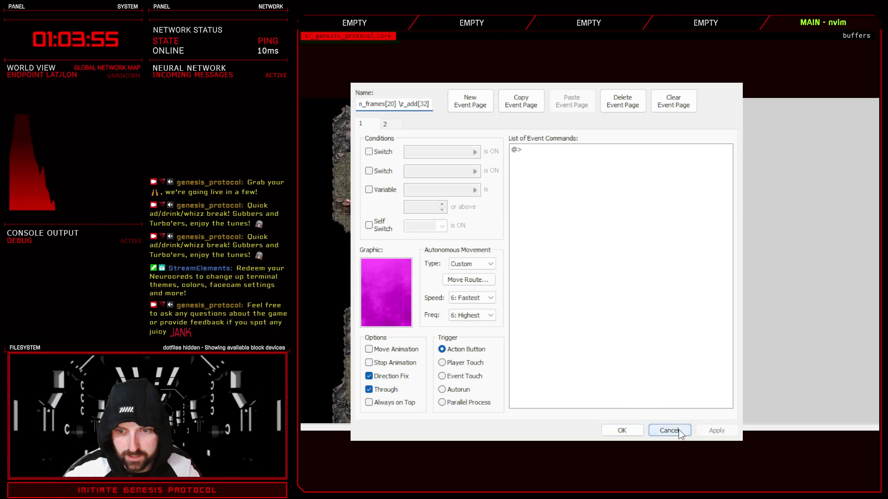
{"action": "left_click", "coordinate": [669, 431]}
{"action": "double_click", "coordinate": [601, 304]}
{"action": "left_click", "coordinate": [670, 430]}
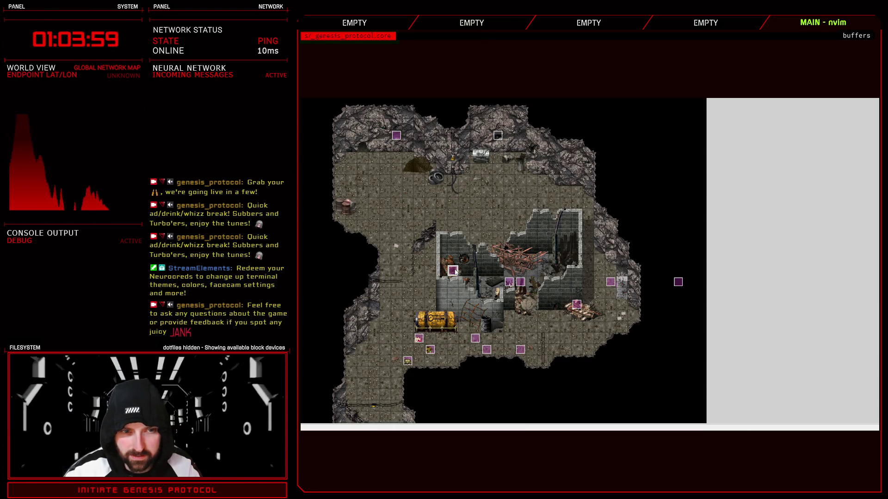
{"action": "double_click", "coordinate": [678, 282]}
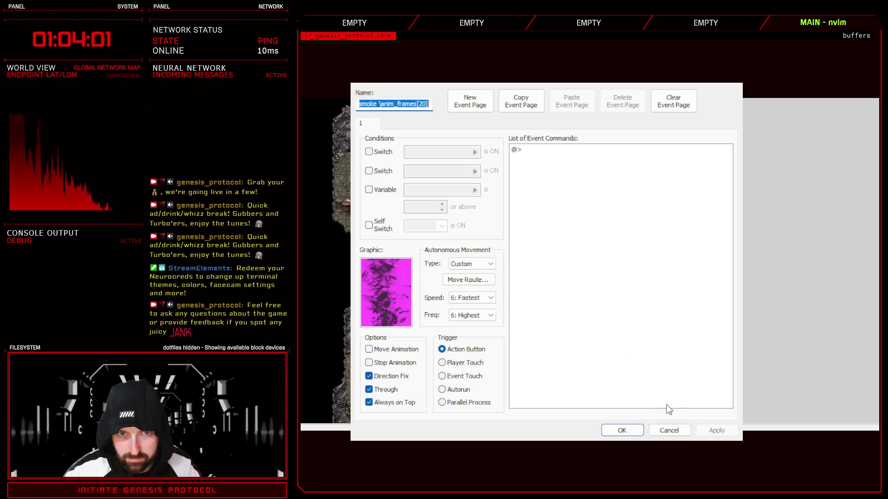
{"action": "left_click", "coordinate": [669, 431]}
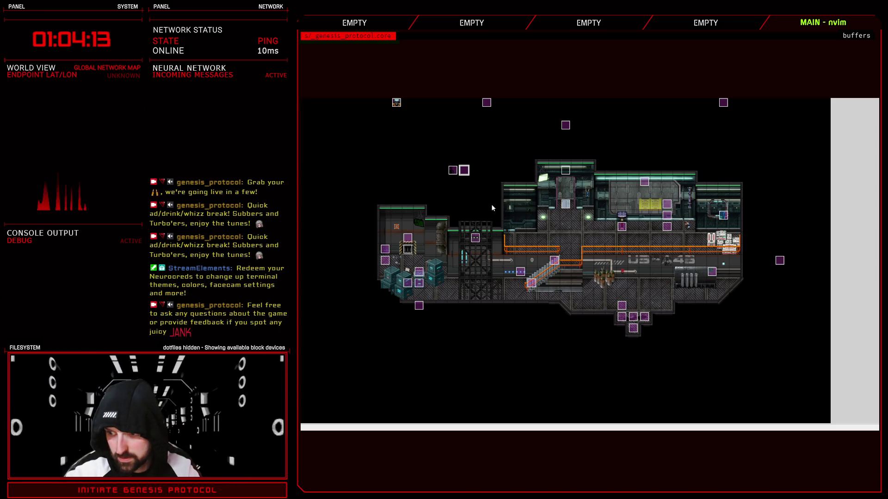
{"action": "left_click", "coordinate": [451, 171]}
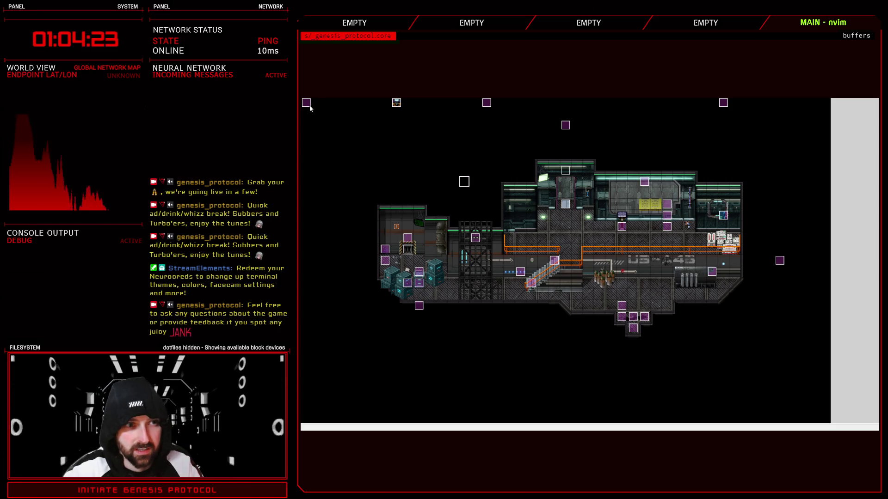
{"action": "double_click", "coordinate": [475, 238]}
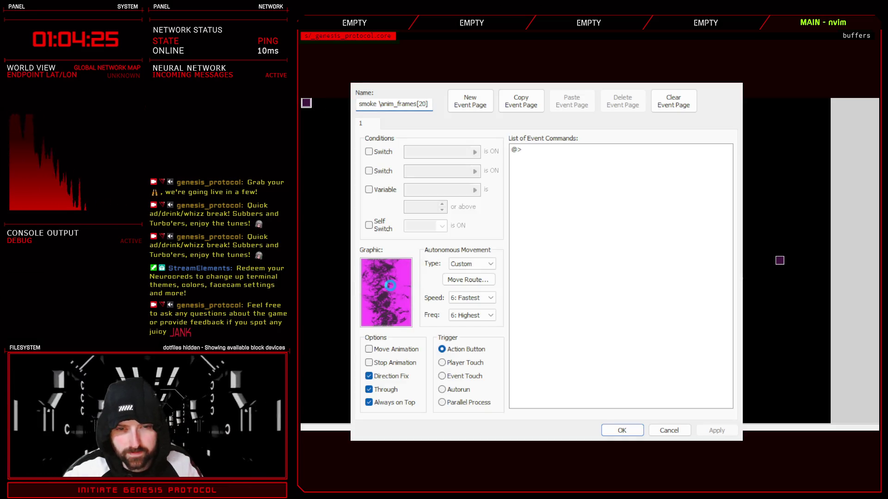
{"action": "left_click", "coordinate": [594, 371]}
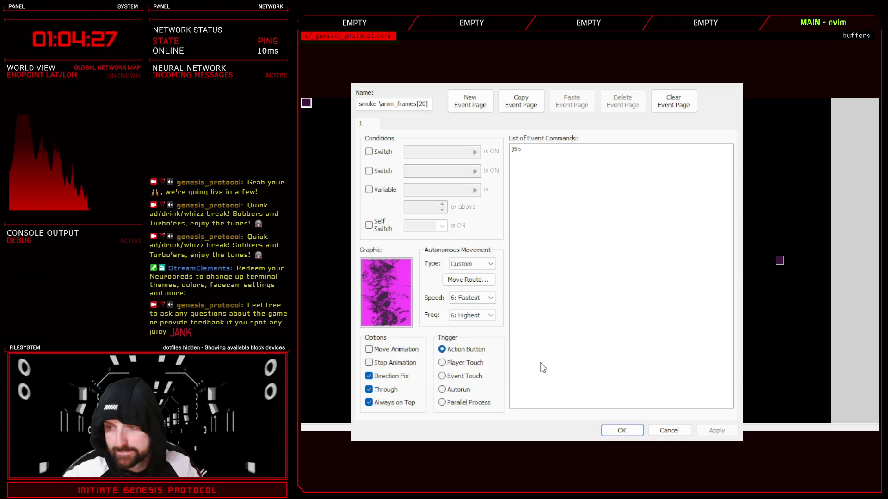
{"action": "left_click", "coordinate": [476, 280]}
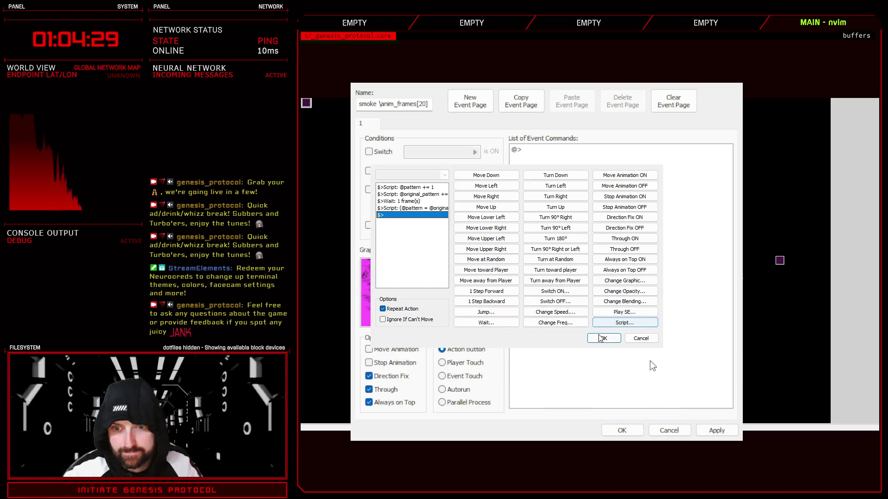
{"action": "left_click", "coordinate": [601, 338]}
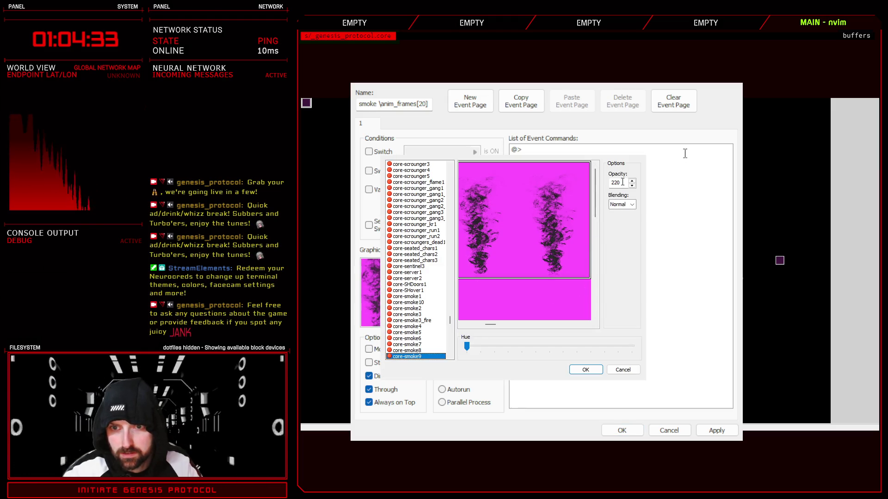
{"action": "left_click", "coordinate": [583, 373]}
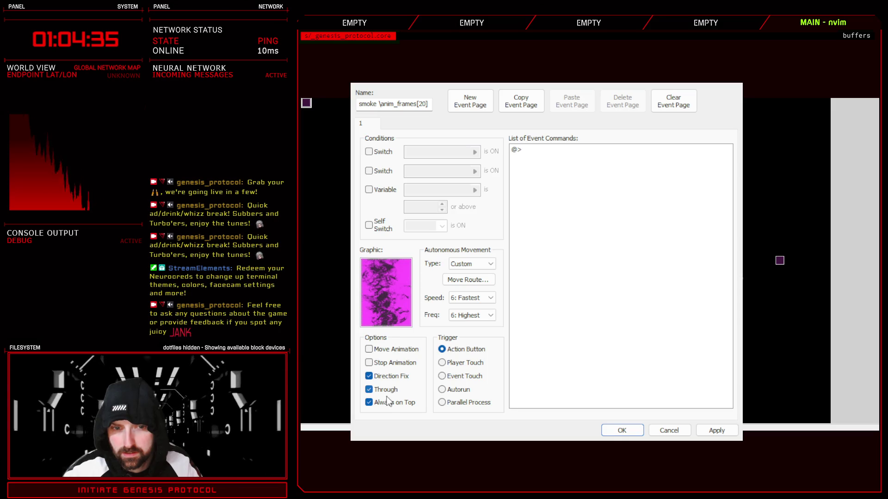
{"action": "left_click", "coordinate": [622, 431]}
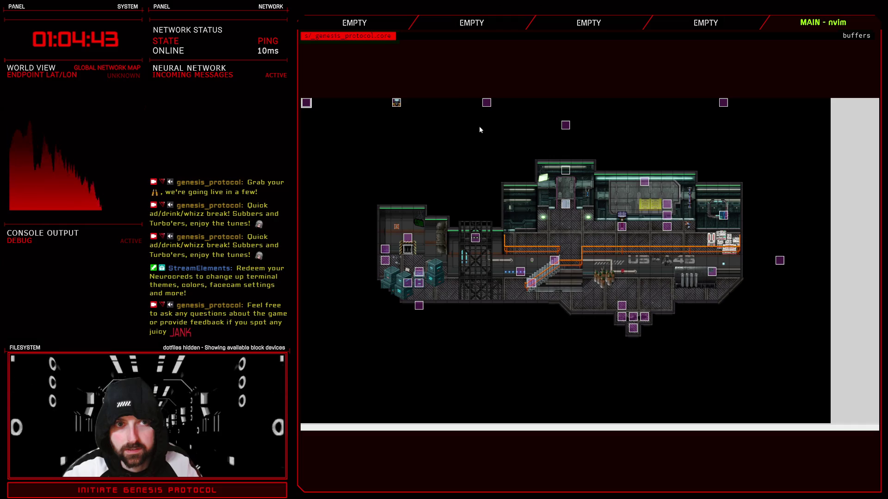
Start a playtest with Ctrl+R, load save slot 1, and advance the opening dialogue to the alarm.
{"action": "key", "text": "ctrl+r"}
{"action": "key", "text": "Return"}
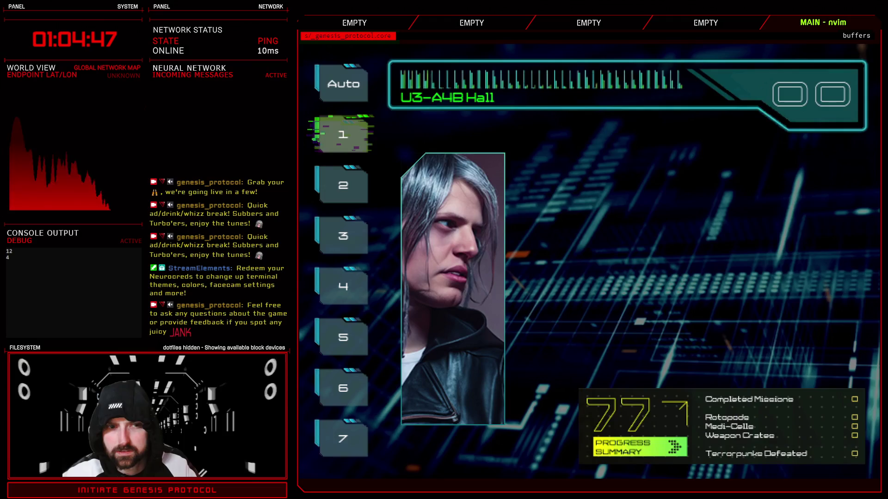
{"action": "key", "text": "Return"}
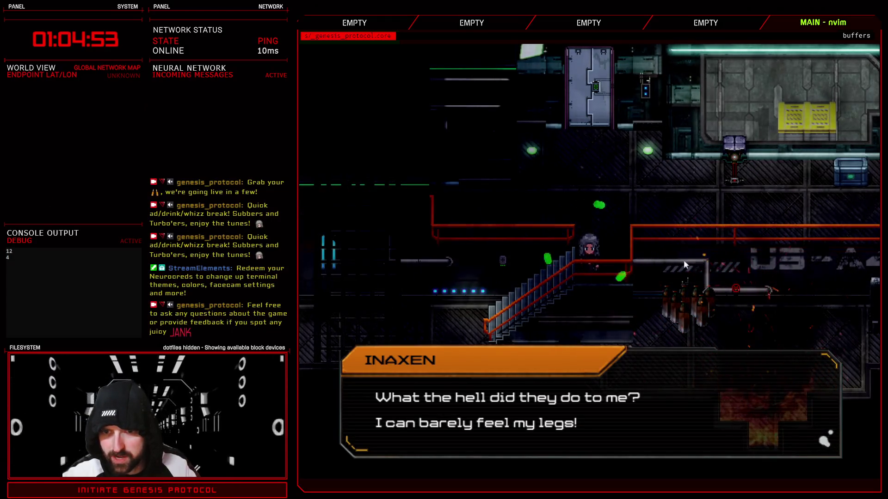
{"action": "key", "text": "Return"}
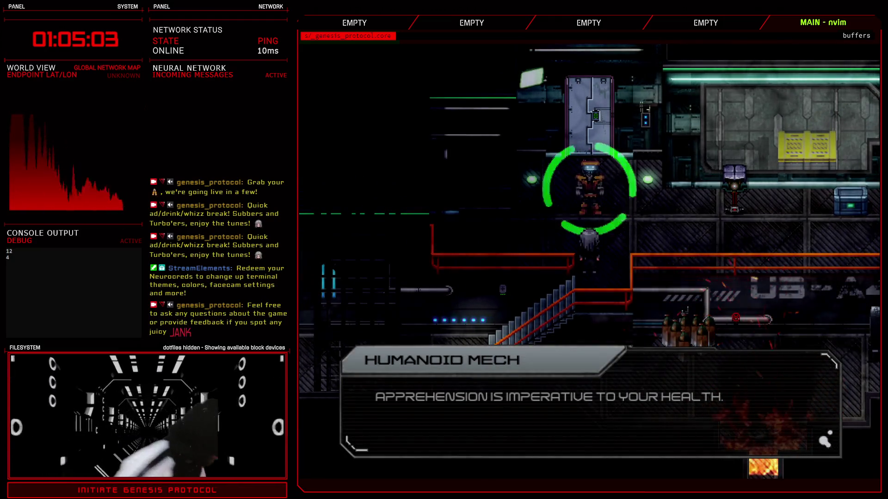
{"action": "key", "text": "Return"}
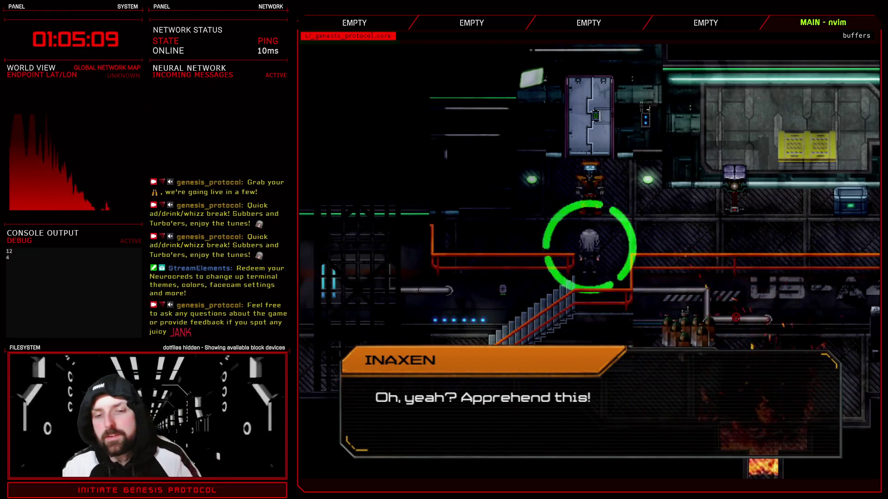
{"action": "key", "text": "Return"}
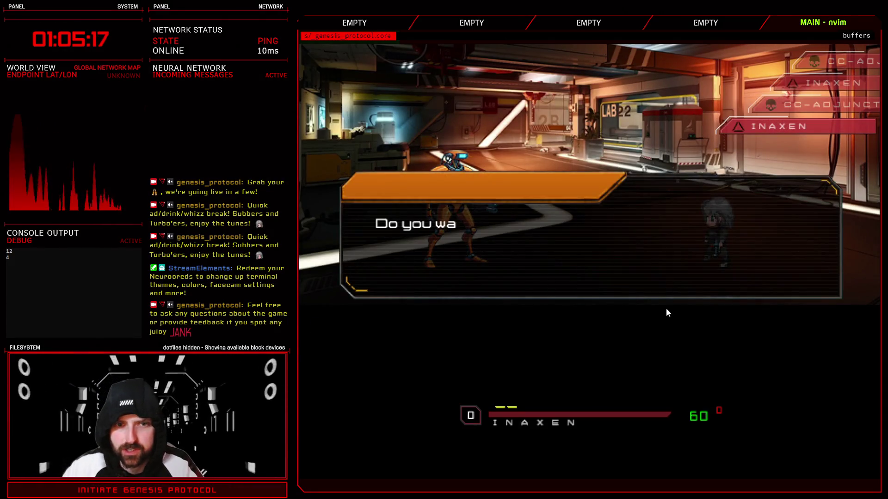
Decline the tutorial, attack the robot with Fisticuffs, and take the loot.
{"action": "key", "text": "Down"}
{"action": "key", "text": "Return"}
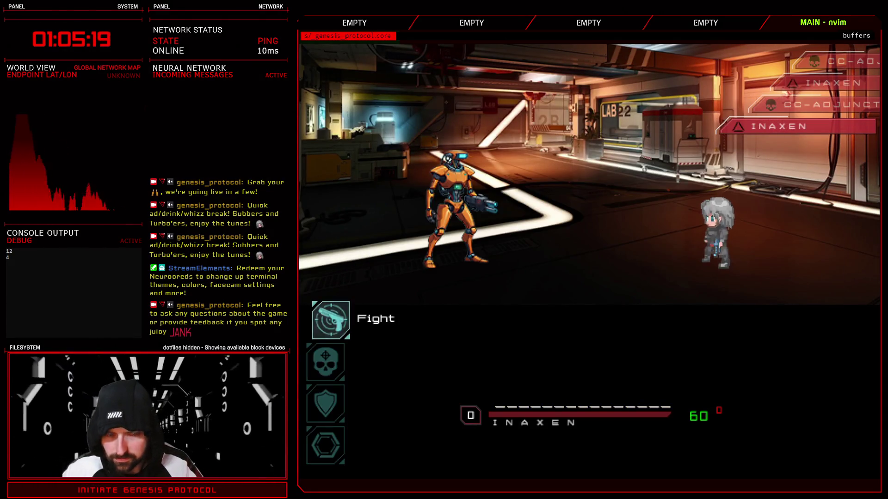
{"action": "key", "text": "Return"}
{"action": "key", "text": "Return"}
{"action": "key", "text": "Return"}
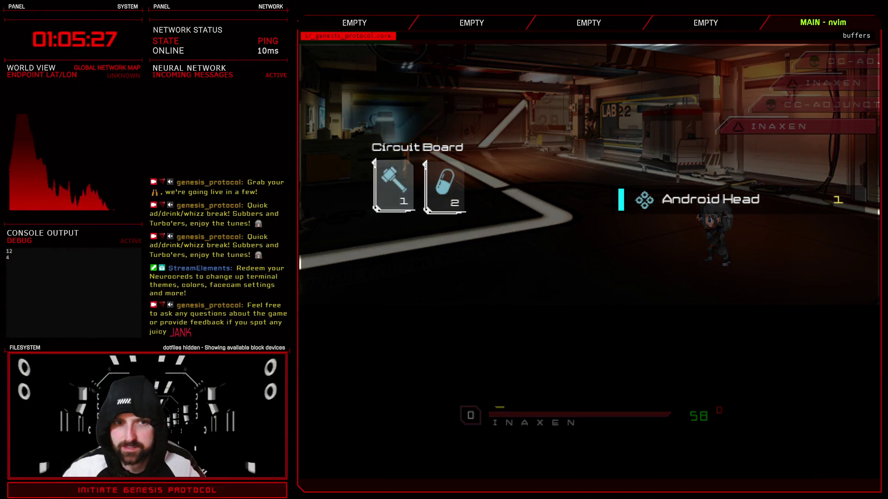
{"action": "key", "text": "Return"}
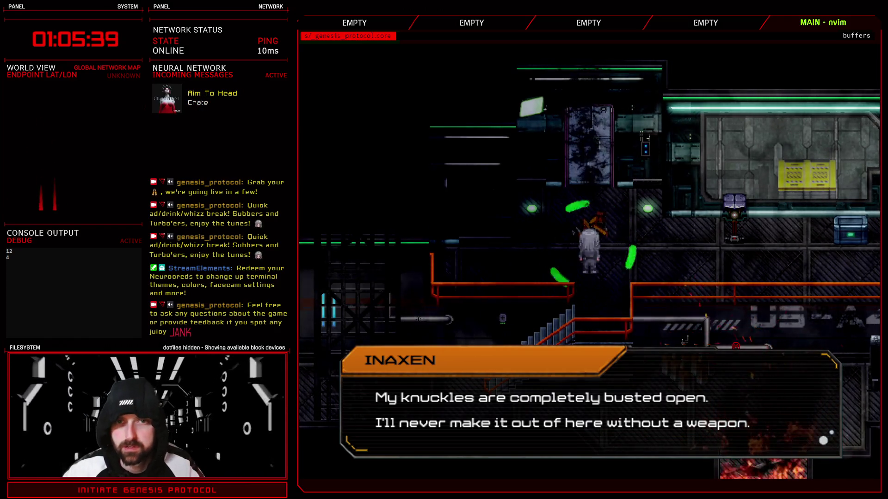
Dismiss the weapon dialogue and walk the character up the walkway, then down to the lower floor.
{"action": "key", "text": "space"}
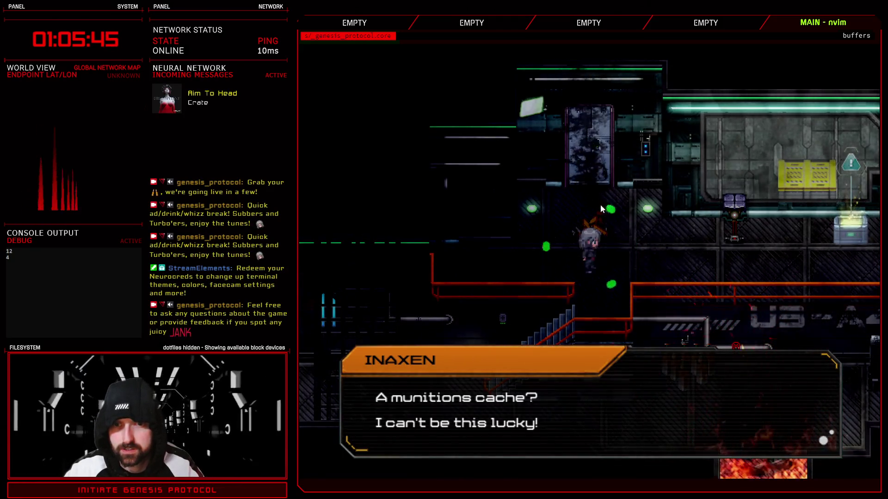
{"action": "key", "text": "space"}
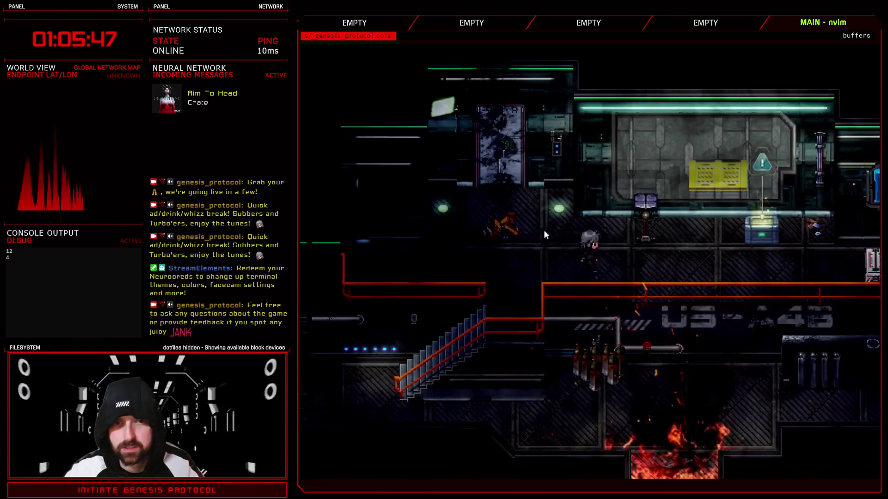
{"action": "key", "text": "w"}
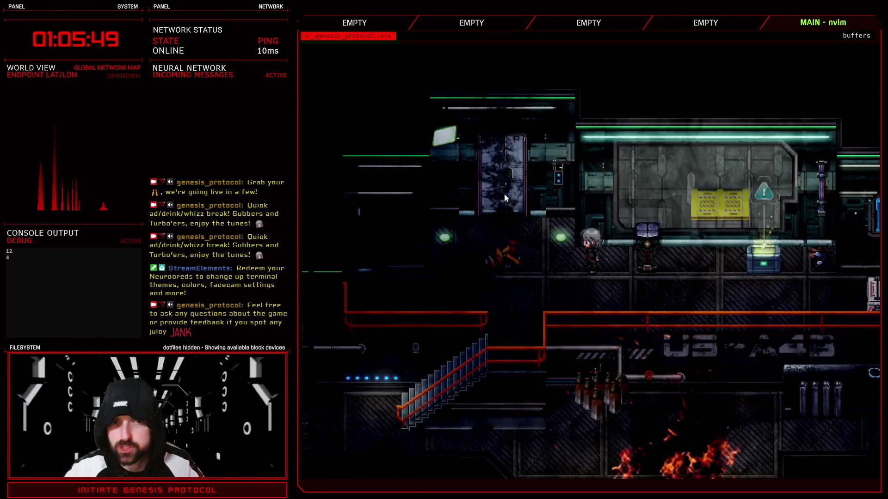
{"action": "key", "text": "s"}
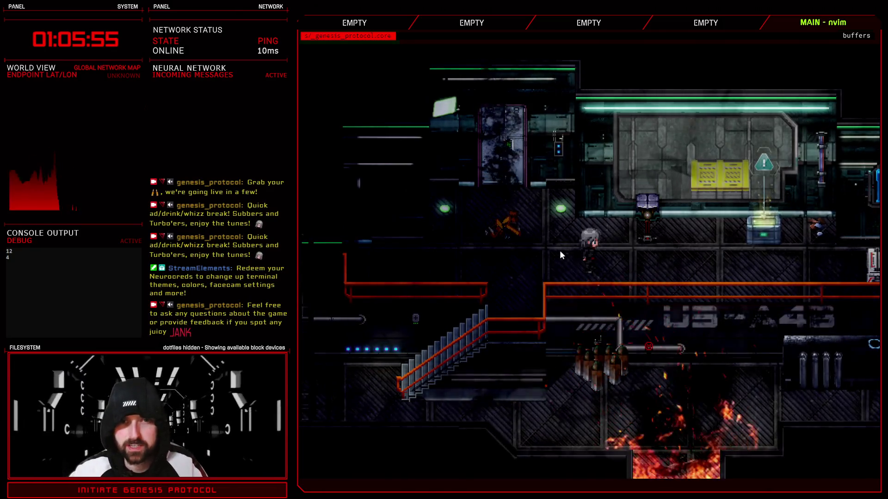
{"action": "key", "text": "d"}
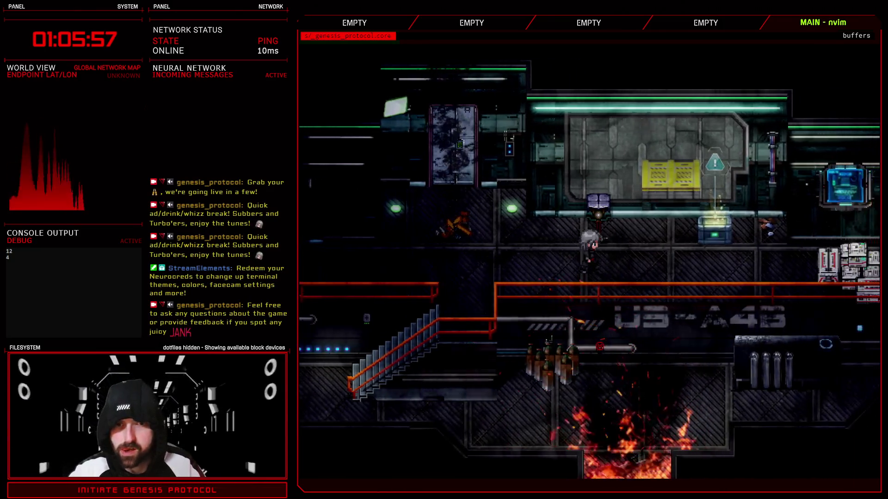
{"action": "key", "text": "a"}
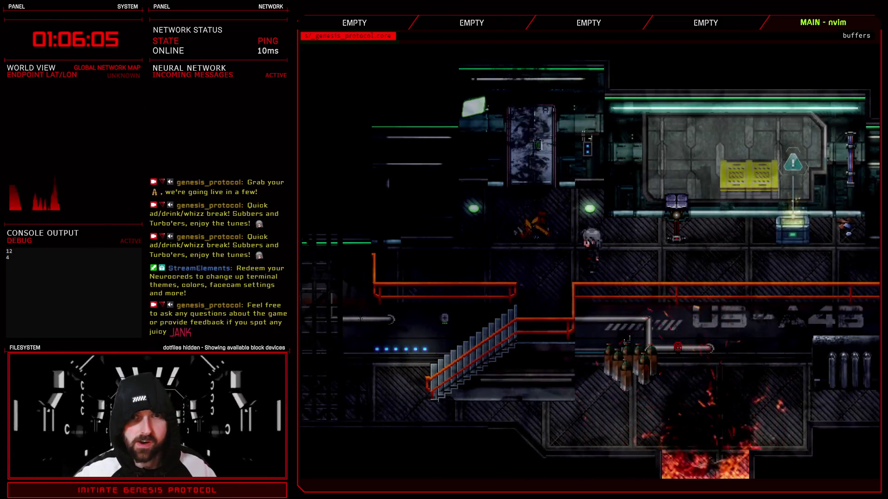
Walk right along the corridor to the glowing munitions crate and bring up the character menu.
{"action": "key", "text": "d"}
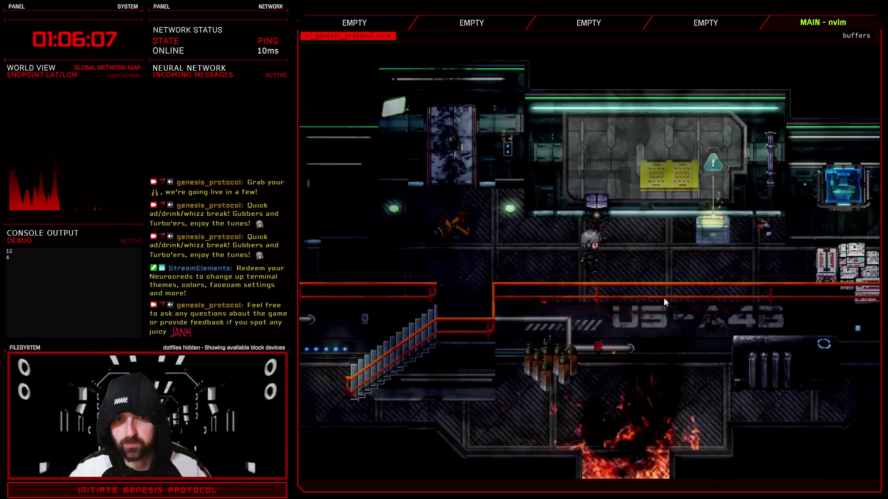
{"action": "key", "text": "d"}
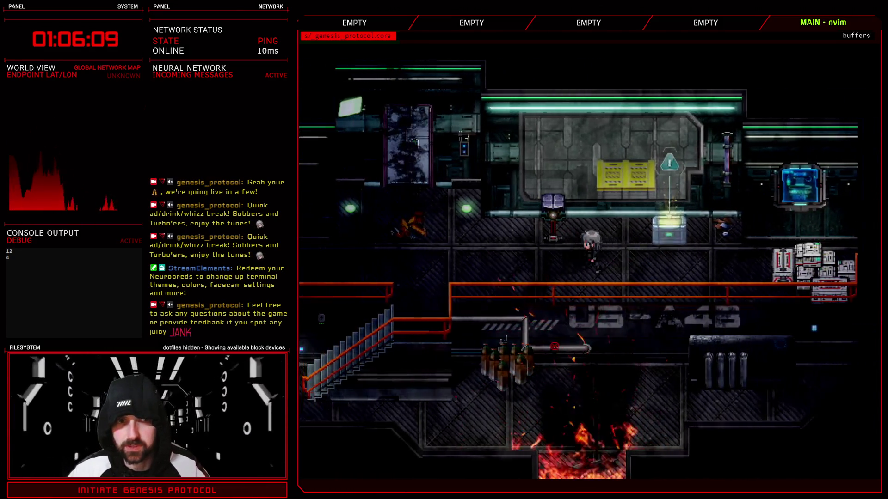
{"action": "key", "text": "d"}
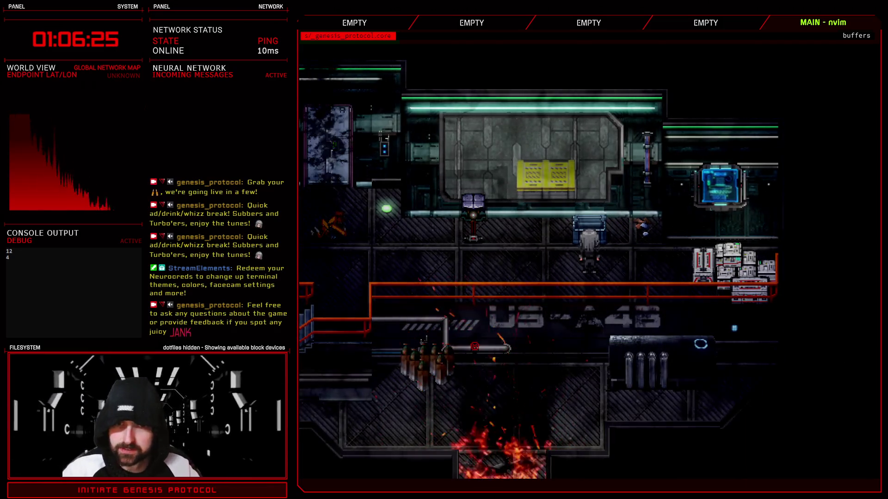
{"action": "key", "text": "Escape"}
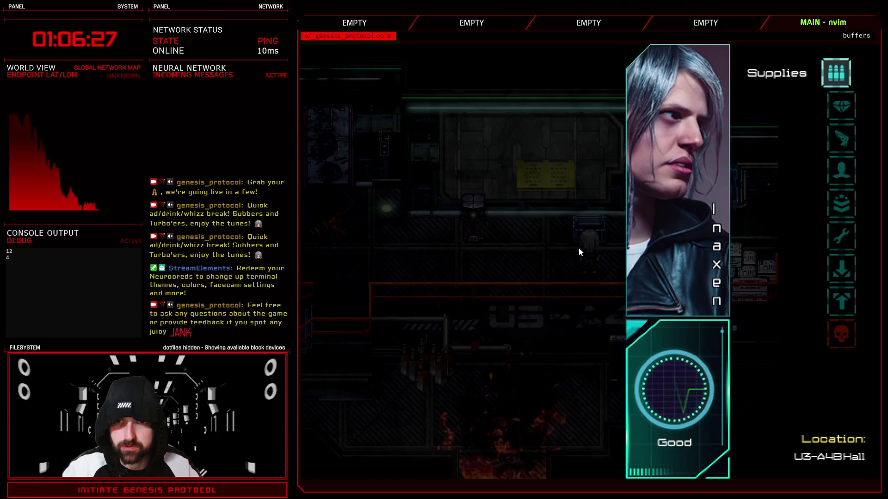
Equip Inaxen with the Ion Pistol in place of the Fists.
{"action": "key", "text": "Down"}
{"action": "key", "text": "Return"}
{"action": "key", "text": "Return"}
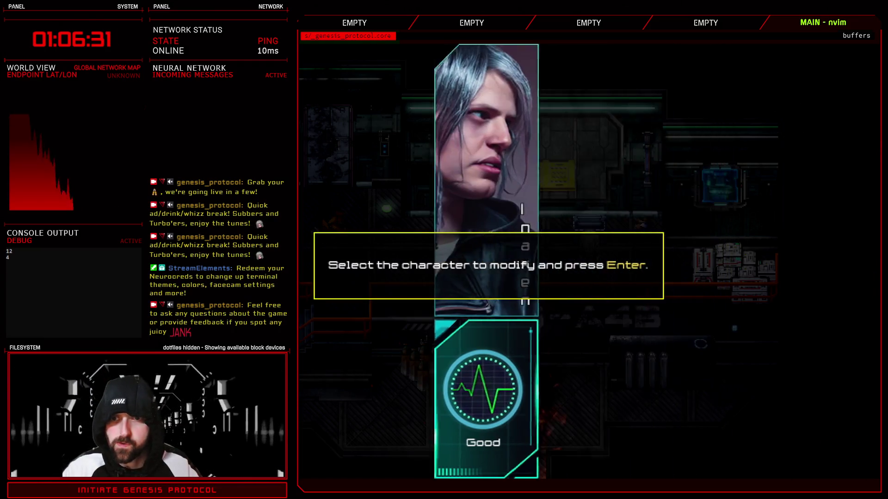
{"action": "key", "text": "Return"}
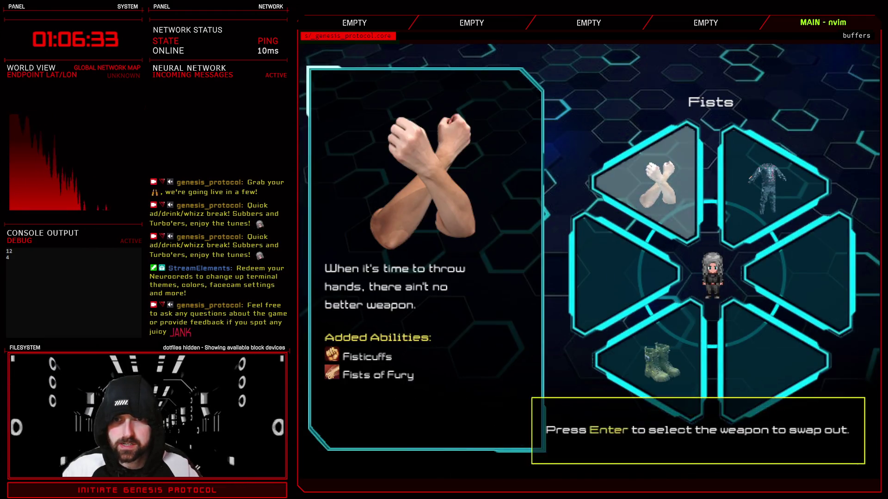
{"action": "key", "text": "Return"}
{"action": "key", "text": "Return"}
{"action": "key", "text": "Escape"}
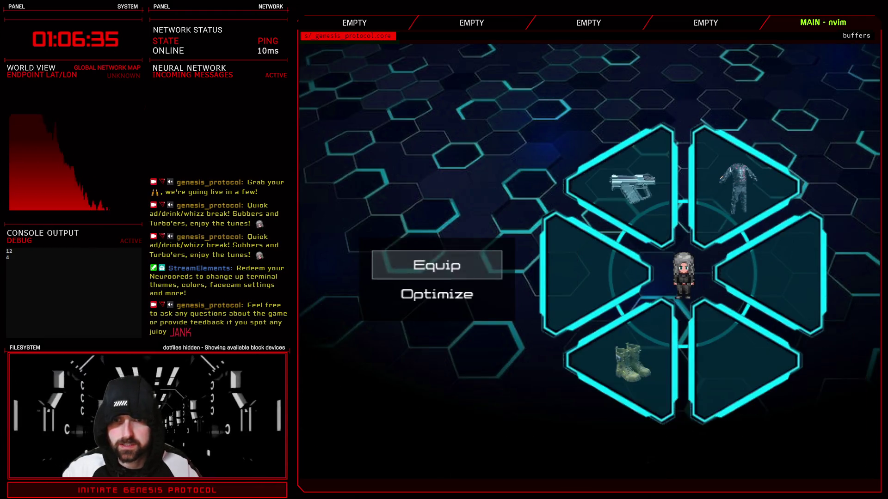
{"action": "key", "text": "Escape"}
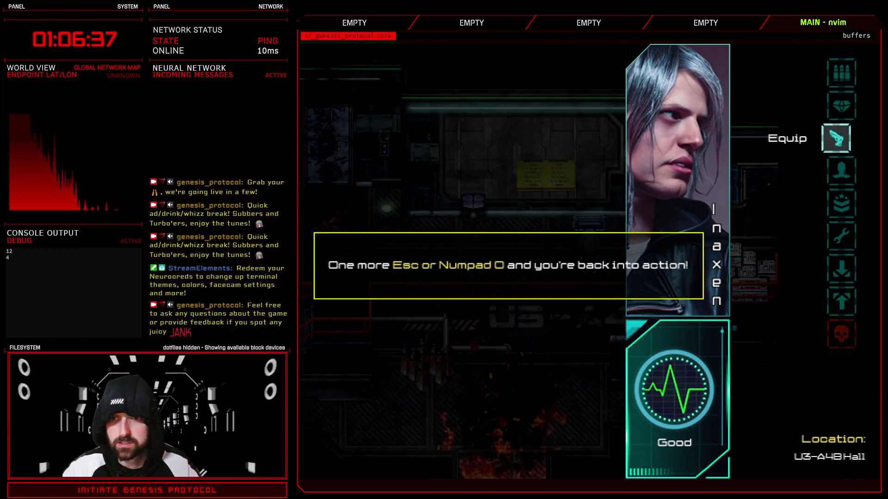
Review the Ion Pistol's details and Inaxen's stats, then return to the map.
{"action": "key", "text": "Down"}
{"action": "key", "text": "Up"}
{"action": "key", "text": "Return"}
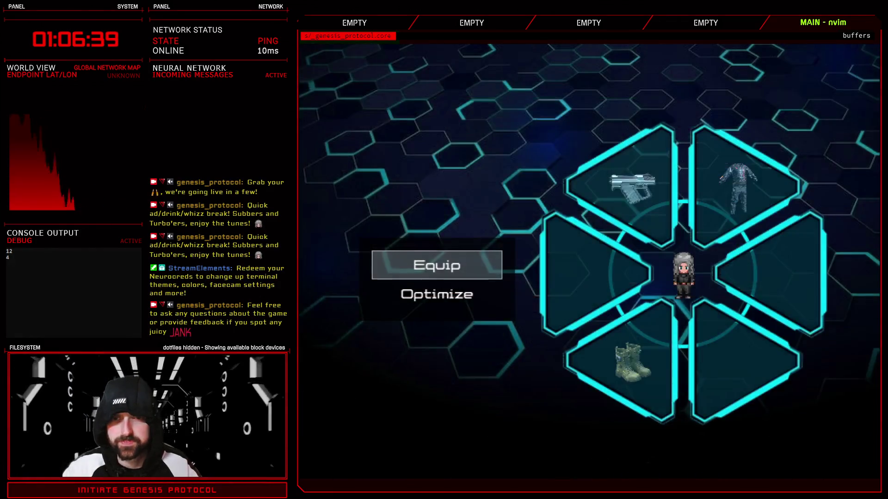
{"action": "key", "text": "Return"}
{"action": "key", "text": "Escape"}
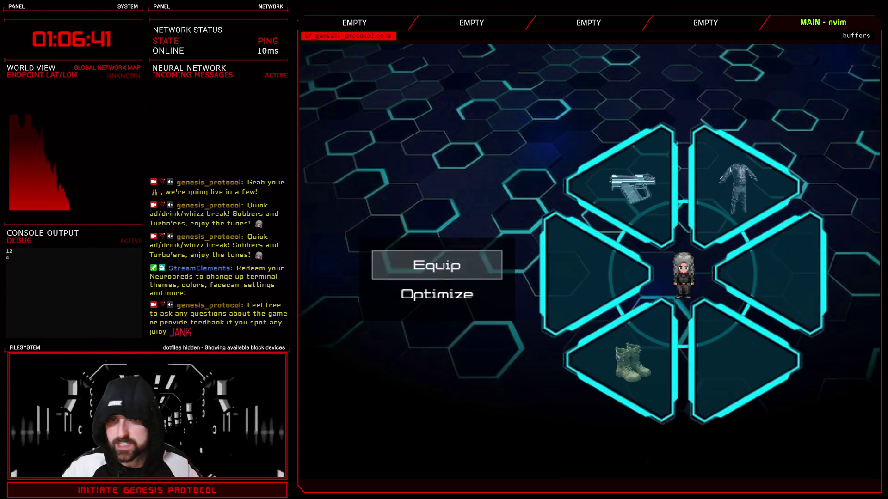
{"action": "key", "text": "Escape"}
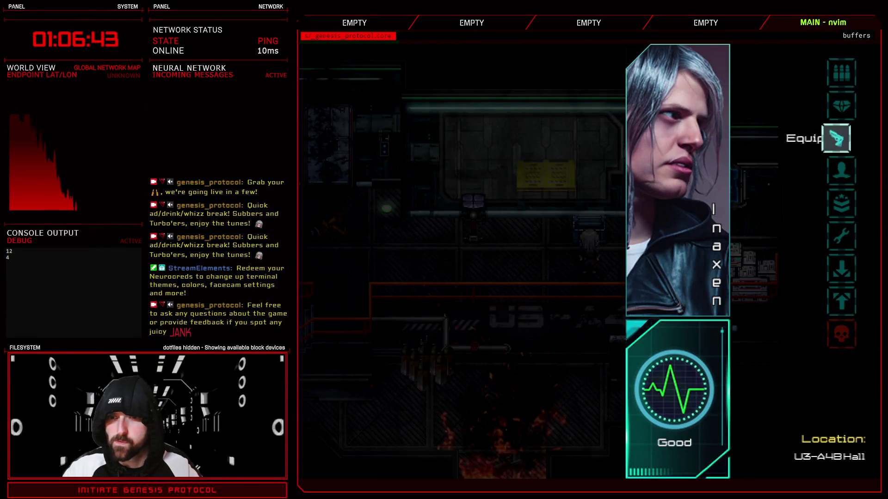
{"action": "key", "text": "Return"}
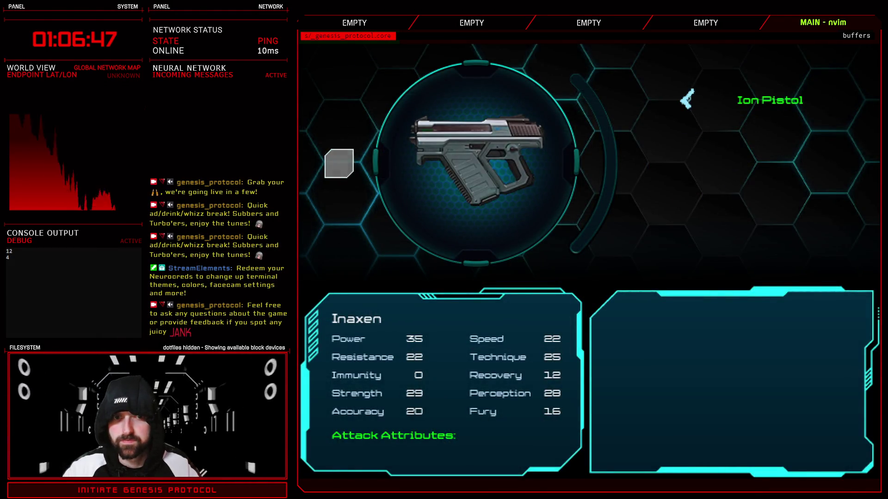
{"action": "key", "text": "Escape"}
{"action": "key", "text": "Escape"}
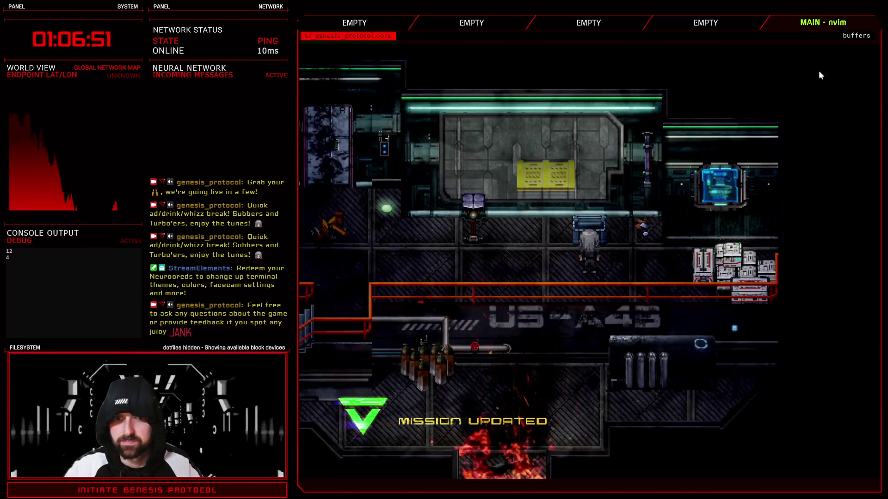
Walk Inaxen left through the corridor and down the stairs to the lower floor.
{"action": "key", "text": "a"}
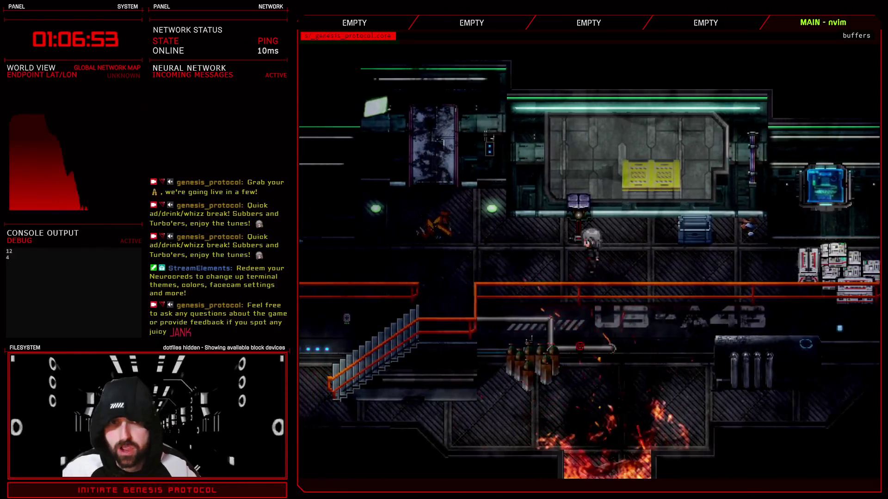
{"action": "key", "text": "a"}
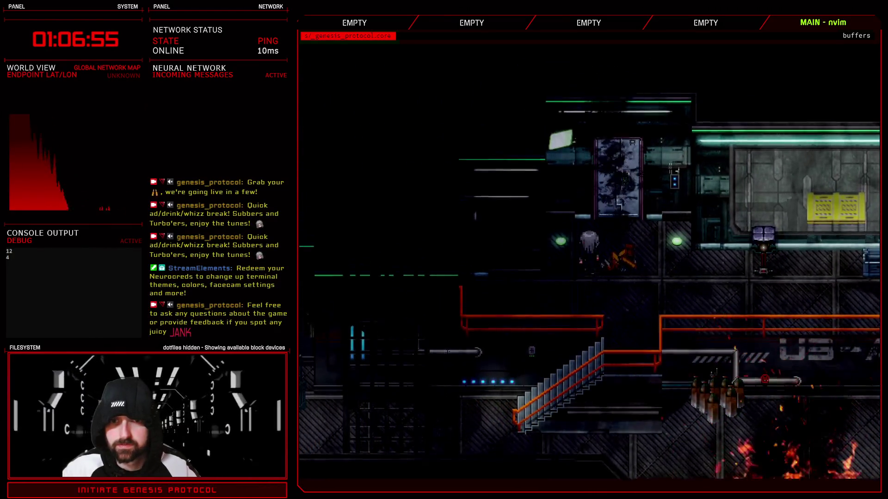
{"action": "key", "text": "s"}
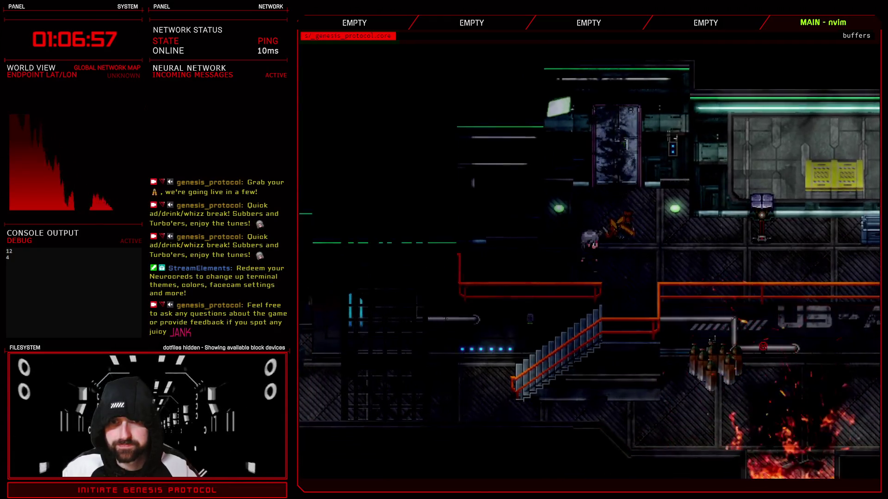
{"action": "key", "text": "s"}
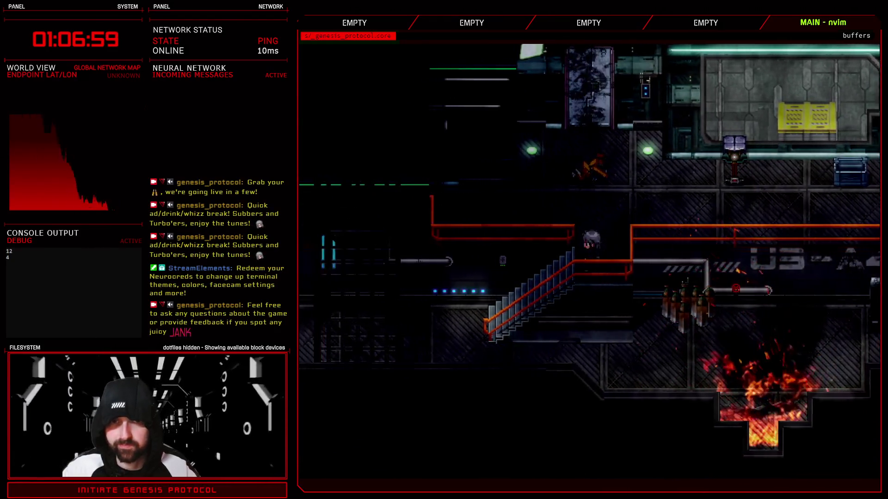
{"action": "key", "text": "a"}
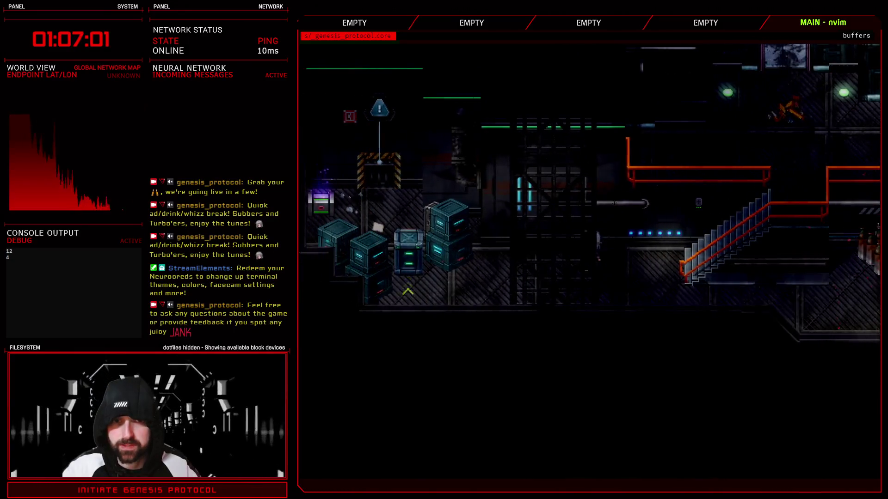
{"action": "key", "text": "a"}
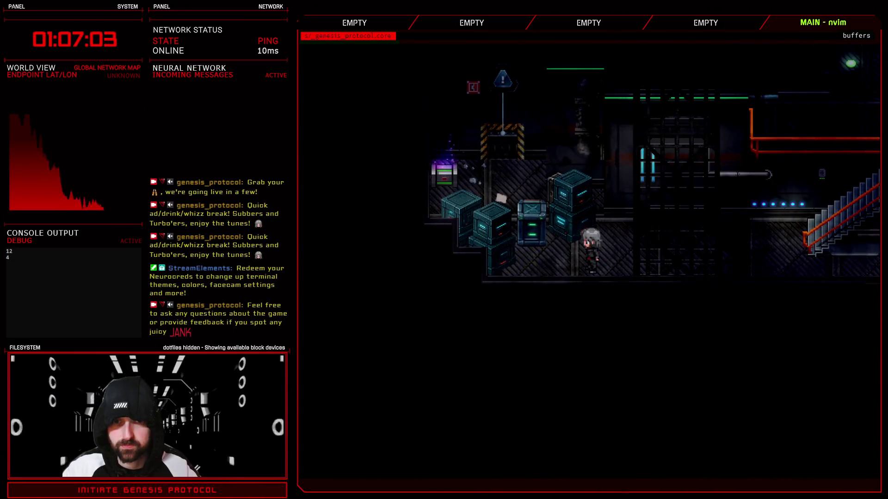
Use the F9 debug menu's Return to DEBUG ROOM and overwrite save slot 2.
{"action": "key", "text": "F9"}
{"action": "key", "text": "Up"}
{"action": "key", "text": "Up"}
{"action": "key", "text": "Return"}
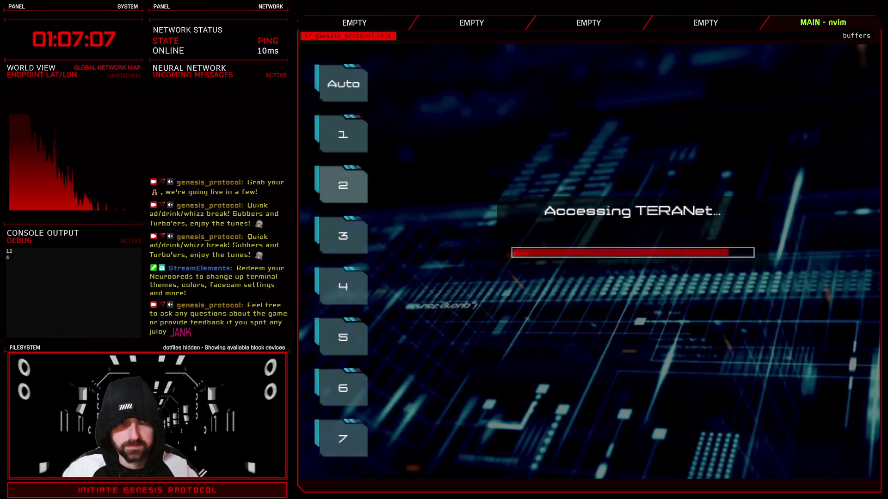
{"action": "key", "text": "Down"}
{"action": "key", "text": "Return"}
Quit the playtest with Quit > Exit Game from the pause menu.
{"action": "key", "text": "Return"}
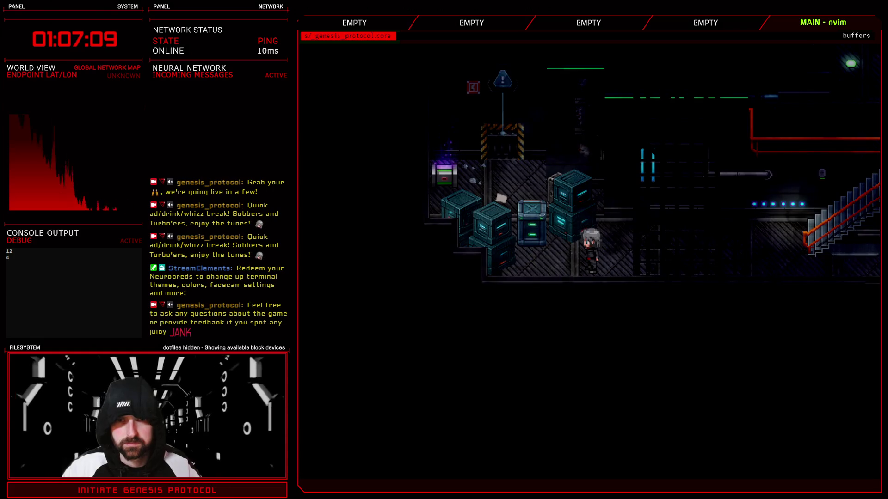
{"action": "key", "text": "Escape"}
{"action": "key", "text": "Up"}
{"action": "key", "text": "Return"}
{"action": "key", "text": "Down"}
{"action": "key", "text": "Return"}
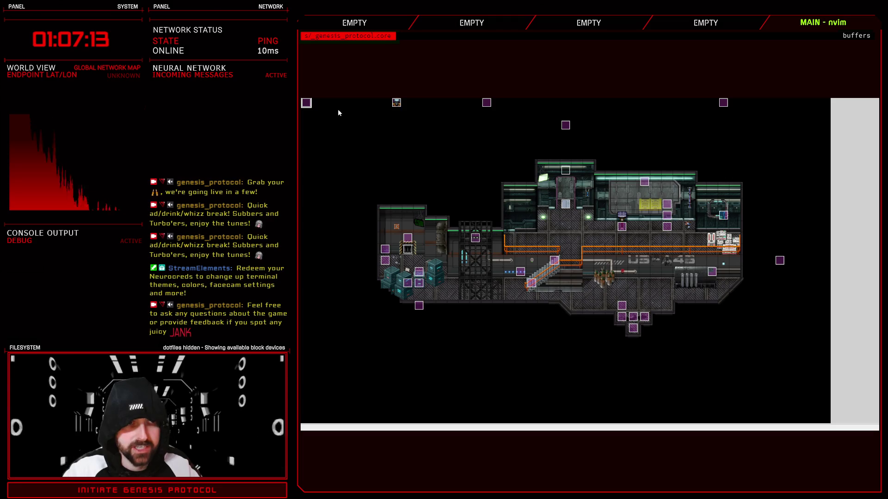
Inspect the smoke event's move route, checking its Wait: 1 frame(s) step, then close both dialogs.
{"action": "double_click", "coordinate": [565, 251]}
{"action": "left_click", "coordinate": [473, 284]}
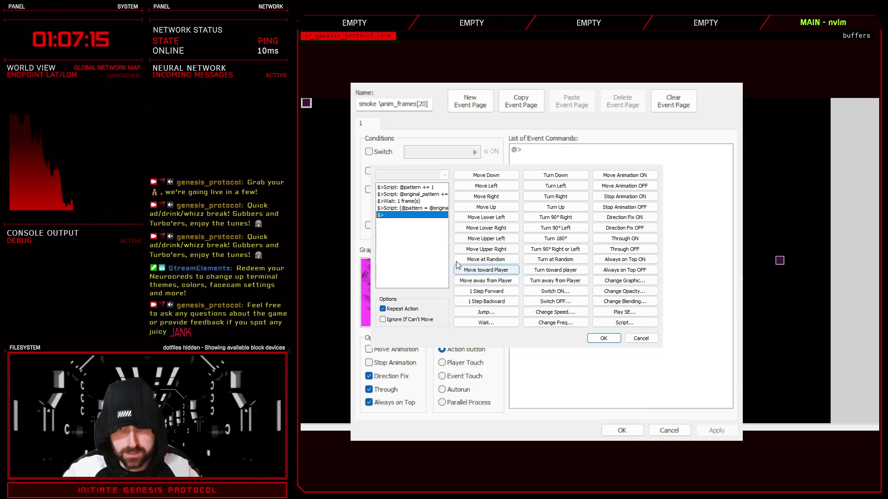
{"action": "left_click", "coordinate": [417, 202]}
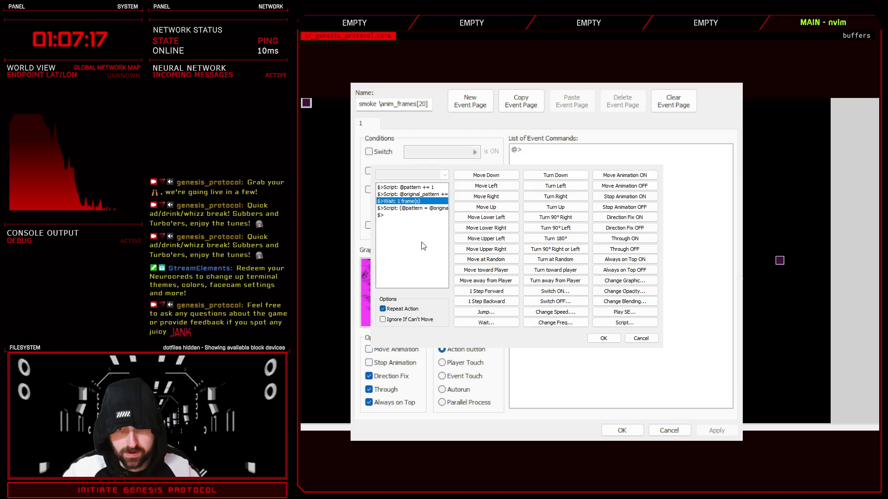
{"action": "left_click", "coordinate": [603, 338]}
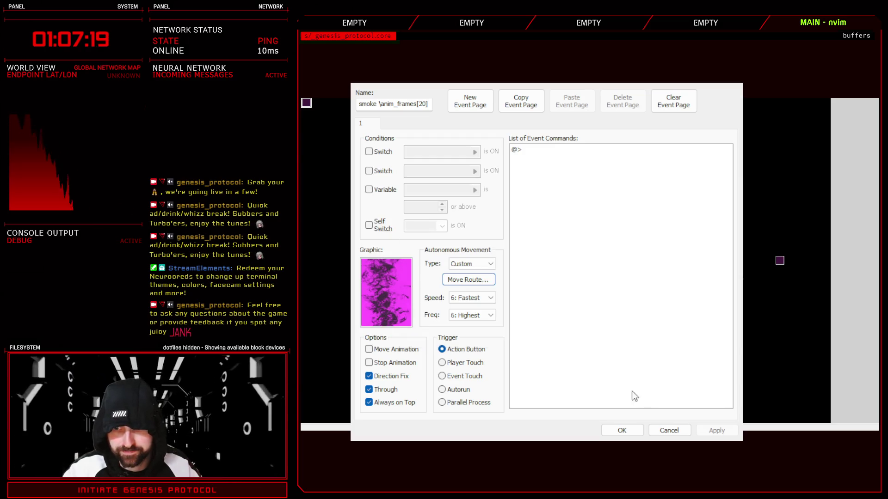
{"action": "left_click", "coordinate": [622, 430]}
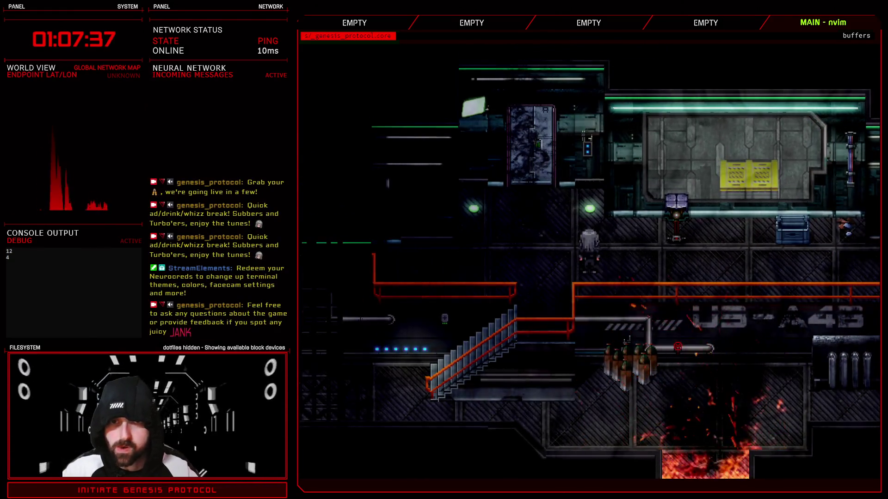
Exit the running playtest back to the editor.
{"action": "key", "text": "Escape"}
{"action": "left_click", "coordinate": [836, 334]}
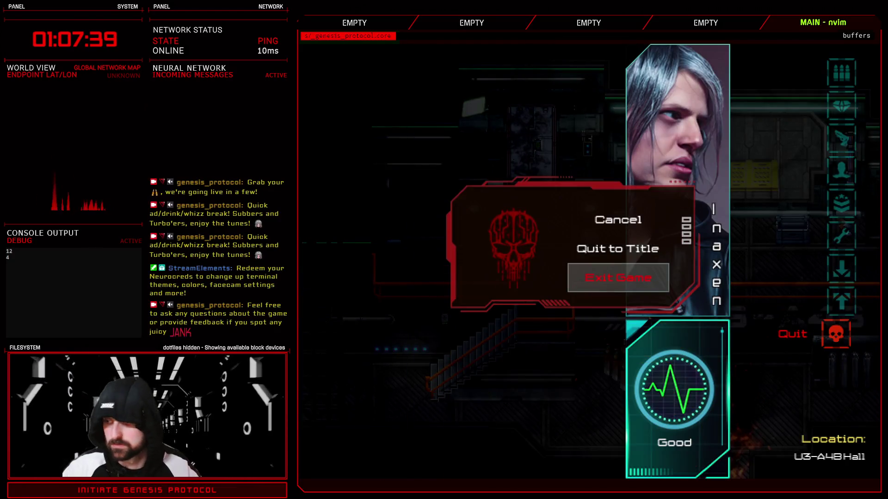
{"action": "key", "text": "Return"}
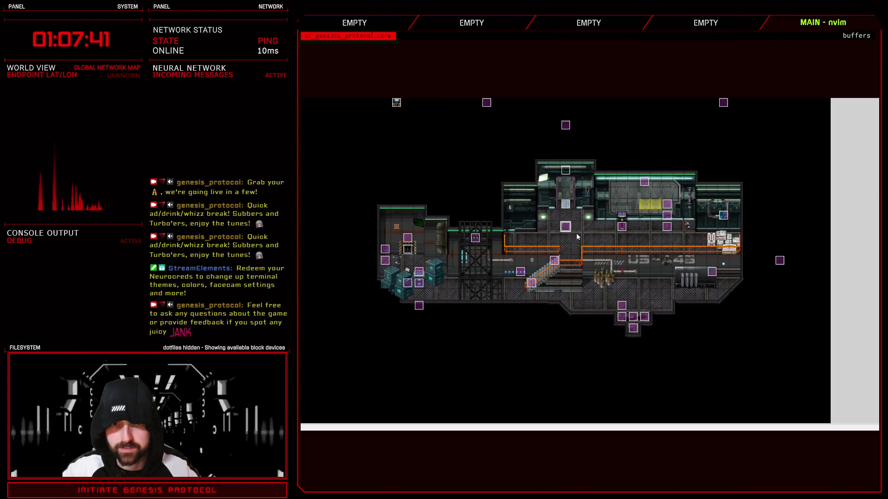
Change the smoke event's route wait to 2 frames, save the project, and relaunch the playtest.
{"action": "double_click", "coordinate": [571, 248]}
{"action": "left_click", "coordinate": [468, 283]}
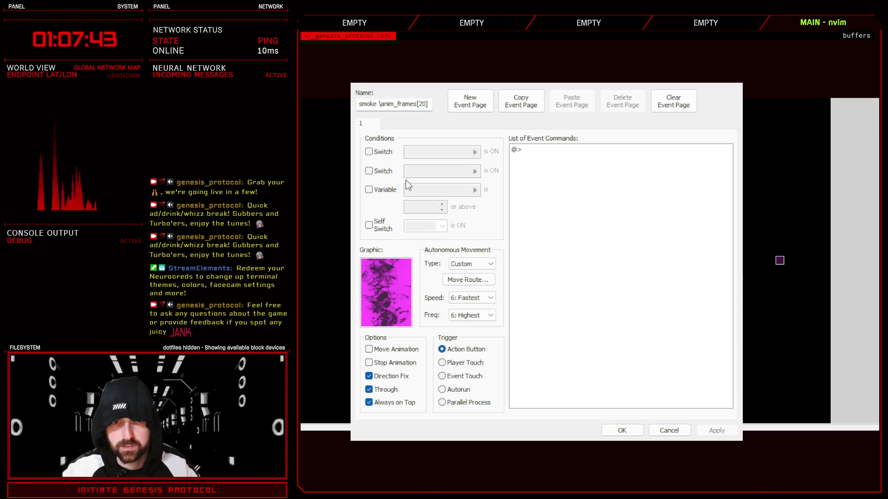
{"action": "left_click", "coordinate": [413, 202]}
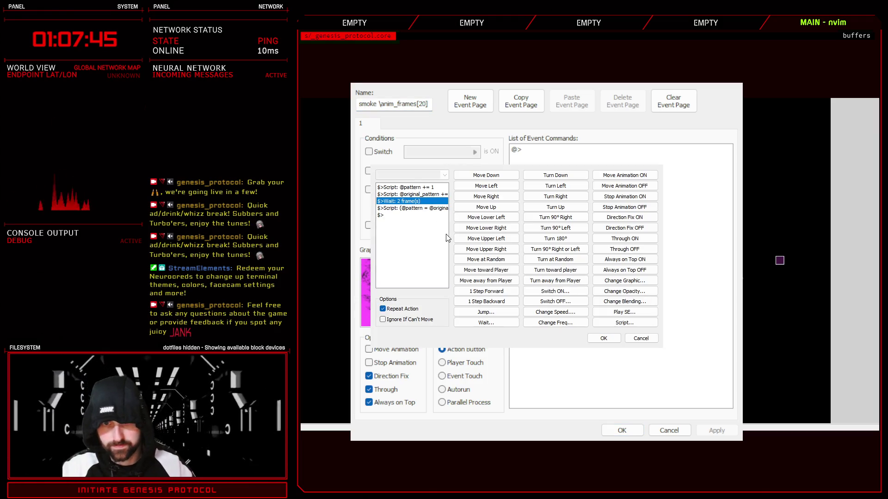
{"action": "left_click", "coordinate": [594, 341]}
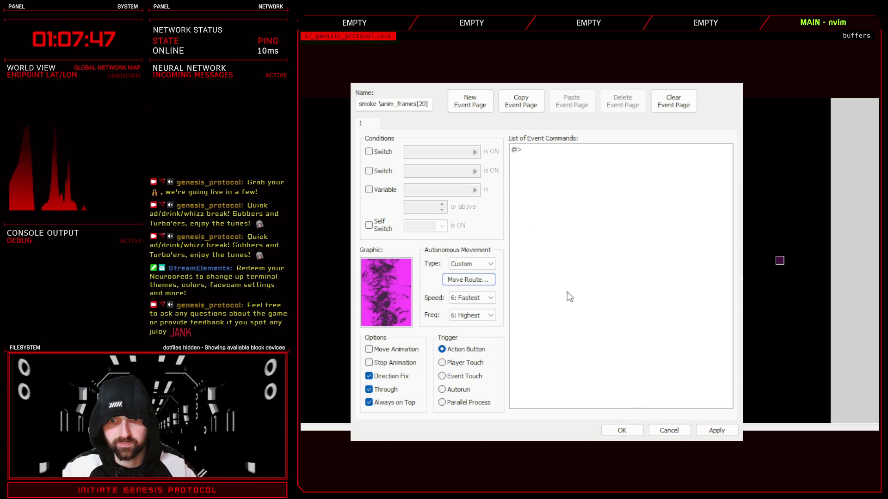
{"action": "left_click", "coordinate": [636, 431]}
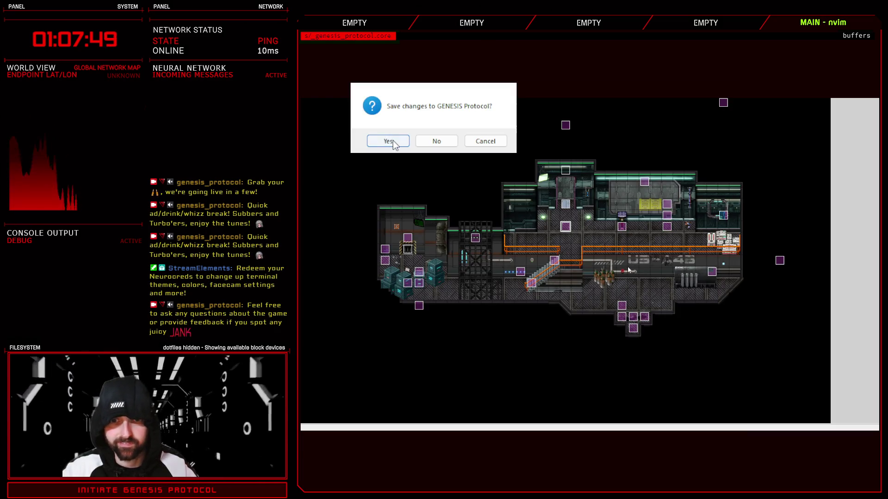
{"action": "left_click", "coordinate": [392, 140]}
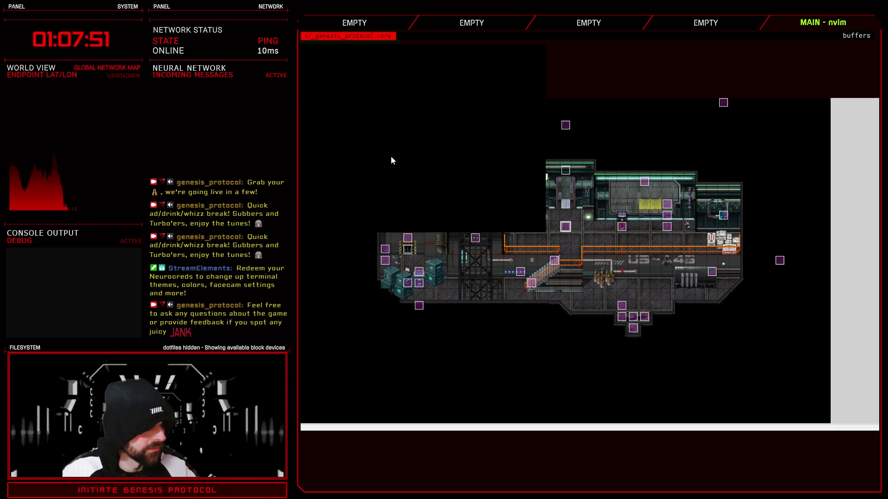
{"action": "key", "text": "Return"}
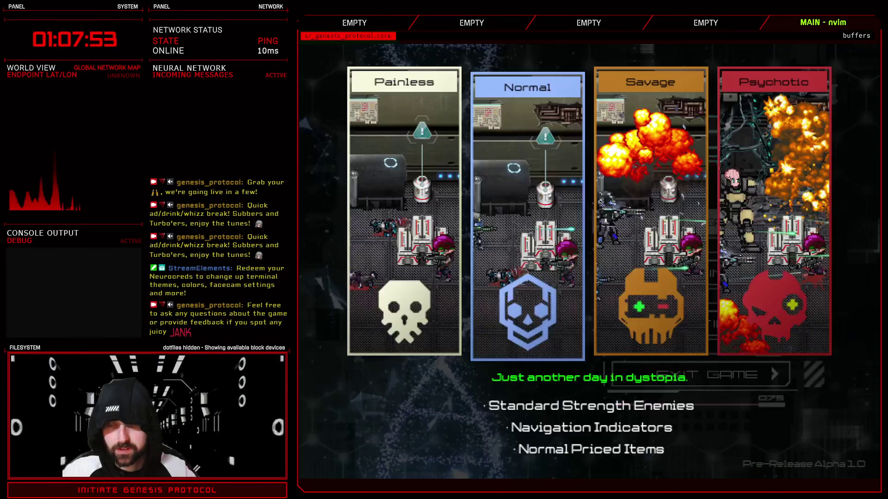
Start on Normal difficulty, walk Inaxen up the stairs, then exit the game to the editor.
{"action": "key", "text": "Return"}
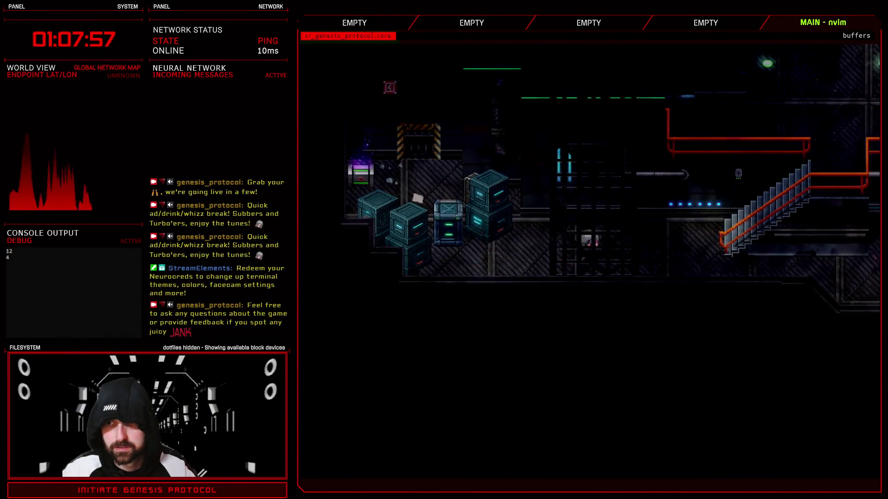
{"action": "key", "text": "Right"}
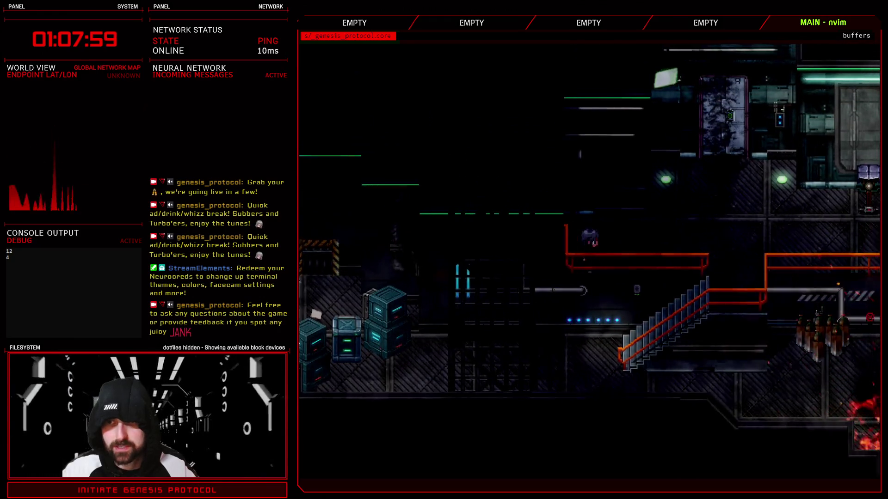
{"action": "key", "text": "Up"}
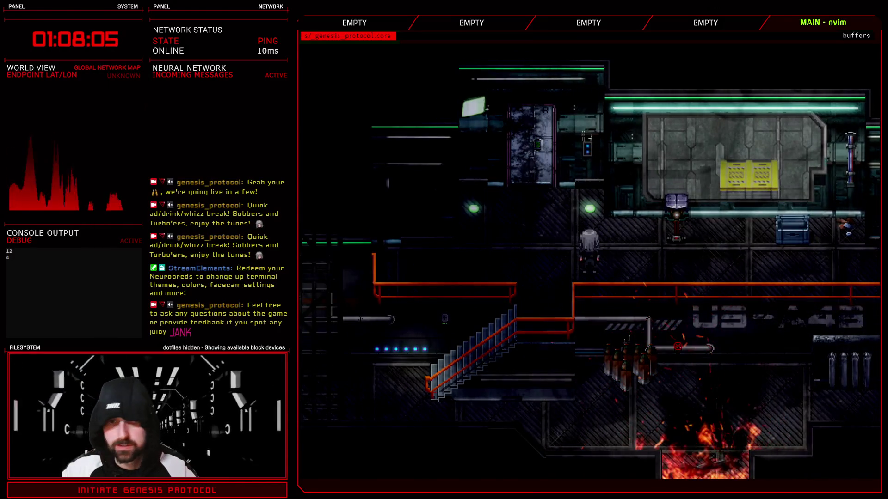
{"action": "key", "text": "Escape"}
{"action": "left_click", "coordinate": [622, 279]}
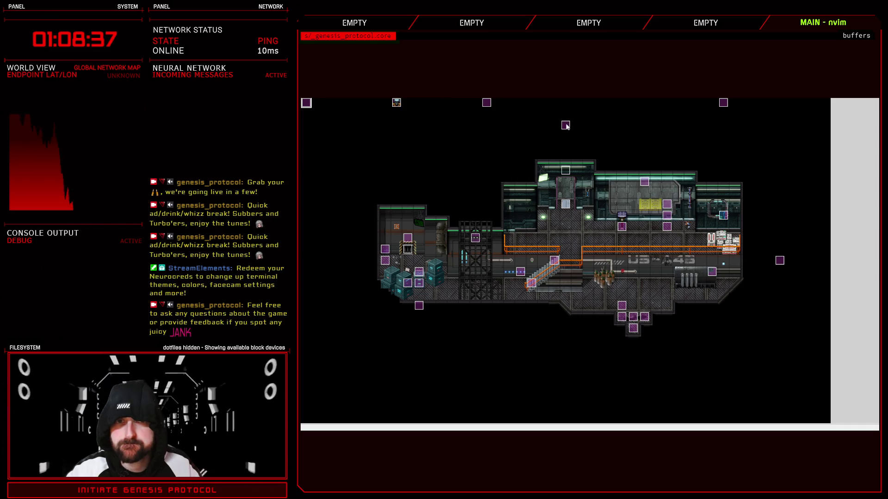
Edit both @>Script: sp(0) lines on page 3 to read sp(0,1000) and confirm.
{"action": "double_click", "coordinate": [704, 199]}
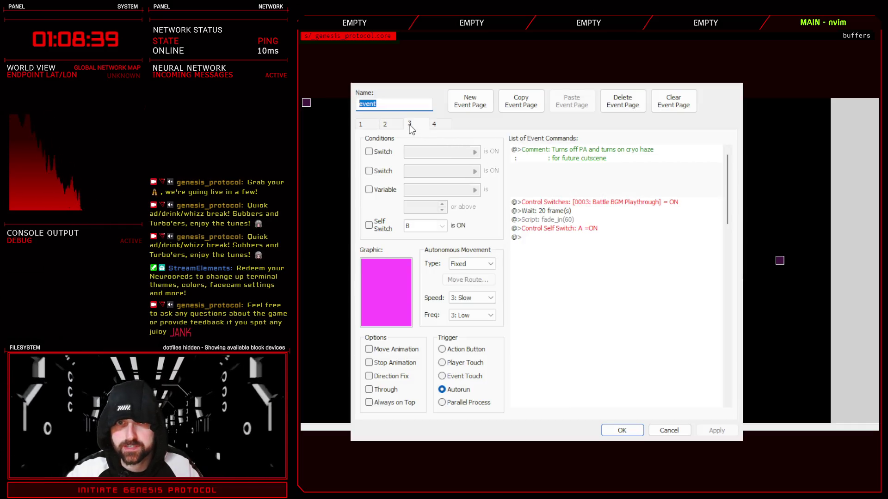
{"action": "left_click_drag", "start_coordinate": [731, 204], "coordinate": [739, 379]}
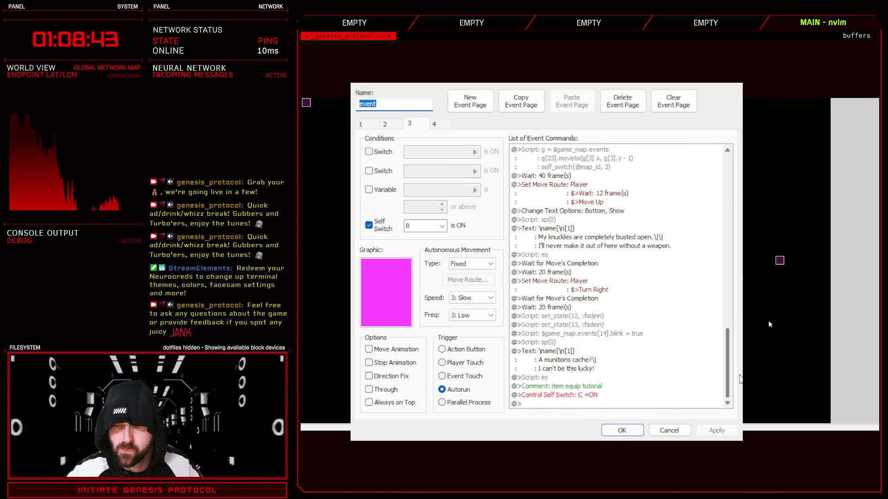
{"action": "left_click", "coordinate": [546, 221]}
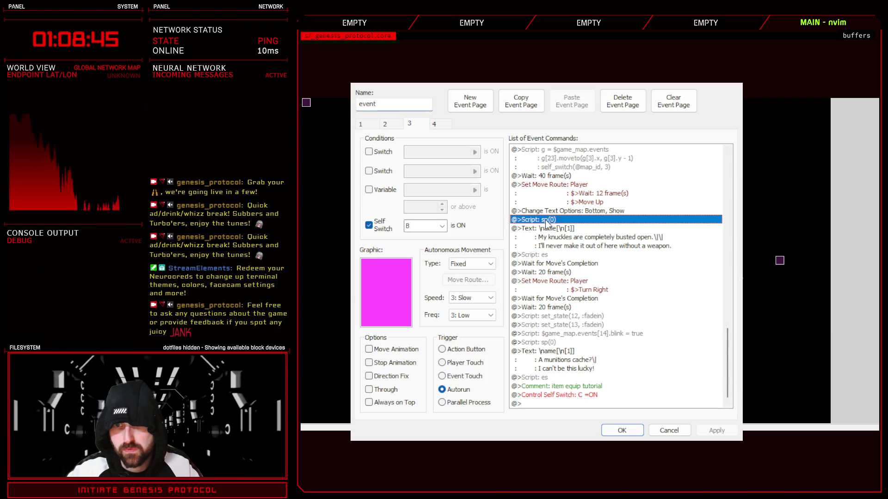
{"action": "key", "text": "Return"}
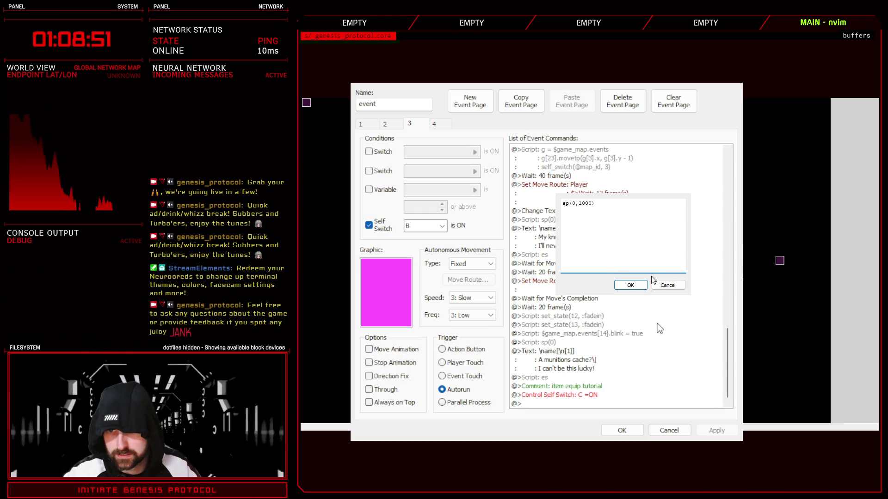
{"action": "left_click", "coordinate": [630, 285]}
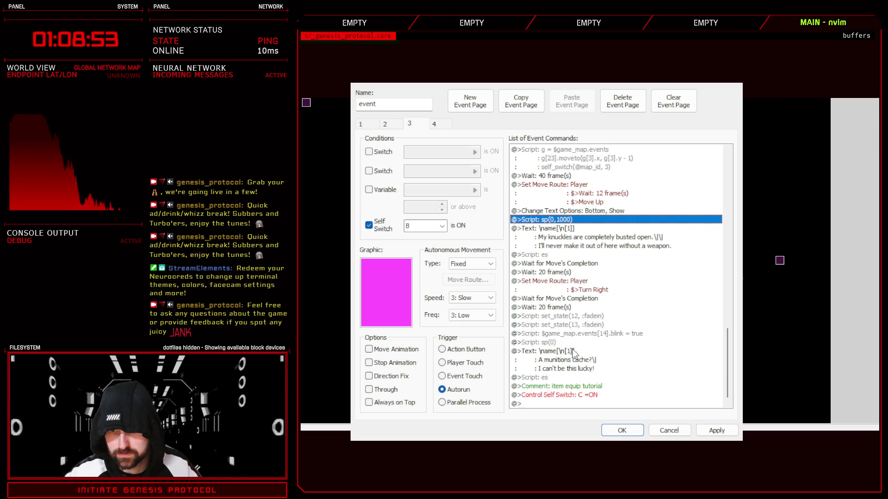
{"action": "left_click", "coordinate": [544, 343]}
{"action": "key", "text": "Return"}
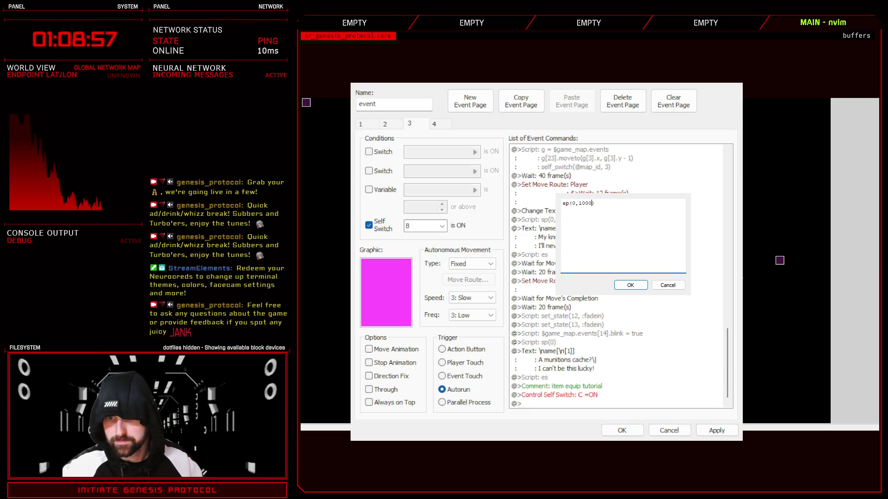
{"action": "left_click", "coordinate": [638, 285]}
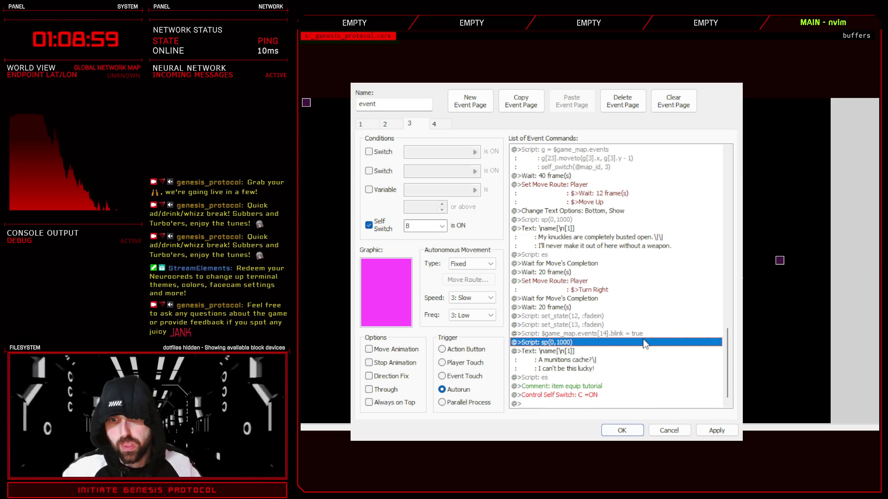
{"action": "scroll", "coordinate": [561, 282], "scroll_direction": "up", "scroll_amount": 4}
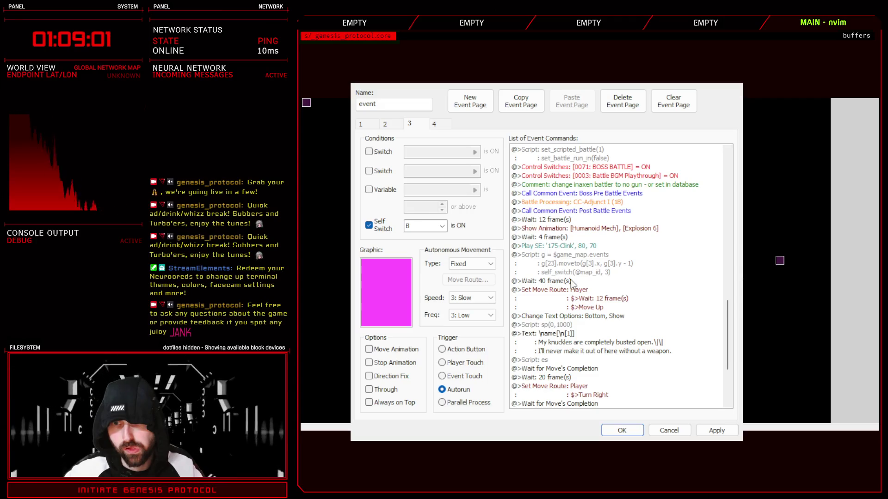
{"action": "left_click", "coordinate": [622, 430]}
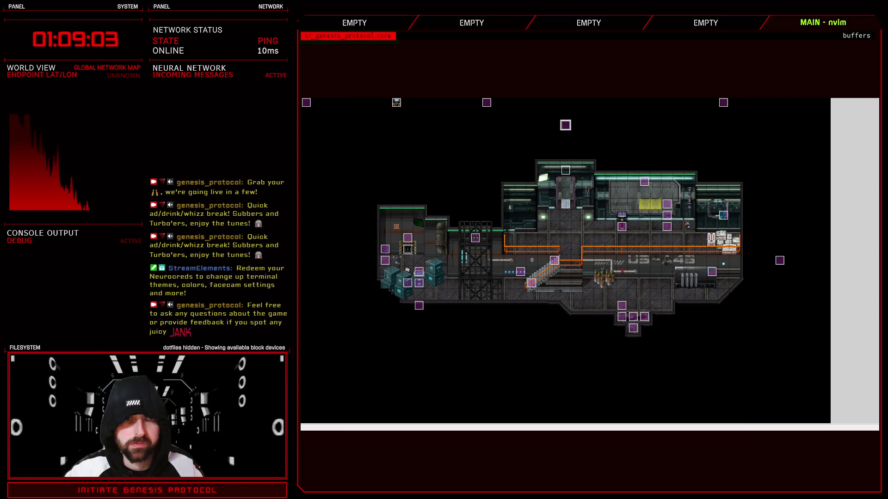
Save the project, load a saved game in the playtest, and advance through the mech cutscene dialogue.
{"action": "left_click", "coordinate": [391, 139]}
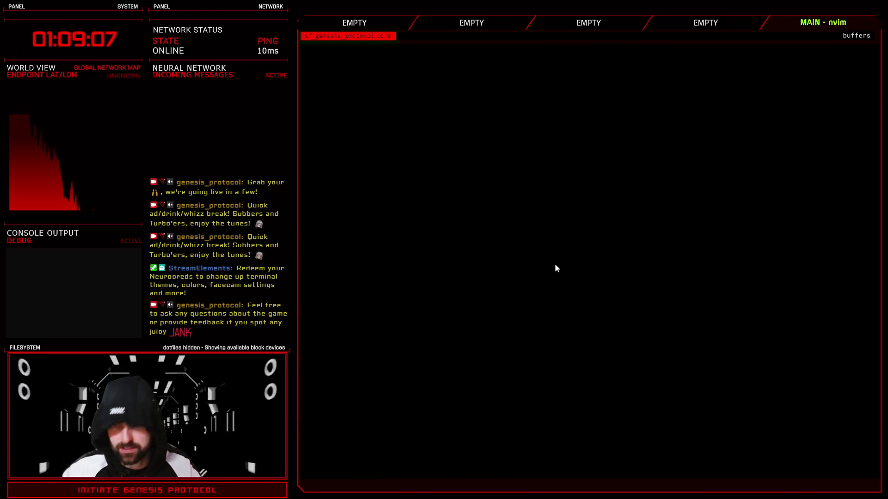
{"action": "key", "text": "Down"}
{"action": "key", "text": "Return"}
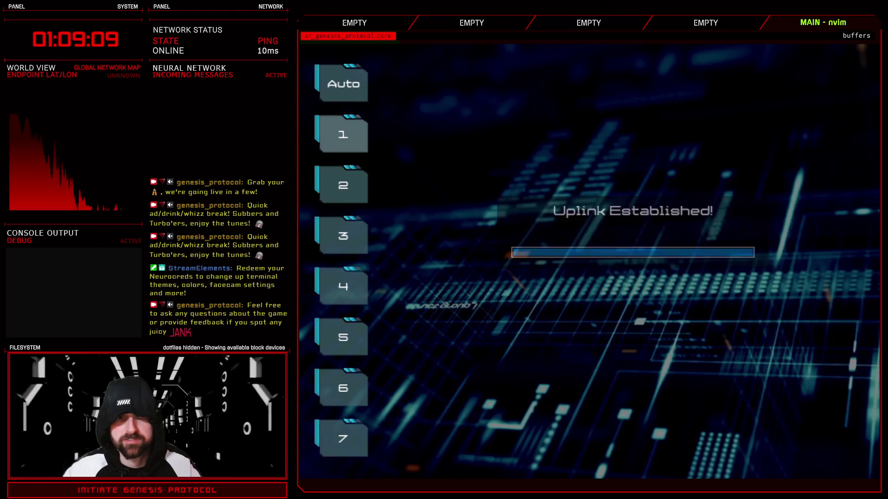
{"action": "key", "text": "Return"}
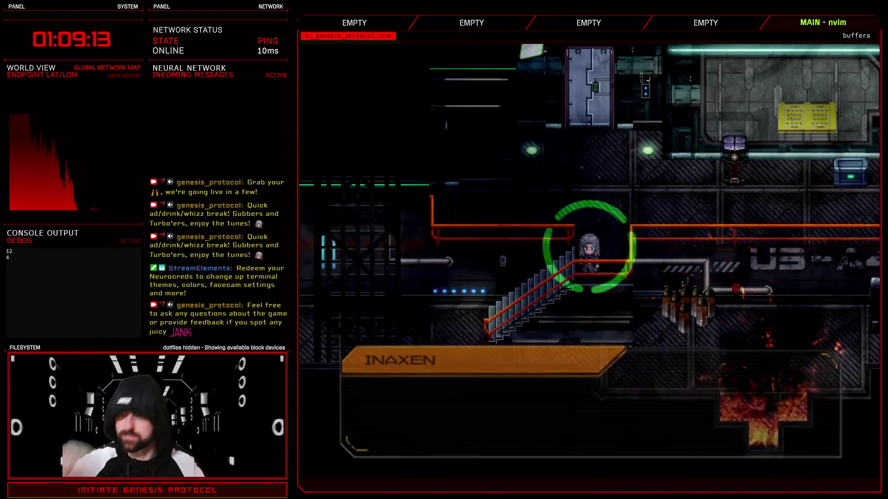
{"action": "key", "text": "Return"}
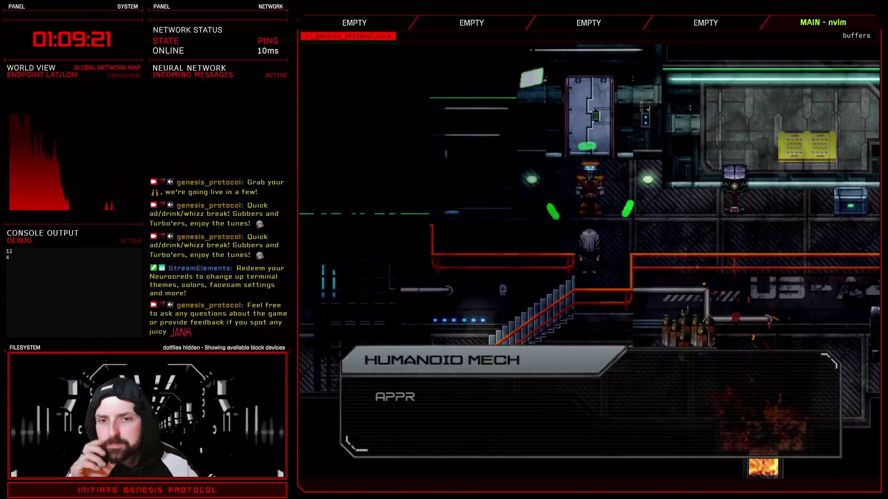
{"action": "key", "text": "Return"}
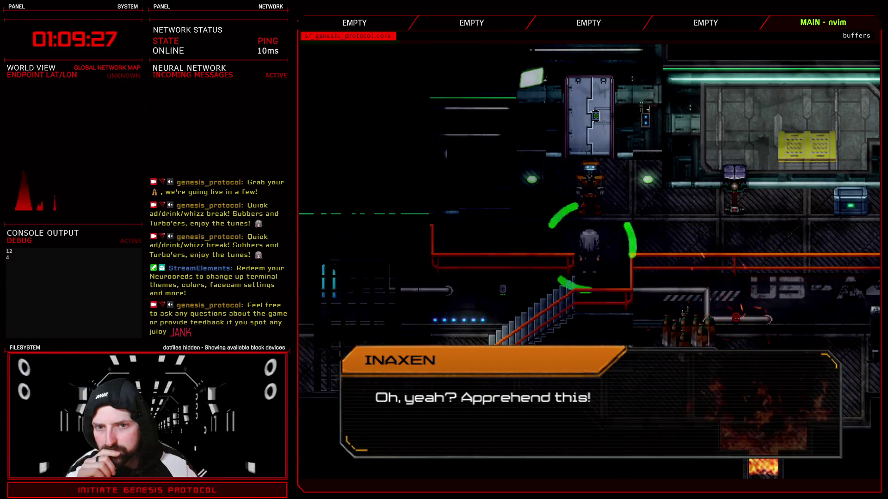
{"action": "key", "text": "Return"}
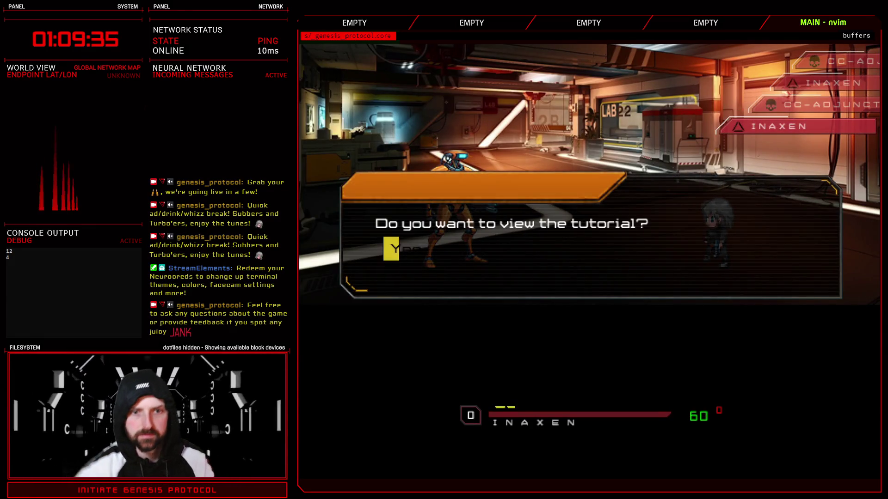
Skip the tutorial, defeat the mech using Fight, and take the loot.
{"action": "key", "text": "Return"}
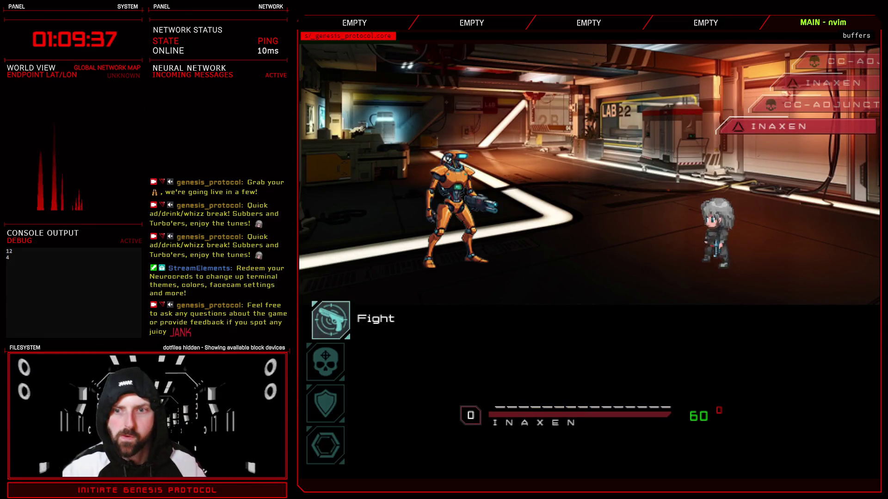
{"action": "key", "text": "Down"}
{"action": "key", "text": "Up"}
{"action": "key", "text": "Return"}
{"action": "key", "text": "Return"}
{"action": "key", "text": "Return"}
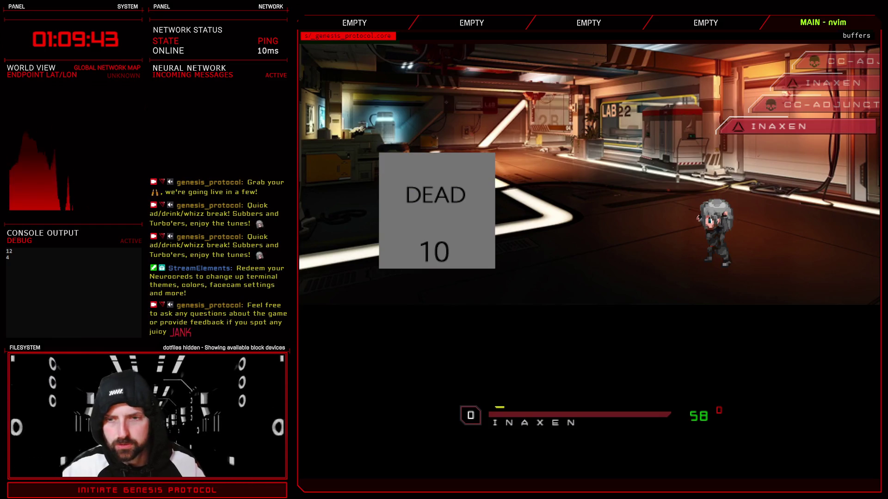
{"action": "key", "text": "Return"}
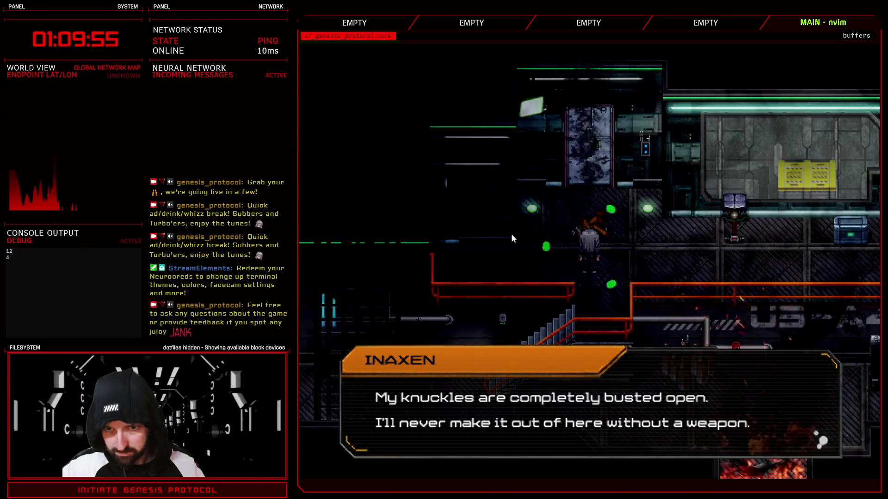
Dismiss the dialogue, walk right to the munitions cache, and collect the Flashbang and pistol.
{"action": "left_click", "coordinate": [602, 213]}
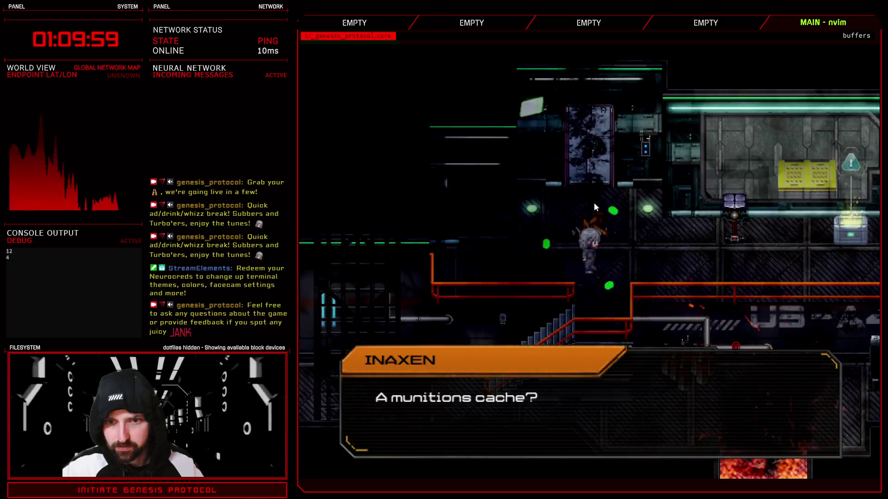
{"action": "left_click", "coordinate": [593, 198]}
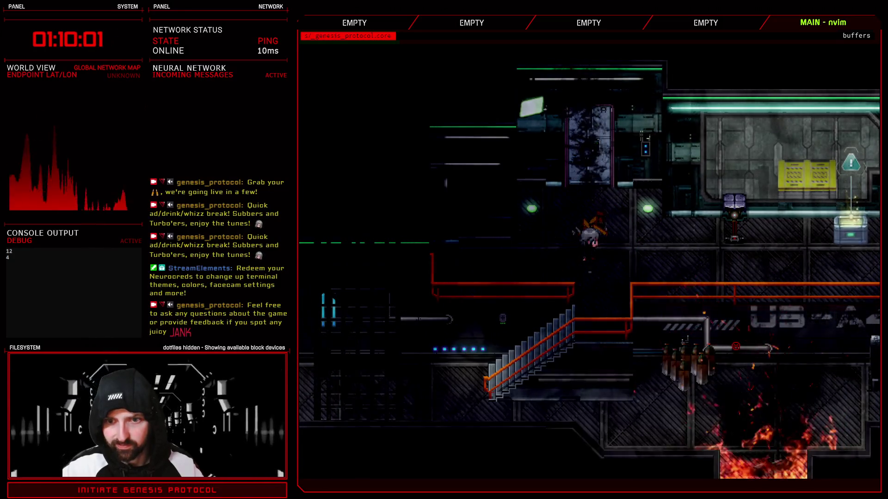
{"action": "key", "text": "d"}
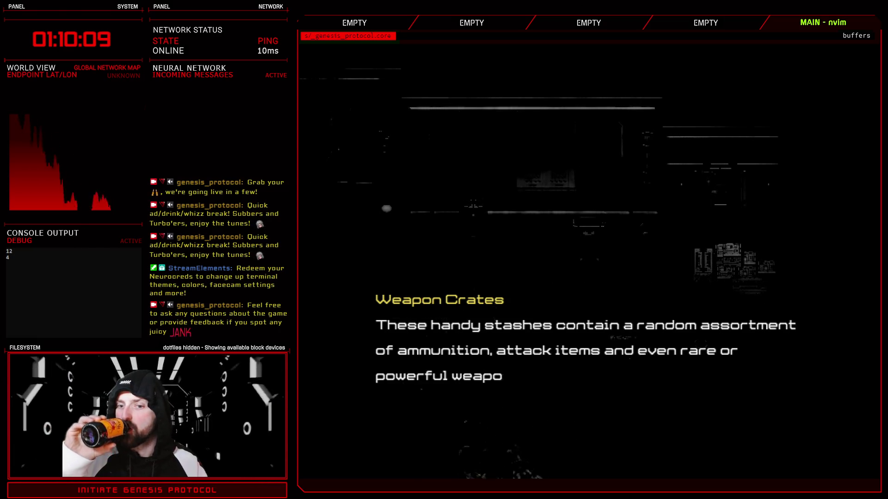
{"action": "key", "text": "Return"}
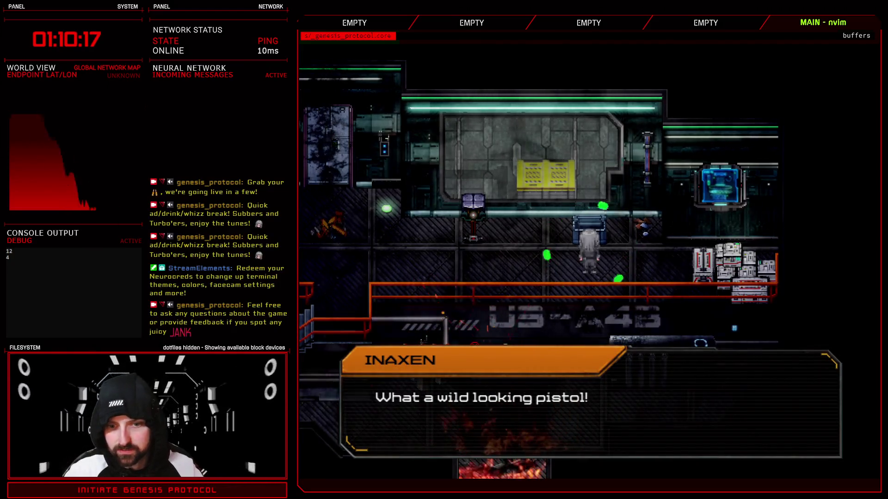
{"action": "key", "text": "Return"}
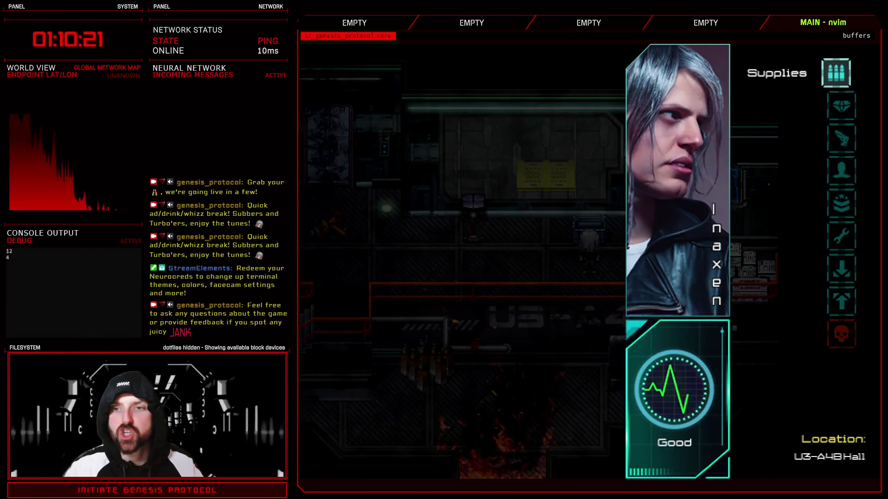
Equip Inaxen with the Ion Pistol in the arms slot.
{"action": "key", "text": "Down"}
{"action": "key", "text": "Down"}
{"action": "key", "text": "Return"}
{"action": "key", "text": "Return"}
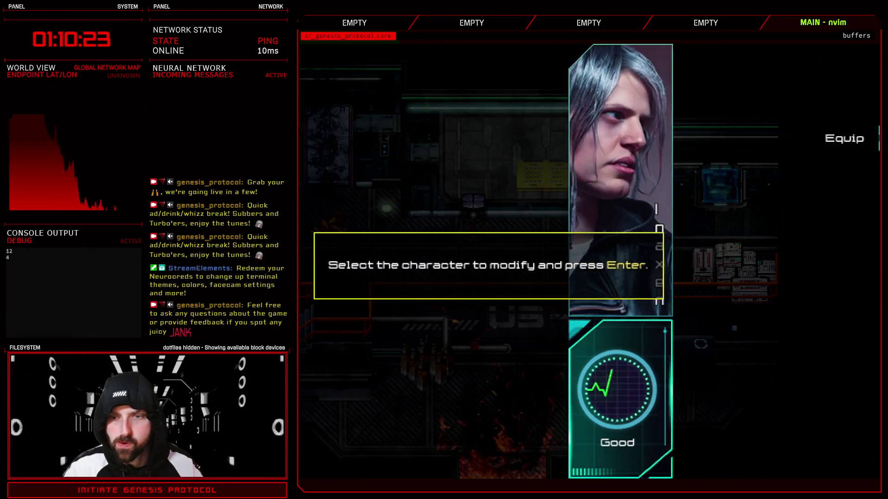
{"action": "key", "text": "Return"}
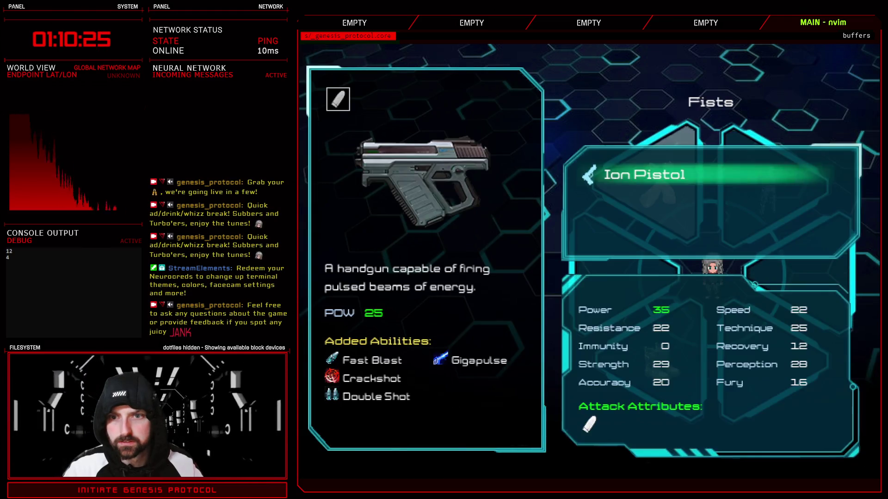
{"action": "key", "text": "Return"}
{"action": "key", "text": "Escape"}
{"action": "key", "text": "Escape"}
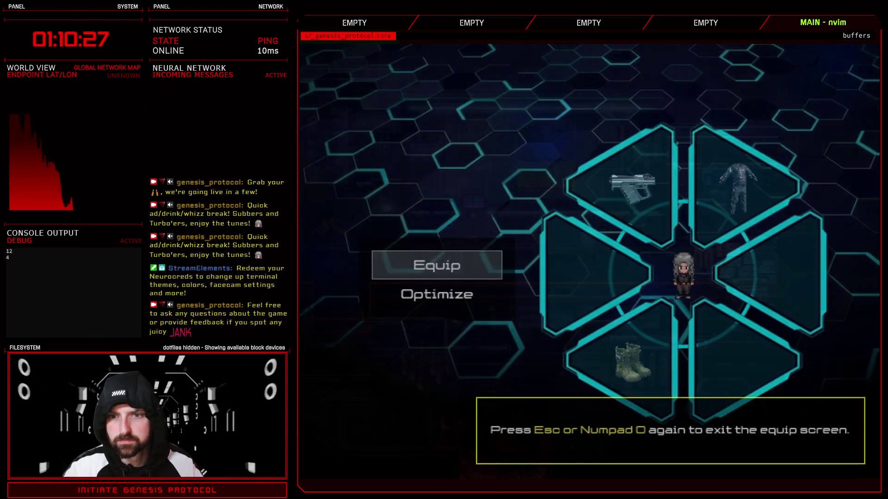
{"action": "key", "text": "Escape"}
{"action": "key", "text": "Down"}
{"action": "key", "text": "Escape"}
Walk left down to the crates and save over slot 2 from the debug menu.
{"action": "key", "text": "Left"}
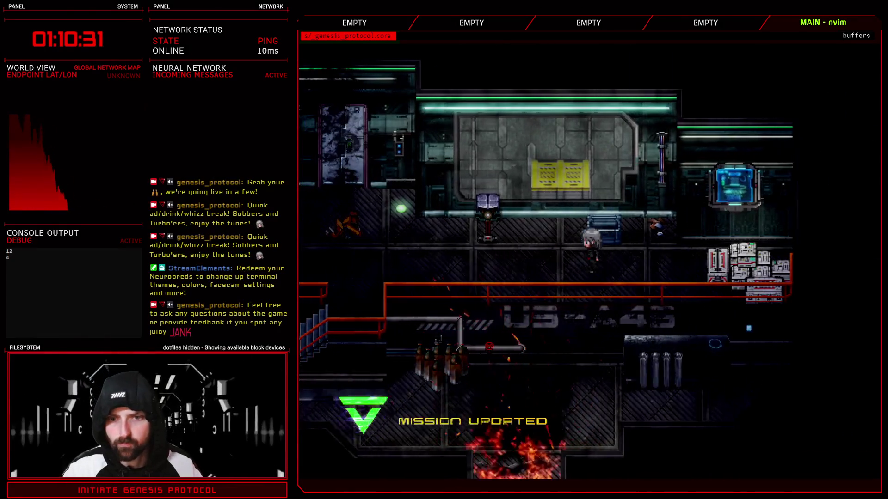
{"action": "key", "text": "Left"}
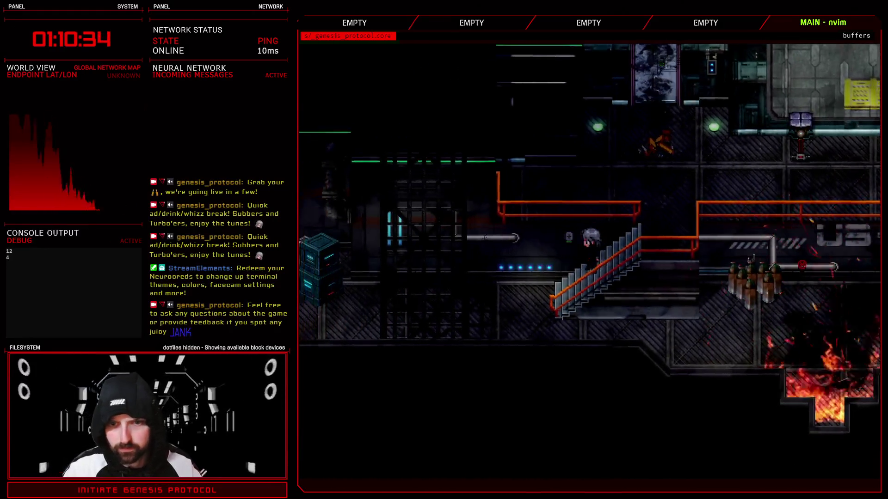
{"action": "key", "text": "Left"}
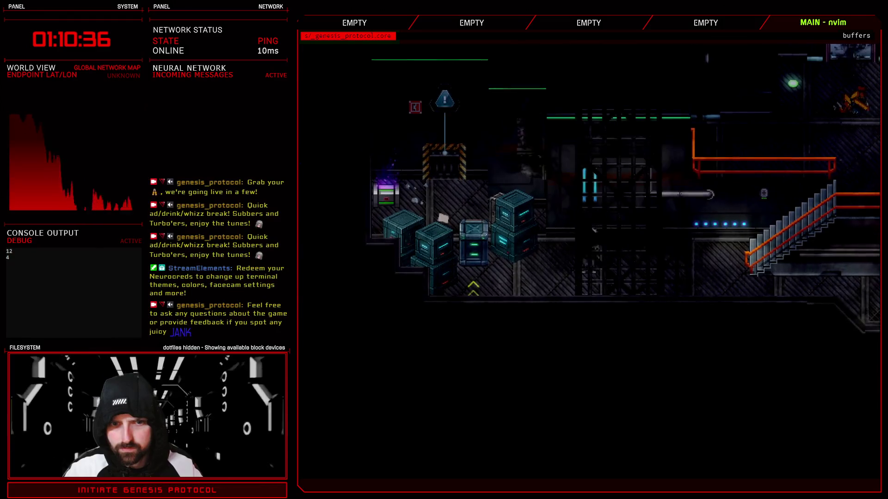
{"action": "key", "text": "Left"}
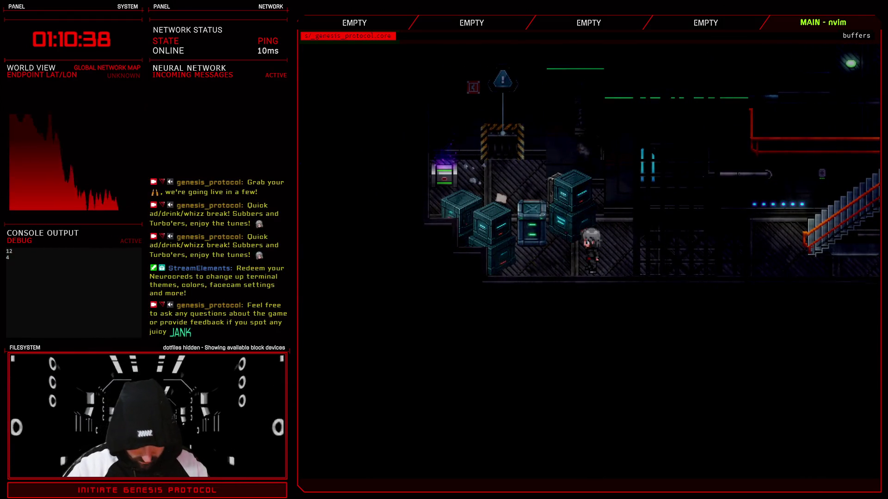
{"action": "key", "text": "F9"}
{"action": "key", "text": "Up"}
{"action": "key", "text": "Up"}
{"action": "key", "text": "Up"}
{"action": "key", "text": "Up"}
{"action": "key", "text": "Return"}
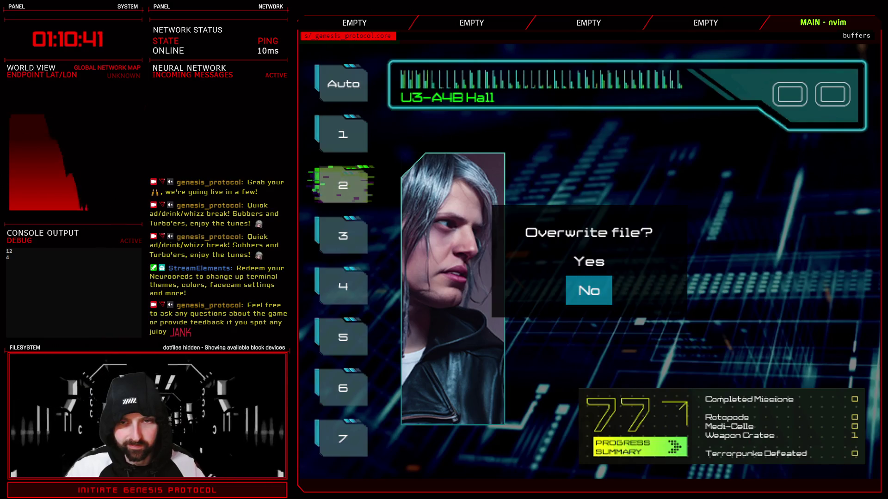
{"action": "key", "text": "Return"}
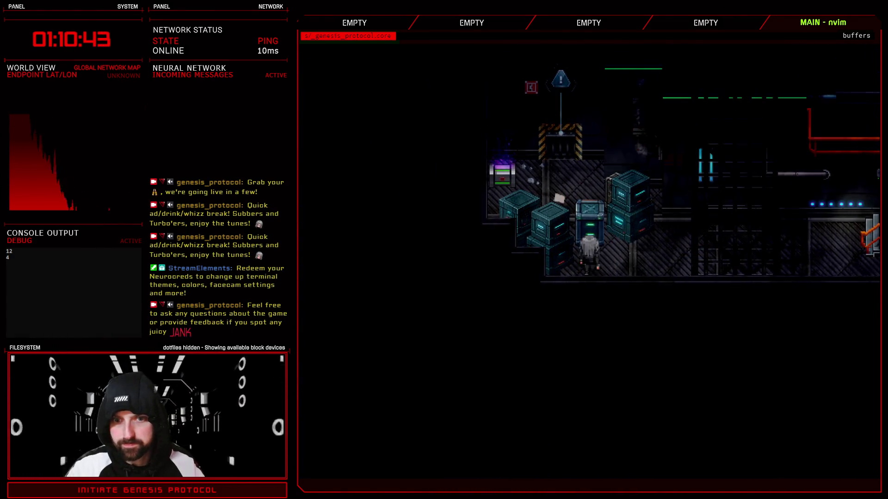
Climb onto the crates and hack the purple terminal, winning 2 Adrenal Injections.
{"action": "key", "text": "Up"}
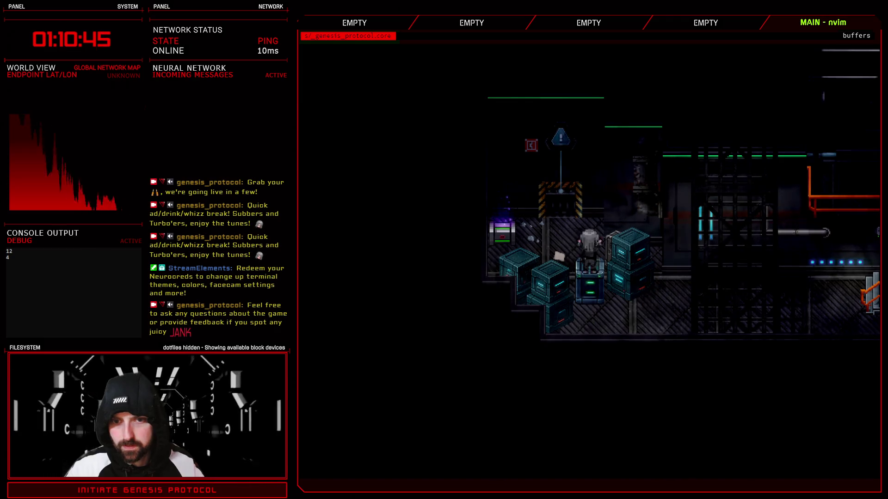
{"action": "key", "text": "Left"}
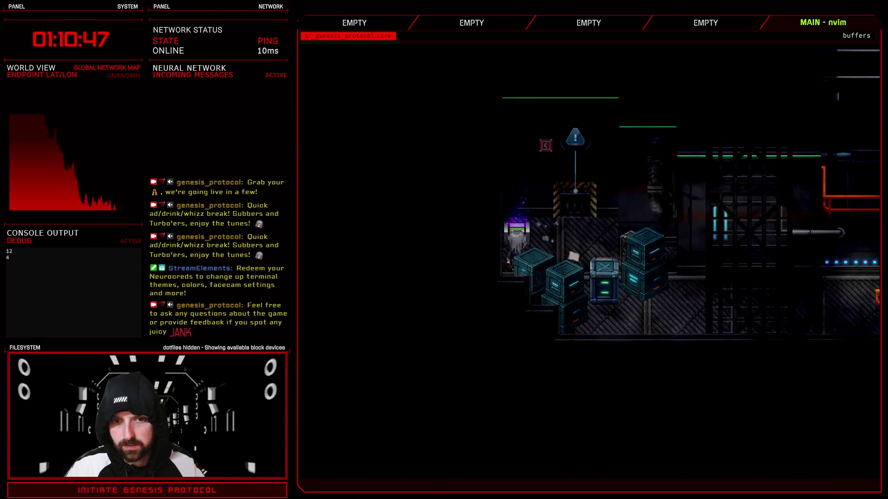
{"action": "key", "text": "e"}
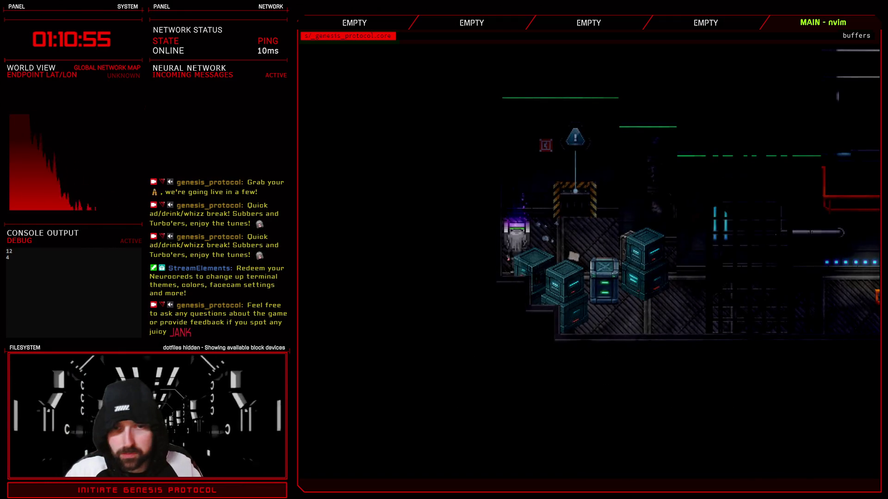
{"action": "key", "text": "e"}
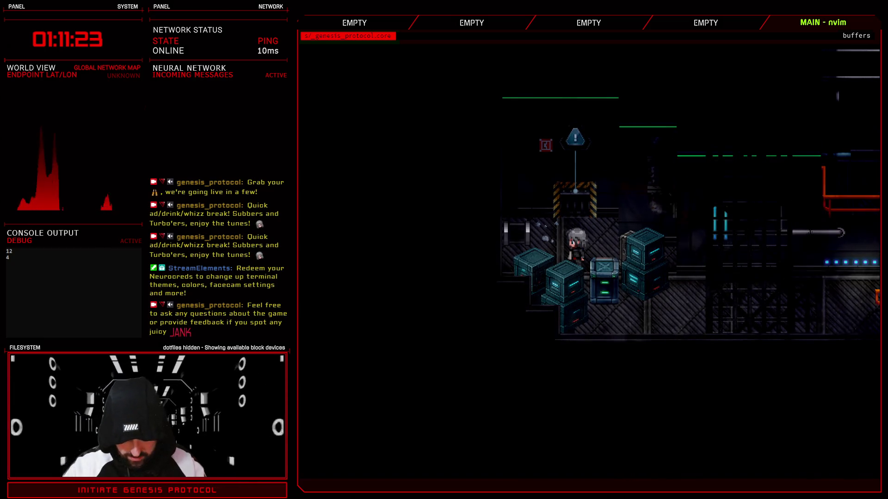
{"action": "key", "text": "F9"}
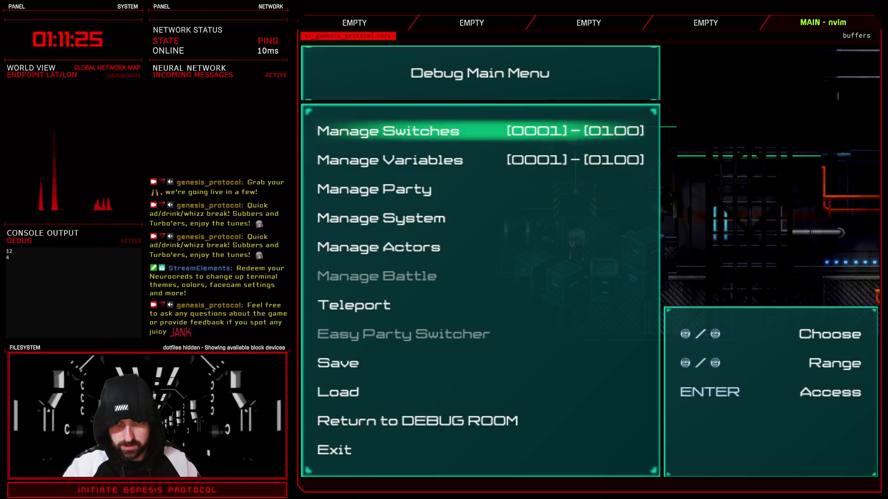
Save over slot 3, enter the vent at the '!' marker, then reopen the debug menu.
{"action": "key", "text": "Down"}
{"action": "key", "text": "Down"}
{"action": "key", "text": "Down"}
{"action": "key", "text": "Down"}
{"action": "key", "text": "Down"}
{"action": "key", "text": "Down"}
{"action": "key", "text": "Return"}
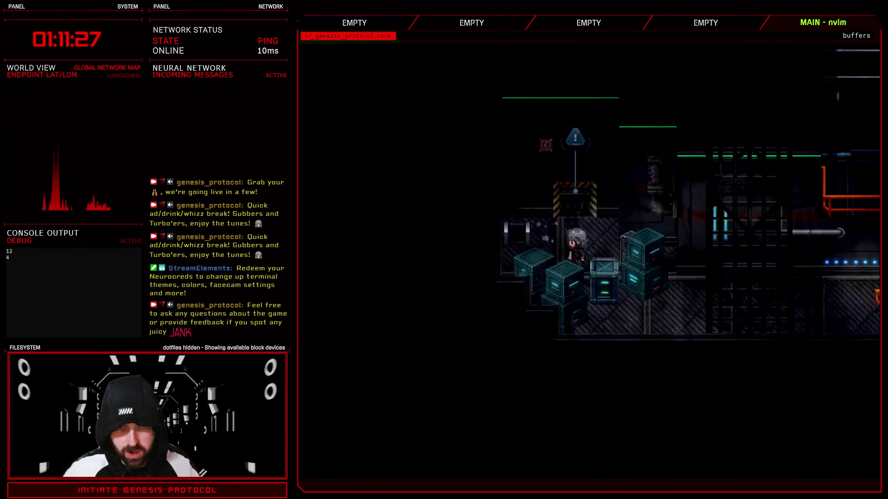
{"action": "key", "text": "Return"}
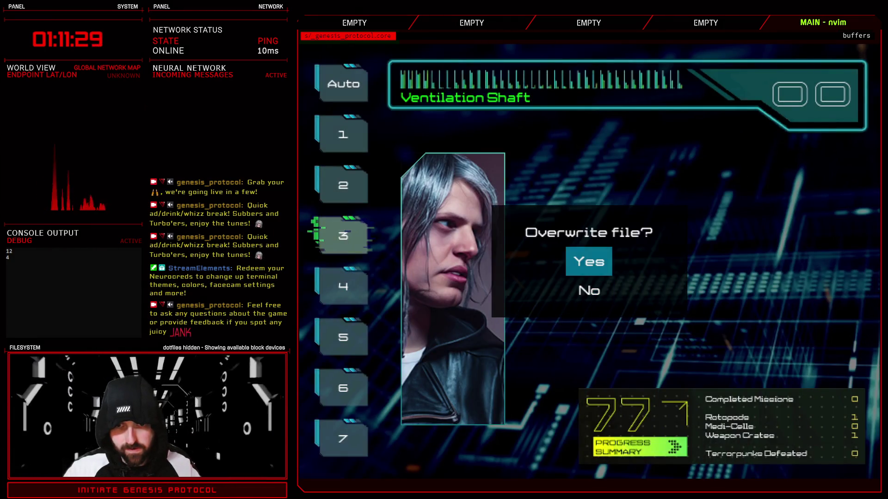
{"action": "key", "text": "Return"}
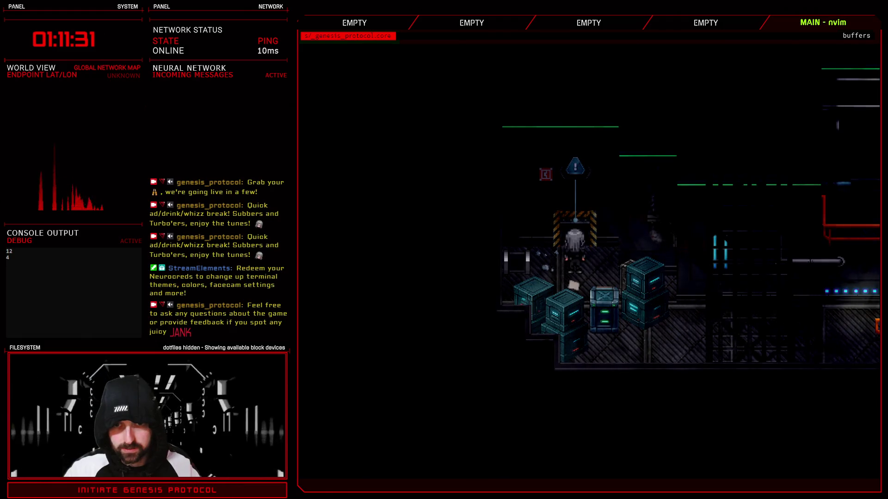
{"action": "key", "text": "Return"}
{"action": "key", "text": "Return"}
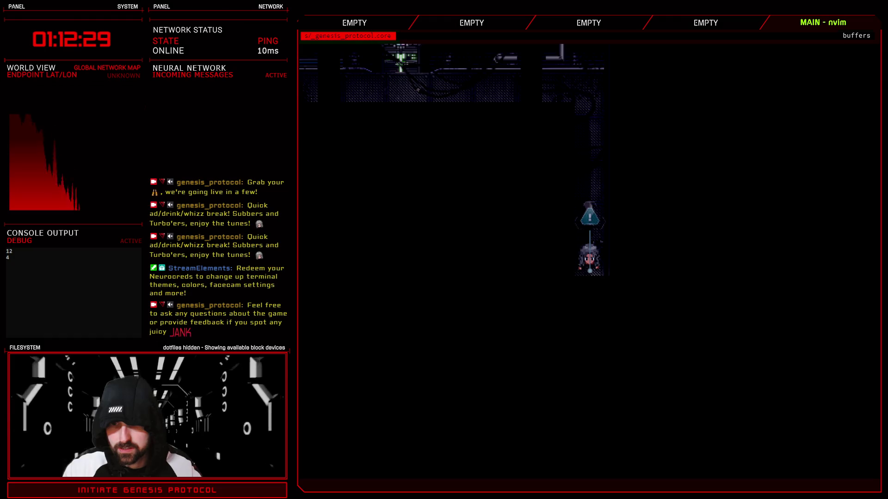
{"action": "key", "text": "F9"}
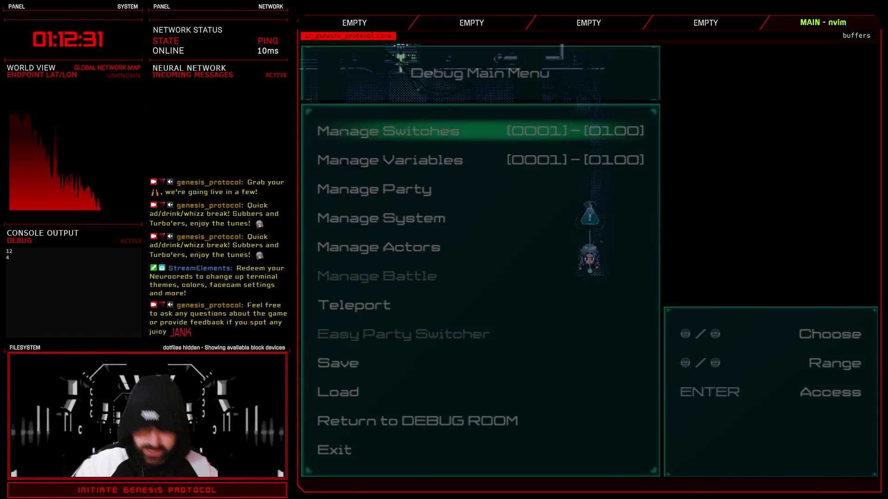
Save over slot 4 and move on down the shaft until the CC-WARDEN battle starts.
{"action": "key", "text": "Up"}
{"action": "key", "text": "Up"}
{"action": "key", "text": "Up"}
{"action": "key", "text": "Return"}
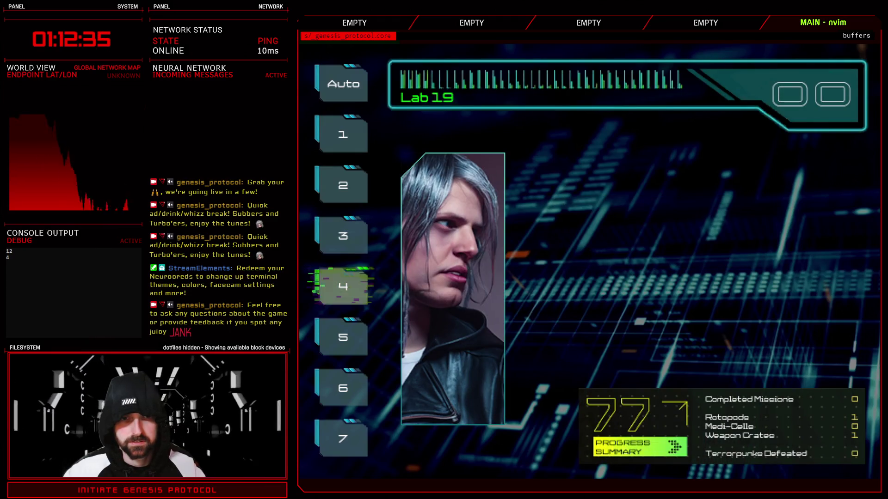
{"action": "key", "text": "Return"}
{"action": "key", "text": "Return"}
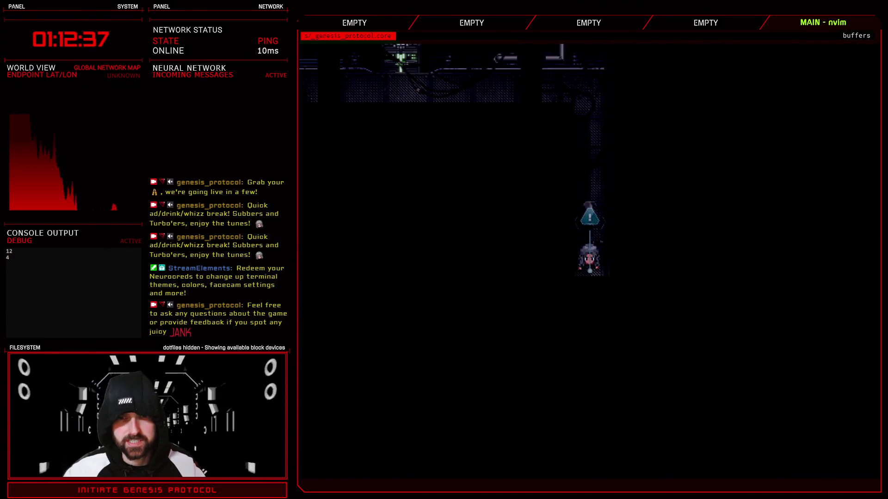
{"action": "key", "text": "Down"}
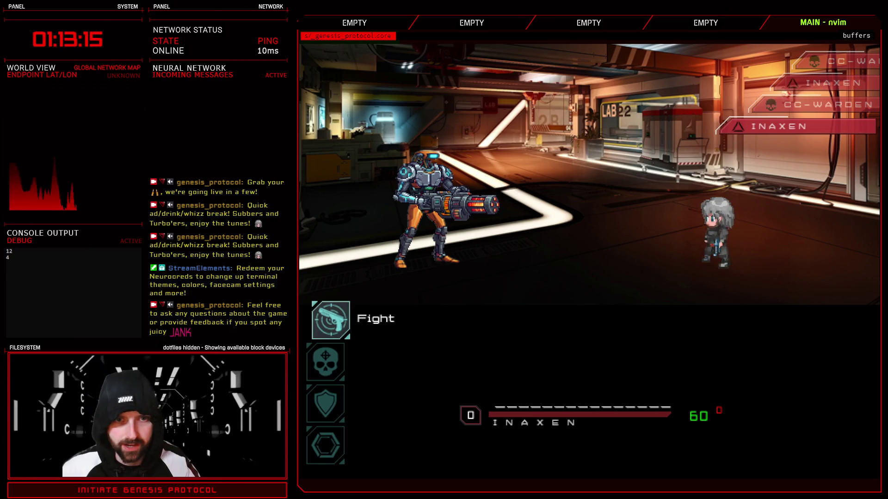
Defeat the CC-WARDEN with Fast Blast, take the loot, and shoot the scientist.
{"action": "key", "text": "Return"}
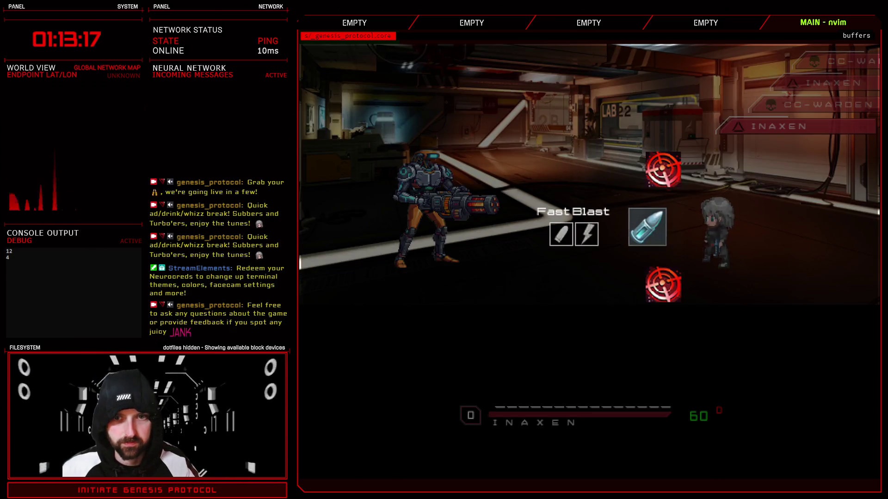
{"action": "key", "text": "Return"}
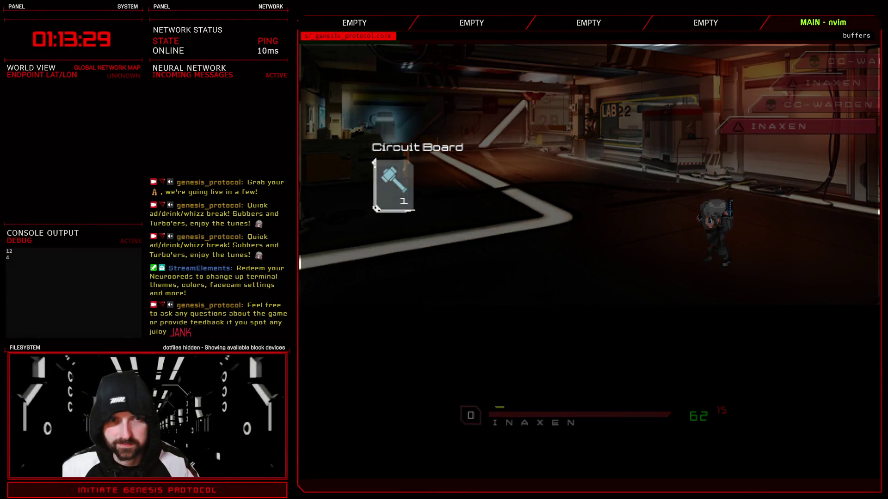
{"action": "key", "text": "Return"}
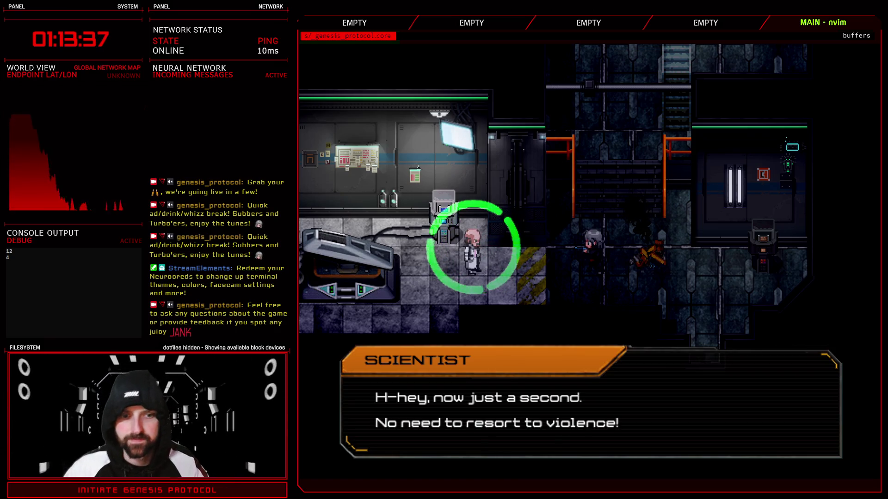
{"action": "key", "text": "Return"}
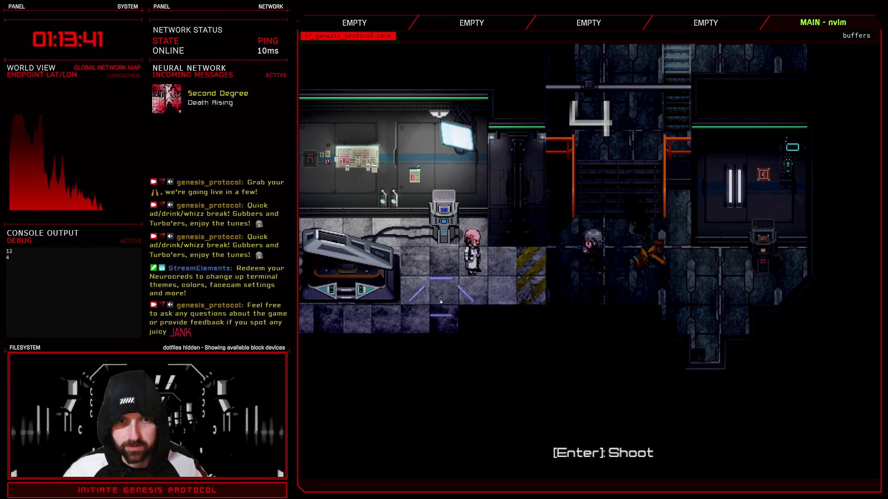
{"action": "key", "text": "Return"}
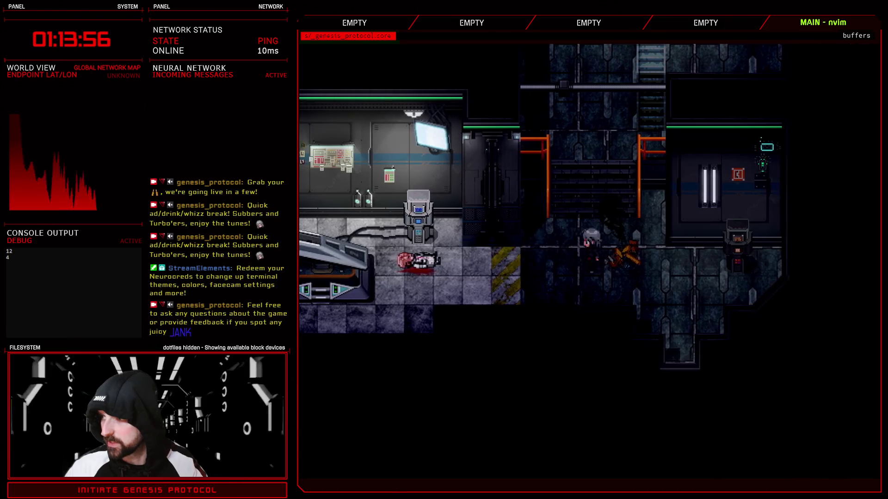
Walk the character through the lab and dark corridor, then quit the playtest.
{"action": "key", "text": "Left"}
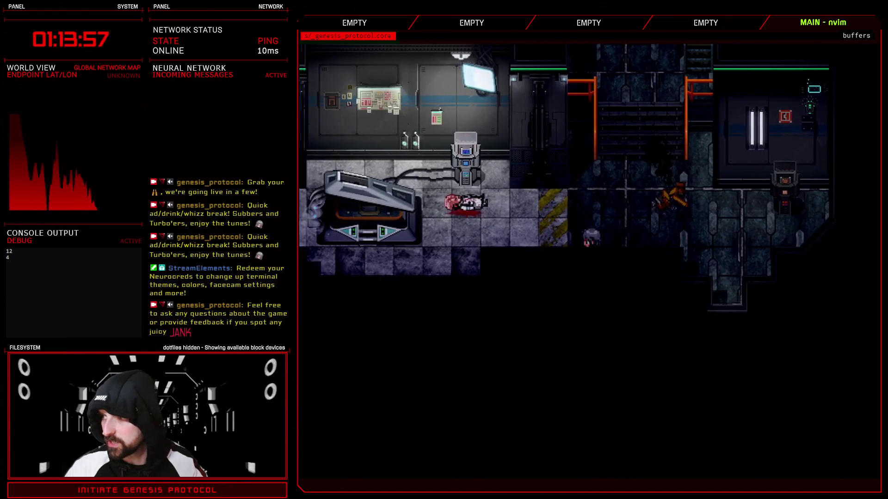
{"action": "key", "text": "Right"}
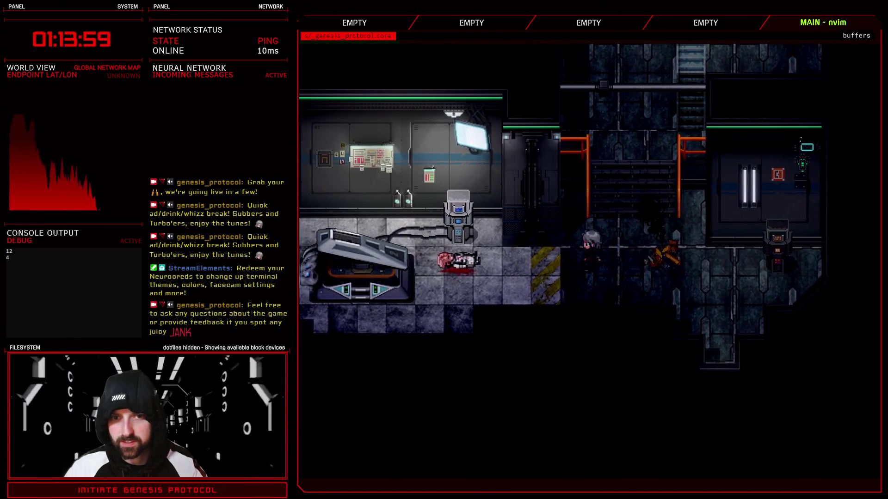
{"action": "key", "text": "Up"}
{"action": "key", "text": "Left"}
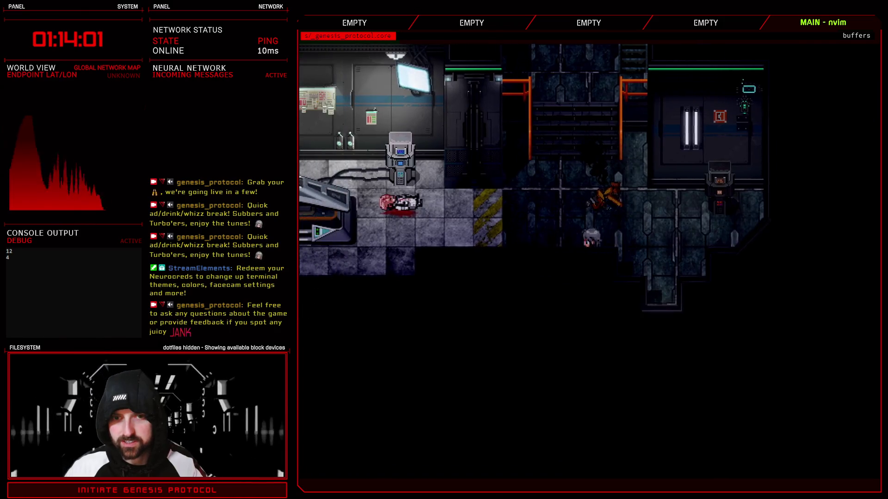
{"action": "key", "text": "Down"}
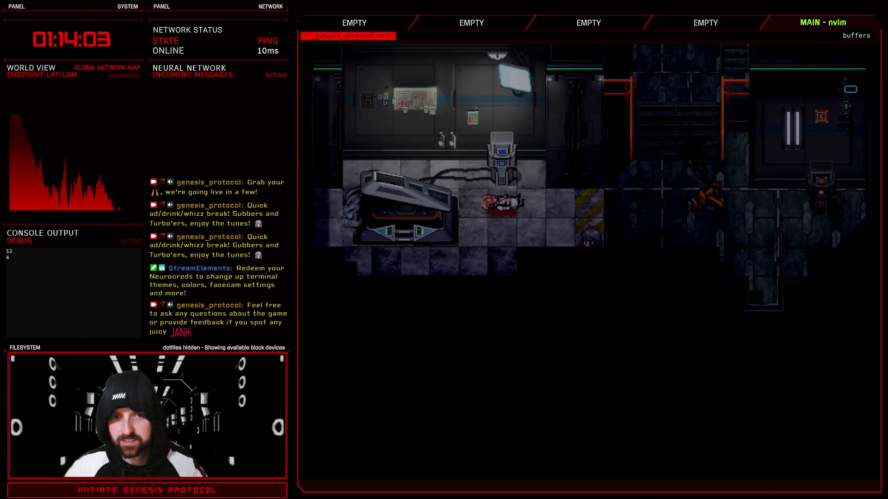
{"action": "key", "text": "Escape"}
{"action": "key", "text": "Return"}
{"action": "key", "text": "Return"}
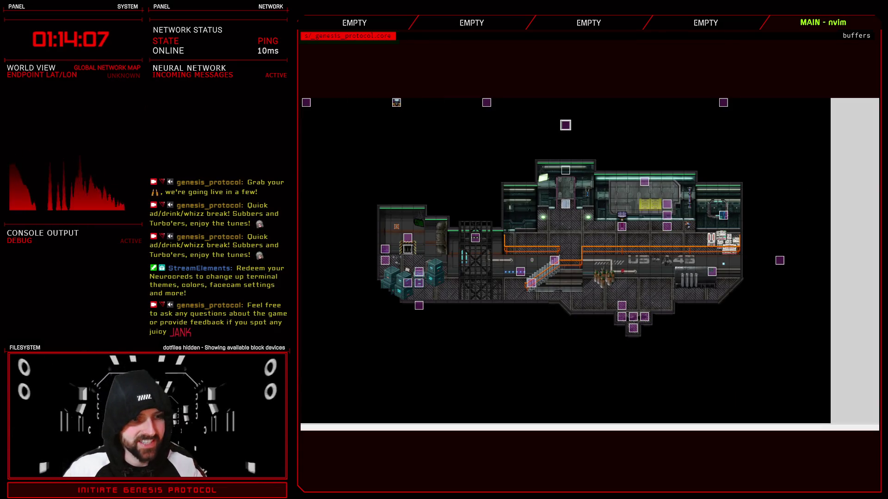
Show the smaller ship map with the lab and shooter corridor, and open its event.
{"action": "key", "text": "Right"}
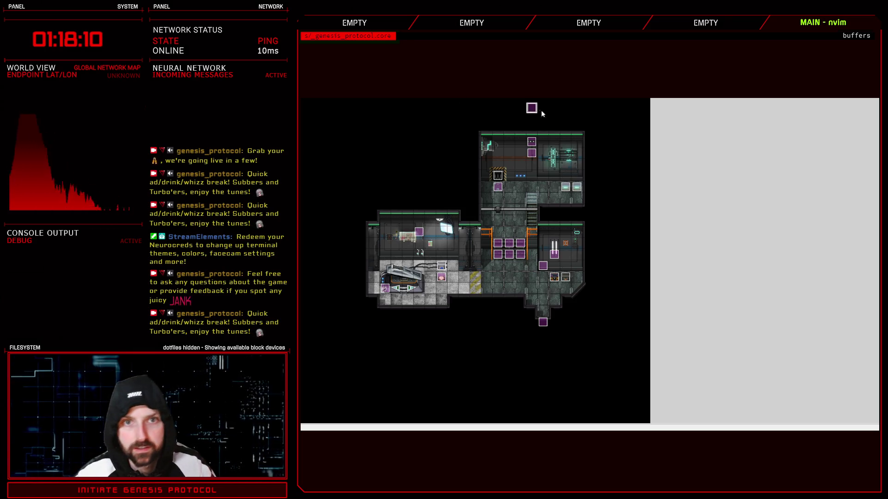
{"action": "key", "text": "Return"}
Inspect event pages 3 and 4 and the reset_shooter script command, closing without changes.
{"action": "left_click", "coordinate": [409, 123]}
{"action": "left_click", "coordinate": [601, 158]}
{"action": "left_click", "coordinate": [604, 149]}
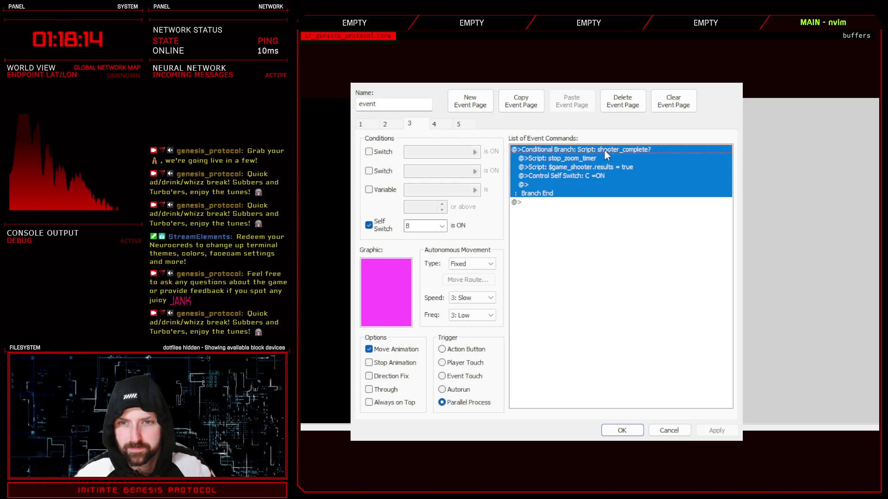
{"action": "left_click", "coordinate": [599, 167]}
{"action": "left_click", "coordinate": [590, 159]}
{"action": "left_click", "coordinate": [584, 168]}
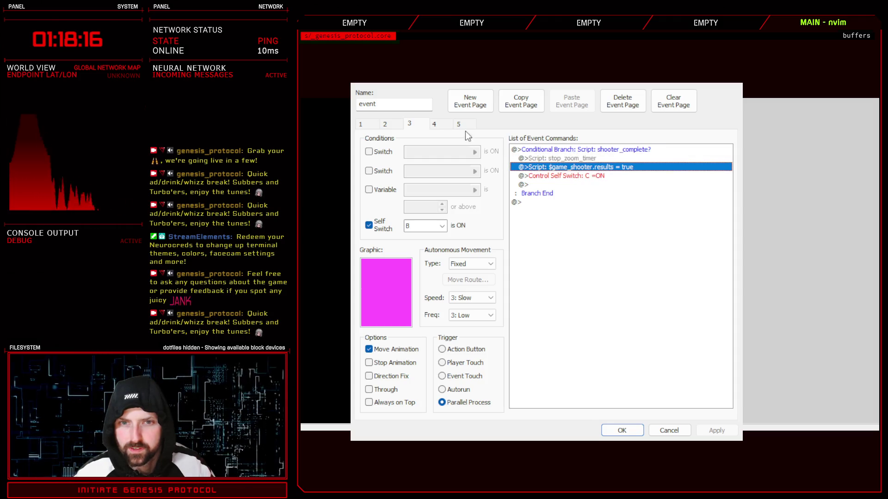
{"action": "left_click", "coordinate": [435, 124]}
{"action": "double_click", "coordinate": [551, 159]}
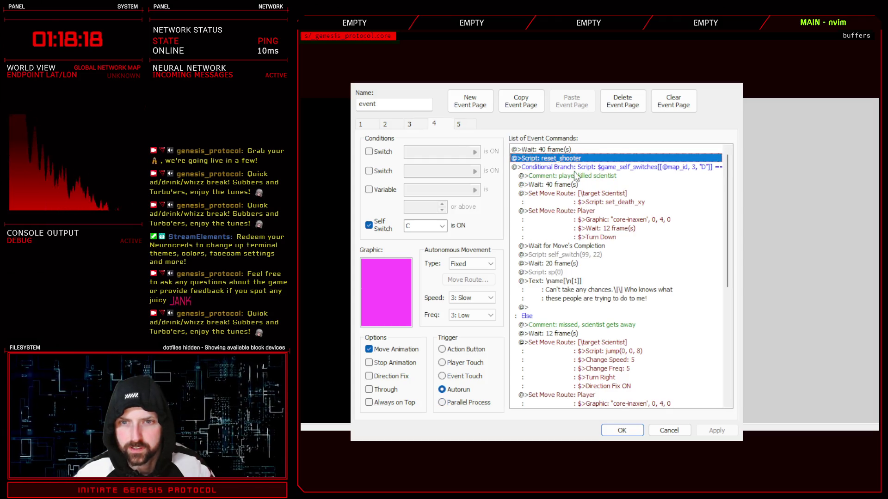
{"action": "left_click", "coordinate": [665, 285]}
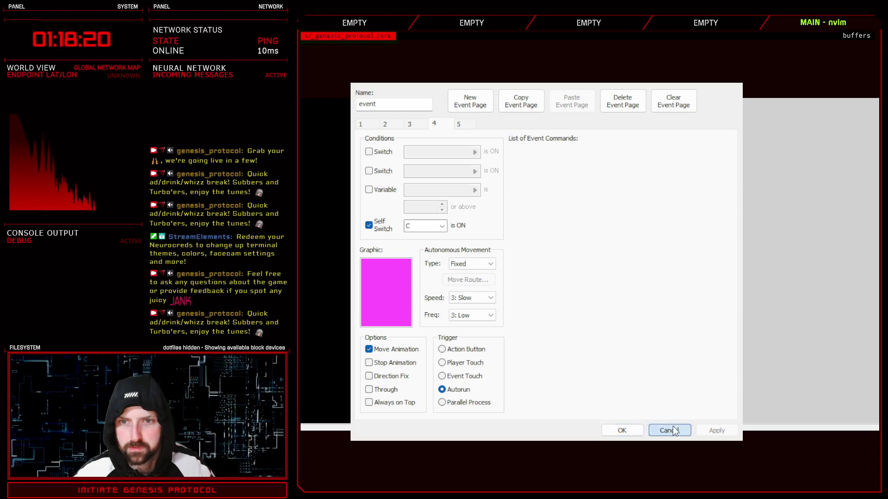
{"action": "left_click", "coordinate": [673, 427]}
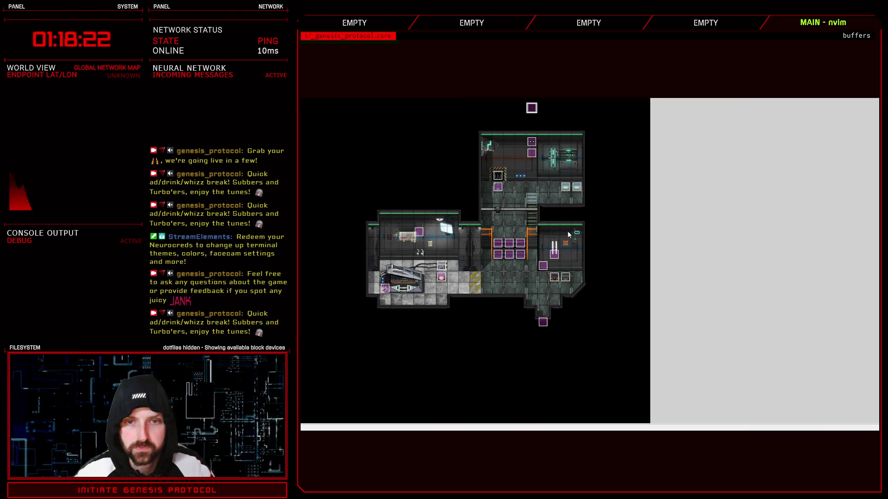
Search all scripts for the reset_shooter definition and jump to it.
{"action": "key", "text": "F11"}
{"action": "key", "text": "Down"}
{"action": "key", "text": "Down"}
{"action": "key", "text": "ctrl+f"}
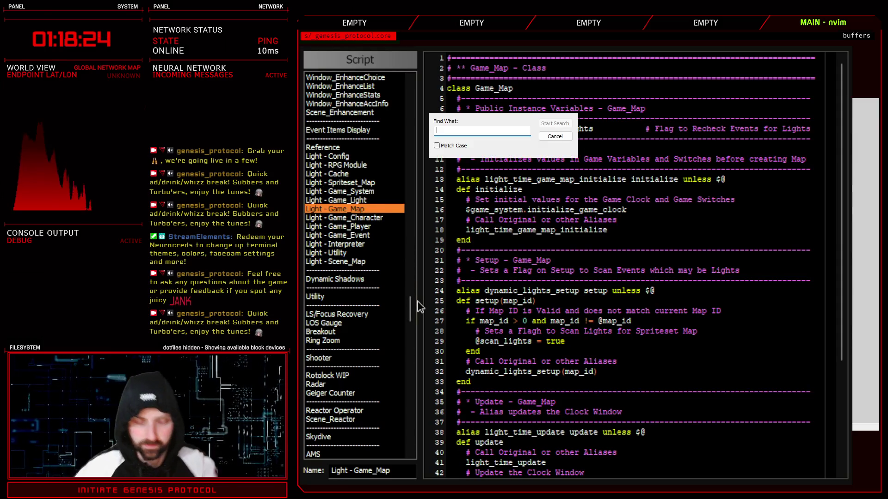
{"action": "type", "text": "def r"}
{"action": "type", "text": "shooter"}
{"action": "key", "text": "Return"}
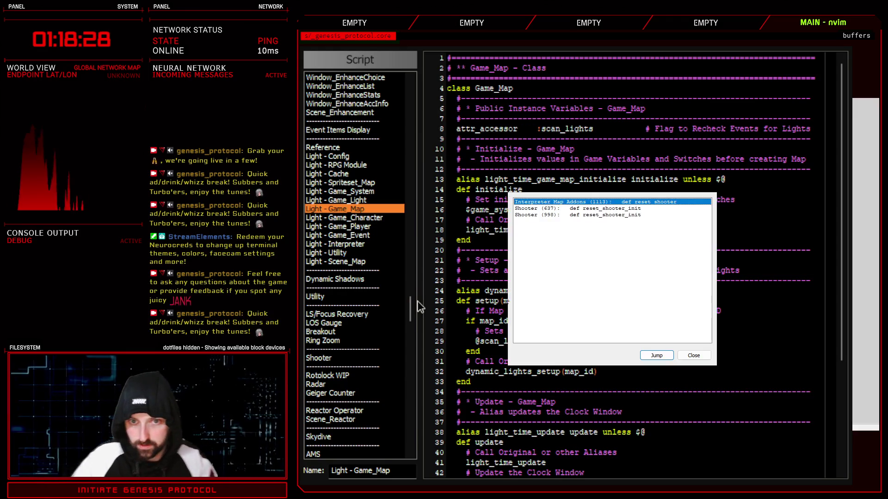
{"action": "key", "text": "Return"}
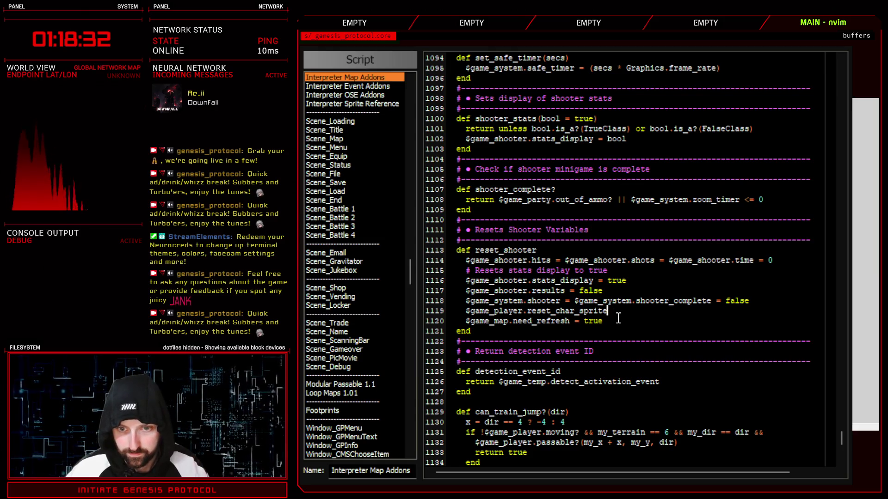
Search all scripts for 'def reset_char_sprite' from its call on line 1119.
{"action": "double_click", "coordinate": [568, 312]}
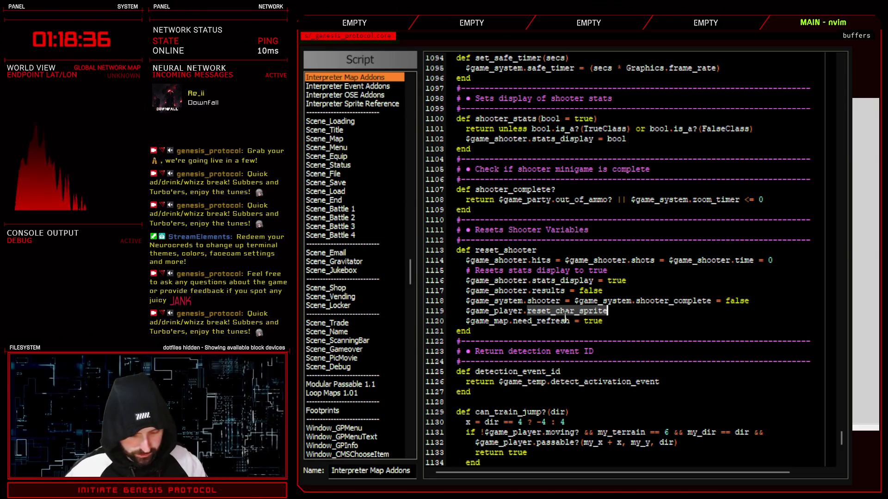
{"action": "key", "text": "Escape"}
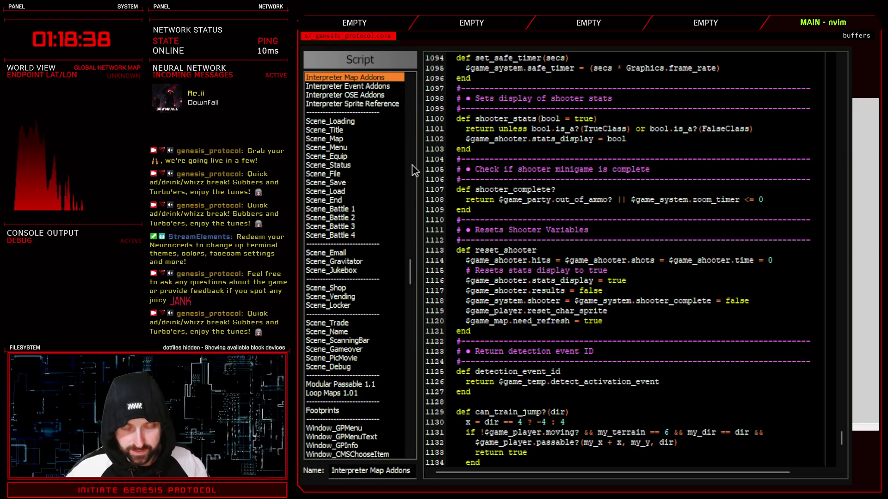
{"action": "key", "text": "ctrl+f"}
{"action": "type", "text": "def reset_char_sprite"}
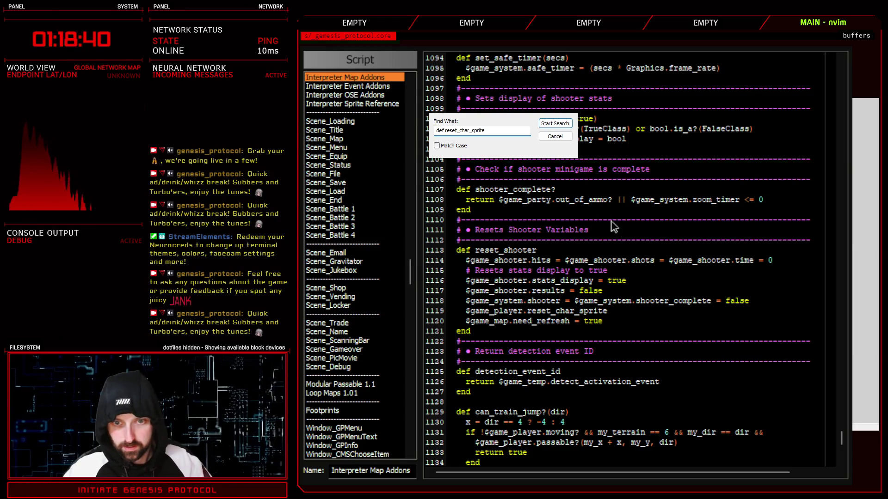
{"action": "left_click", "coordinate": [554, 123]}
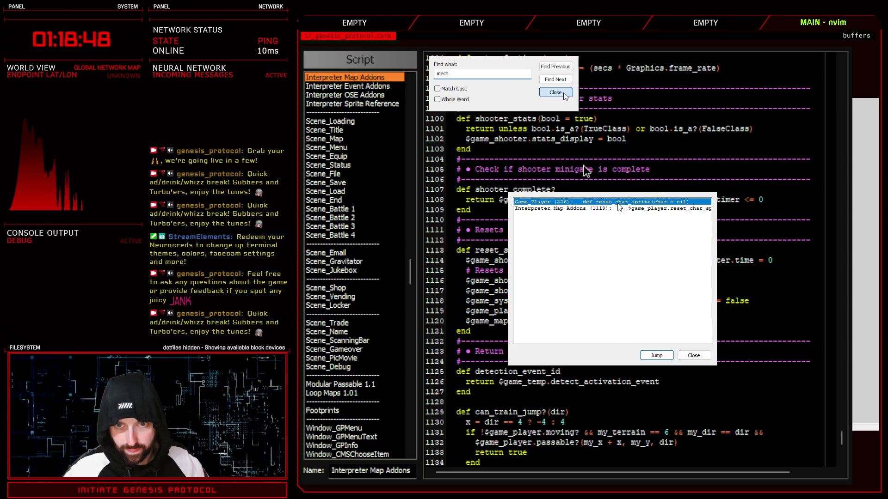
Jump to reset_char_sprite on Game_Player line 226 and add blank lines after line 233.
{"action": "key", "text": "Return"}
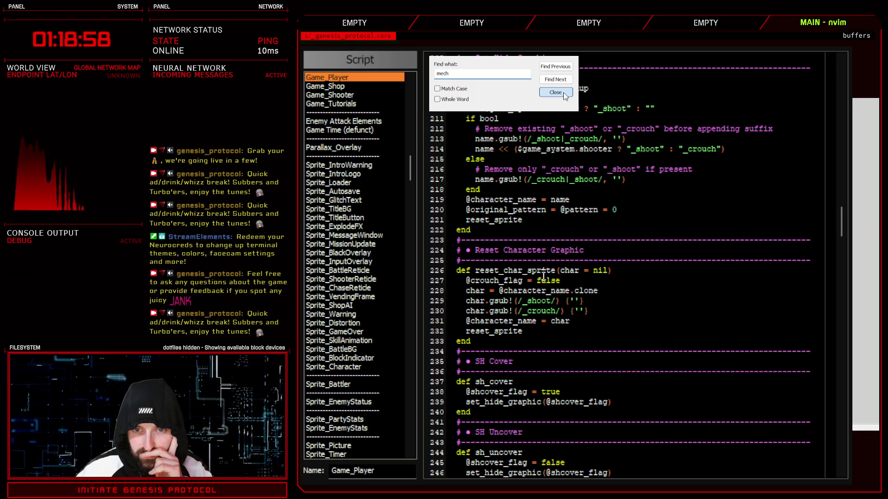
{"action": "left_click_drag", "start_coordinate": [552, 248], "coordinate": [582, 250]}
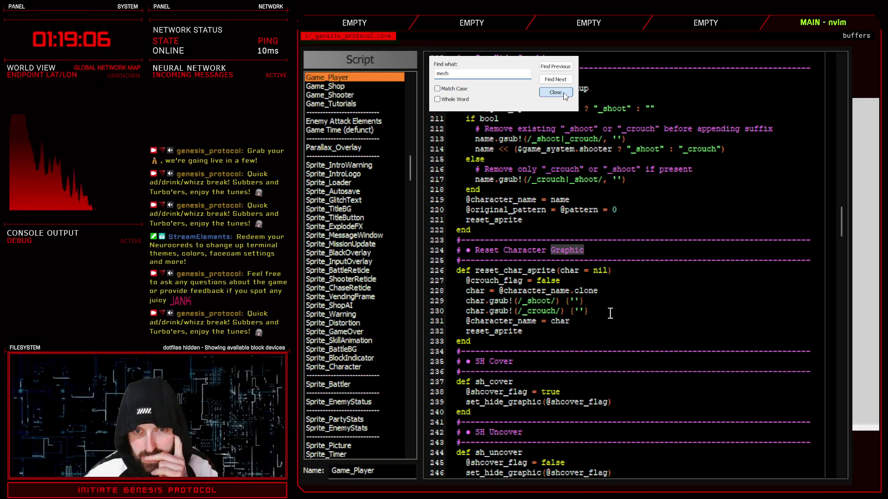
{"action": "left_click", "coordinate": [506, 338]}
{"action": "key", "text": "Return"}
{"action": "key", "text": "Return"}
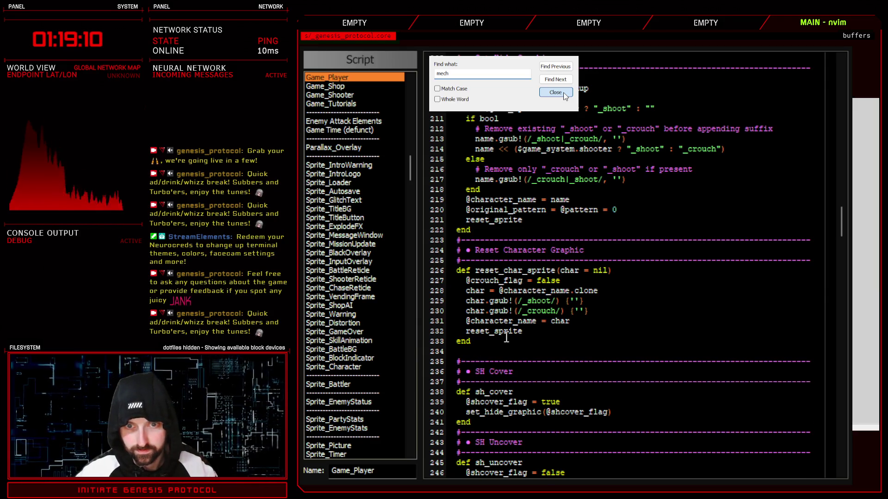
Declare reset_char_speed(char = nil) and add an 'unless char' guard to reset_char_sprite.
{"action": "type", "text": "def reset_"}
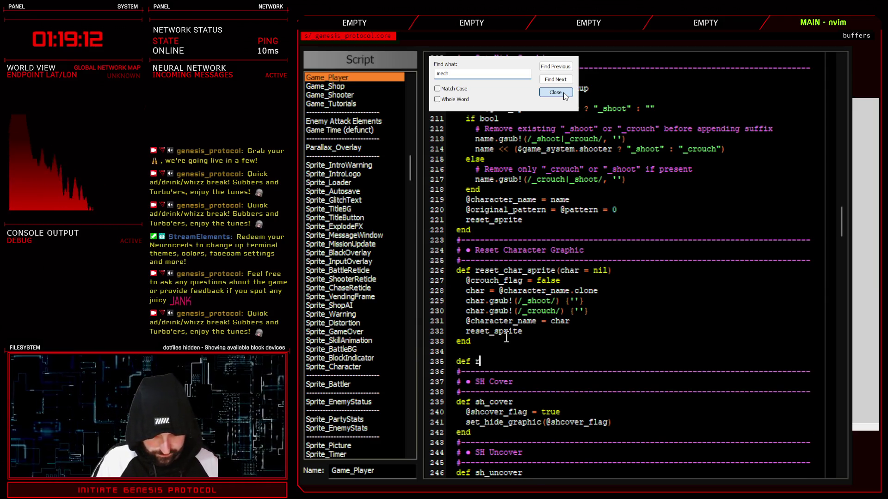
{"action": "type", "text": "char_speed("}
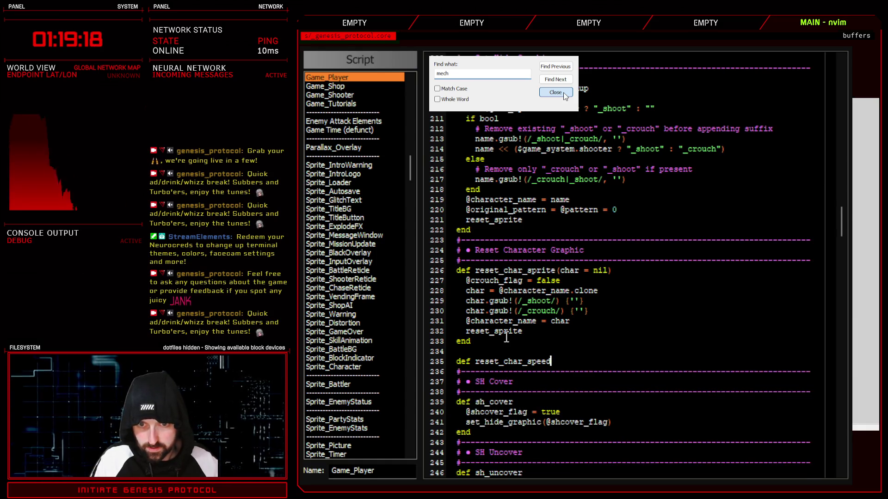
{"action": "type", "text": "char = nil"}
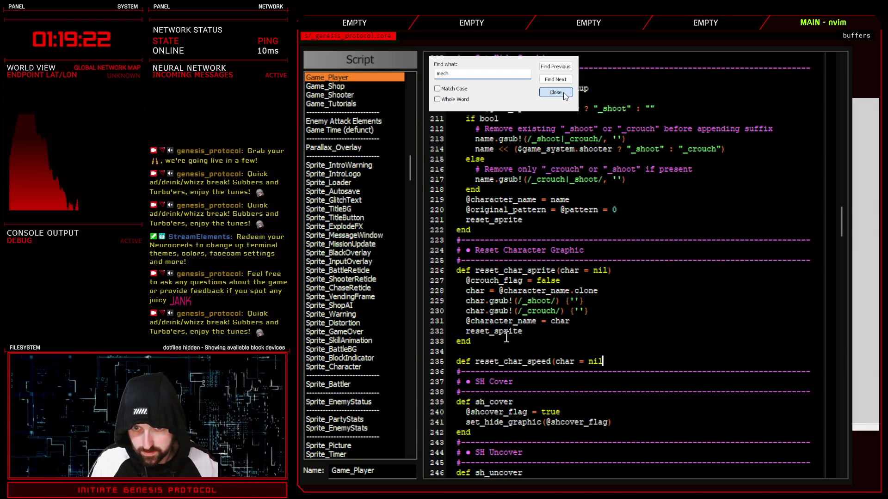
{"action": "key", "text": "Return"}
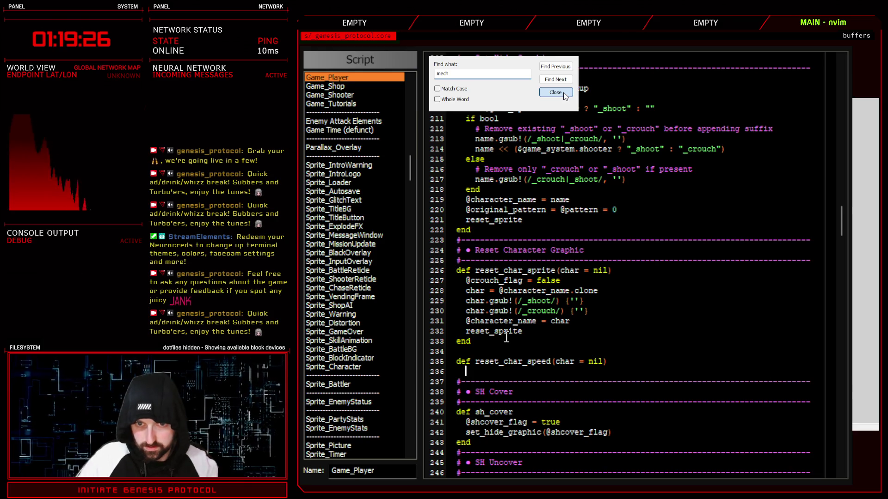
{"action": "left_click", "coordinate": [622, 270]}
{"action": "key", "text": "Return"}
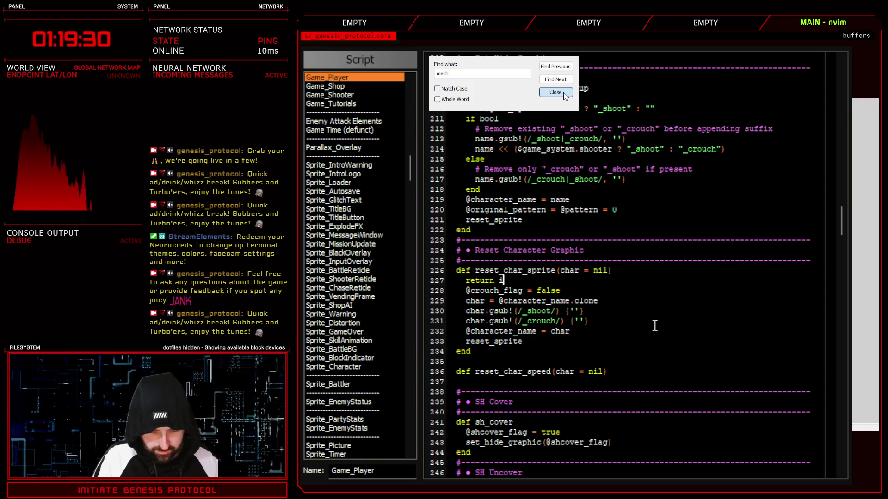
{"action": "type", "text": "f char.nil?"}
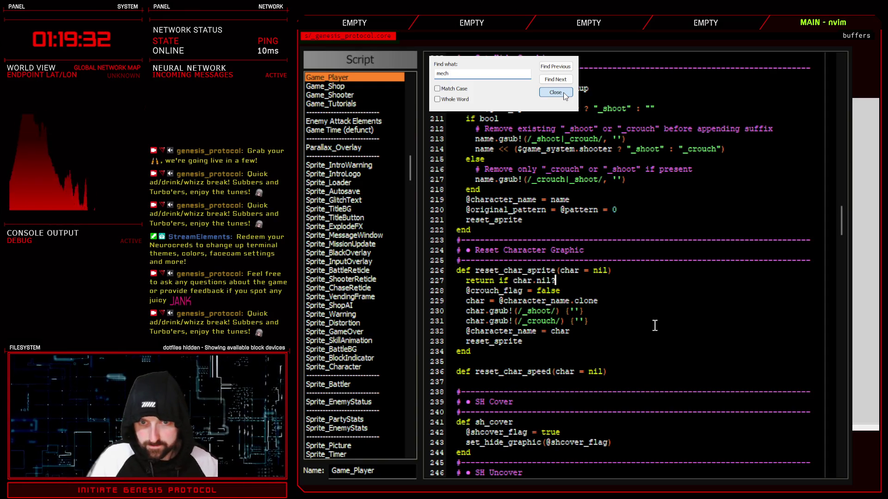
{"action": "key", "text": "BackSpace"}
{"action": "key", "text": "BackSpace"}
{"action": "key", "text": "BackSpace"}
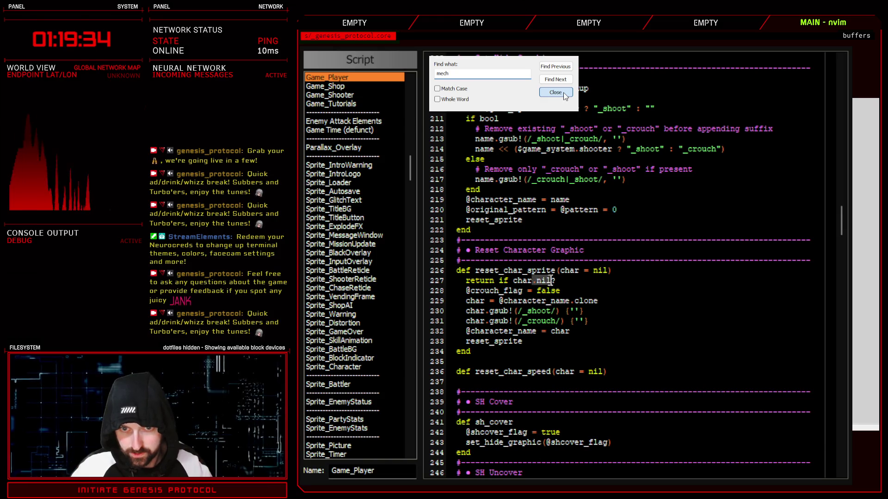
{"action": "key", "text": "BackSpace"}
{"action": "key", "text": "BackSpace"}
{"action": "type", "text": "unless"}
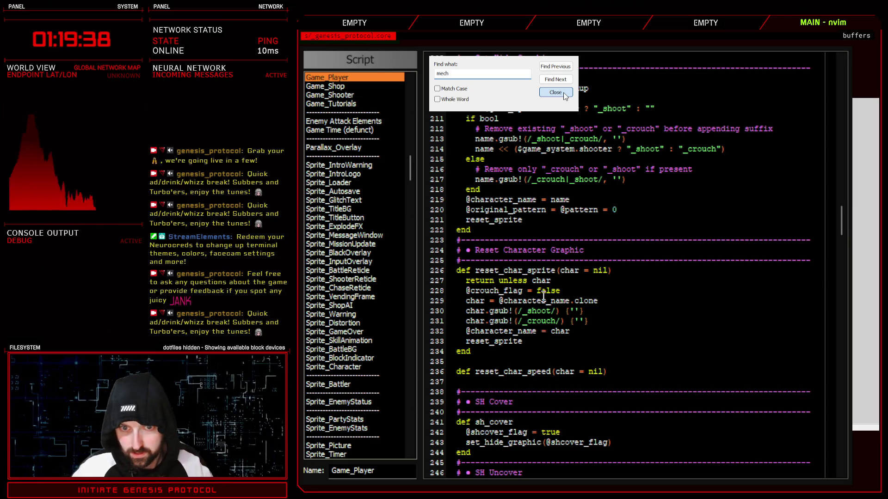
Give reset_char_speed a 'return unless char' guard and a correct closing 'end', with a new line below.
{"action": "left_click", "coordinate": [511, 382]}
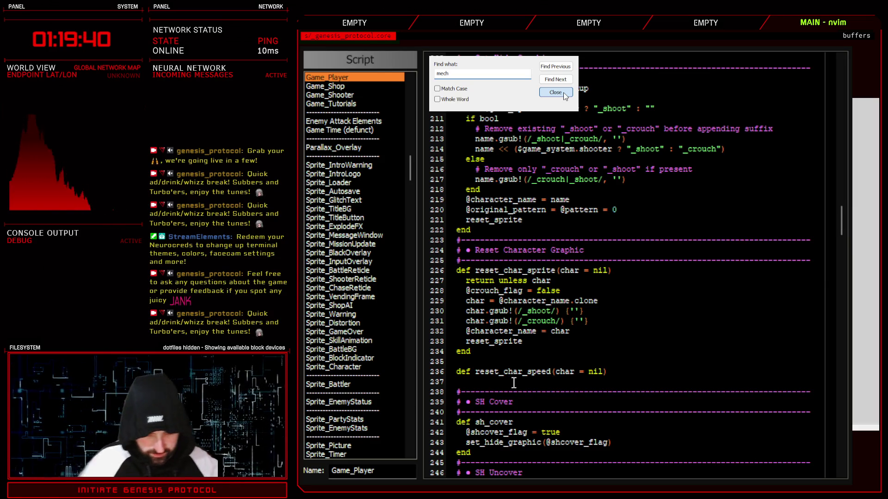
{"action": "type", "text": "return unless char"}
{"action": "key", "text": "Return"}
{"action": "type", "text": "emd"}
{"action": "key", "text": "Return"}
{"action": "key", "text": "BackSpace"}
{"action": "key", "text": "BackSpace"}
{"action": "key", "text": "BackSpace"}
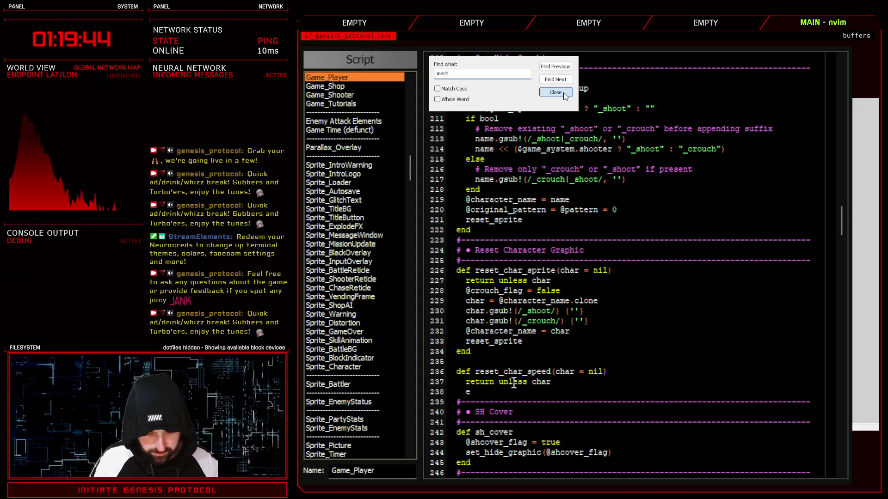
{"action": "type", "text": "nd"}
{"action": "key", "text": "Return"}
{"action": "key", "text": "BackSpace"}
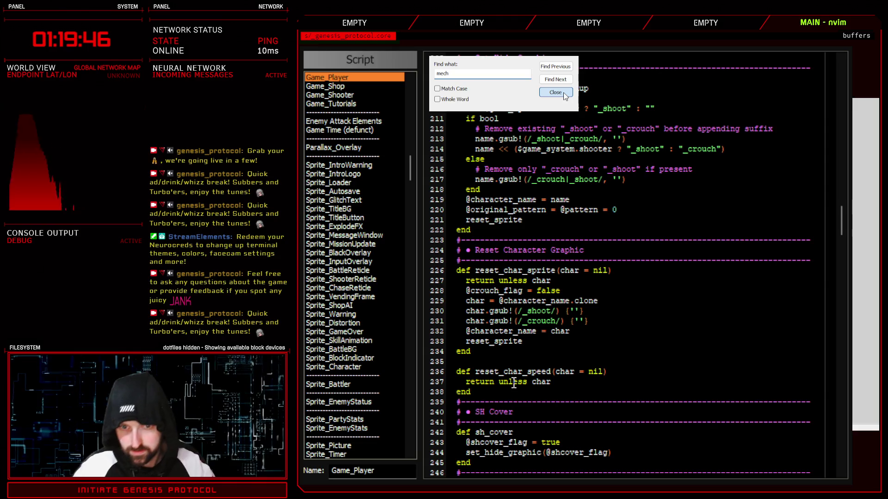
{"action": "key", "text": "Return"}
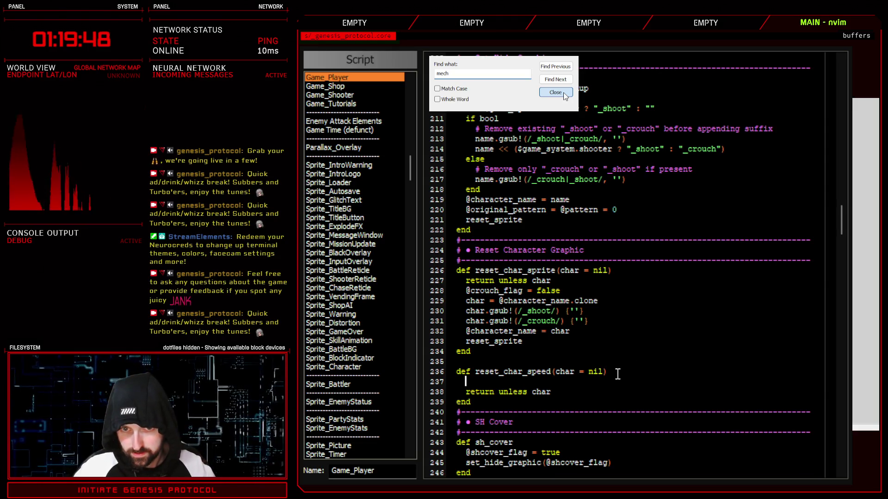
{"action": "type", "text": "char"}
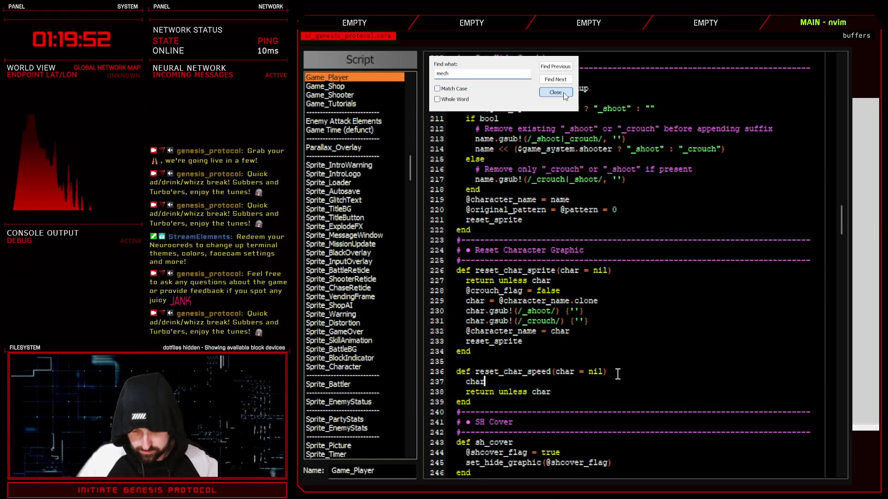
{"action": "key", "text": "BackSpace"}
{"action": "key", "text": "BackSpace"}
{"action": "key", "text": "BackSpace"}
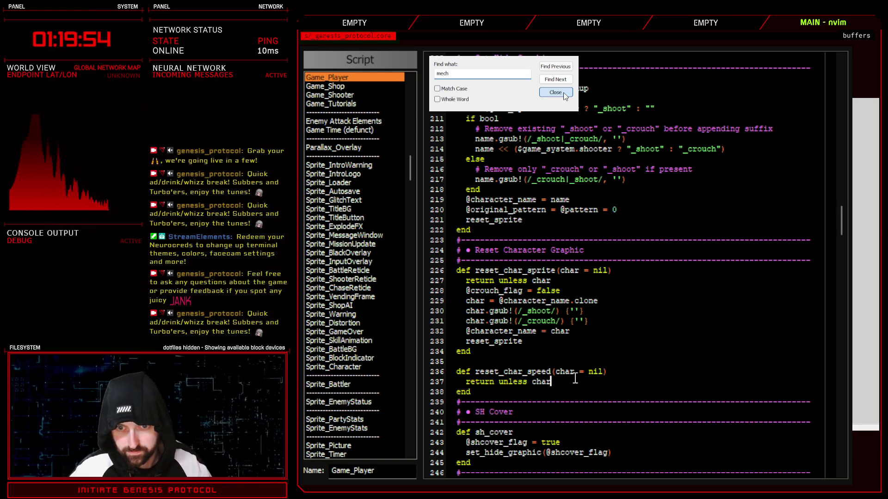
{"action": "key", "text": "Return"}
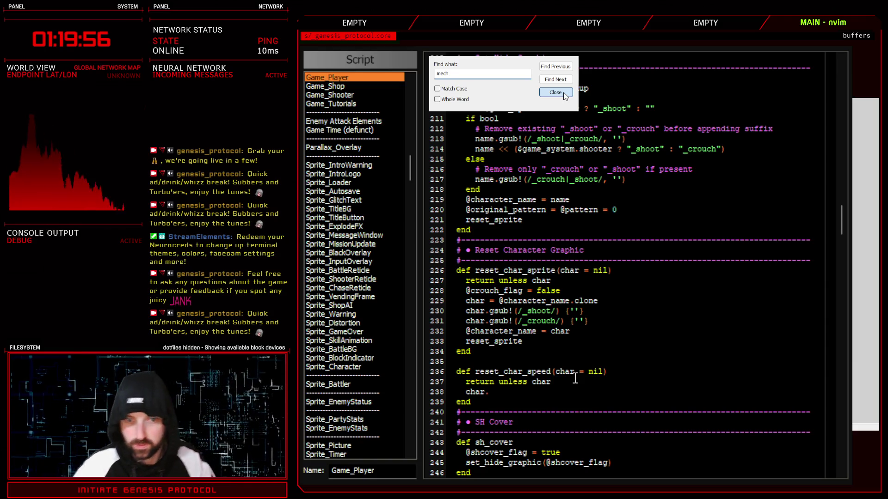
{"action": "scroll", "coordinate": [383, 213], "scroll_direction": "up", "scroll_amount": 6}
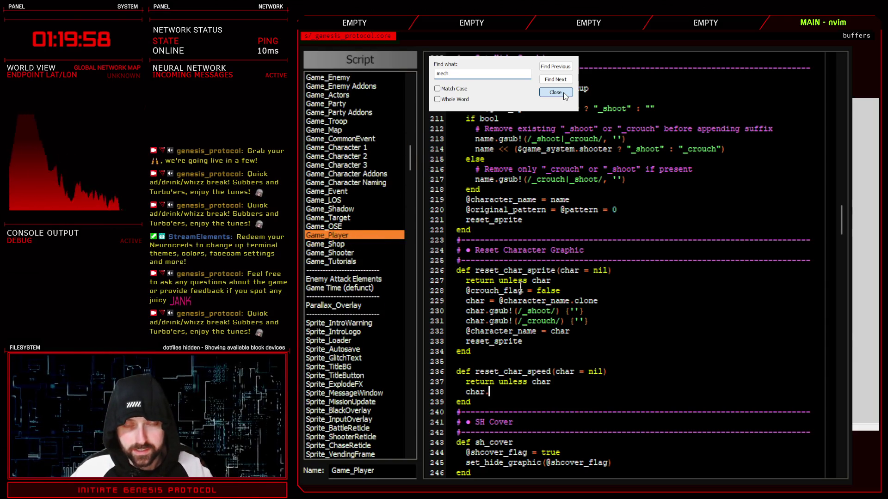
{"action": "left_click", "coordinate": [361, 149]}
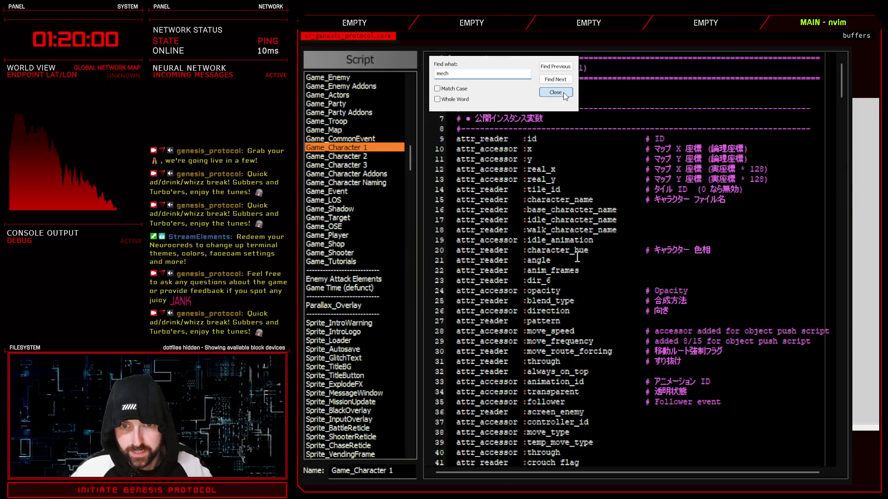
{"action": "scroll", "coordinate": [531, 346], "scroll_direction": "down", "scroll_amount": 8}
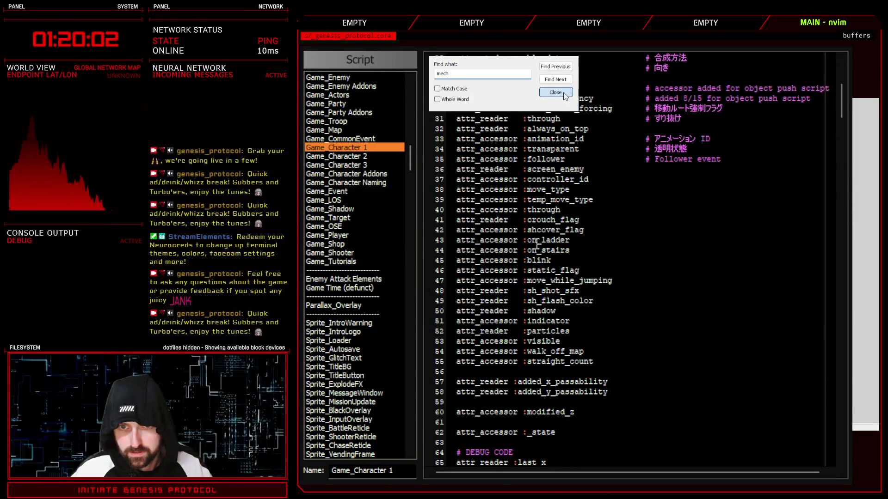
{"action": "left_click", "coordinate": [684, 88]}
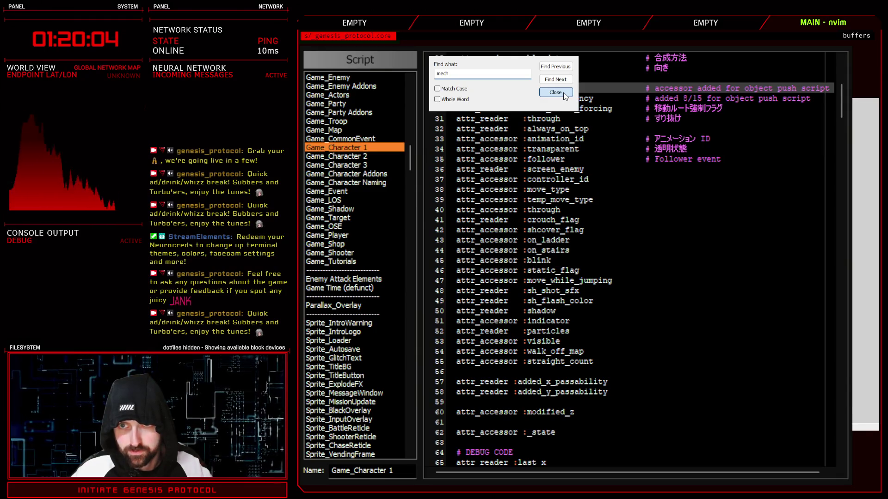
{"action": "mouse_move", "coordinate": [712, 476]}
{"action": "left_mouse_down"}
{"action": "mouse_move", "coordinate": [754, 477]}
{"action": "mouse_move", "coordinate": [712, 475]}
{"action": "left_mouse_up"}
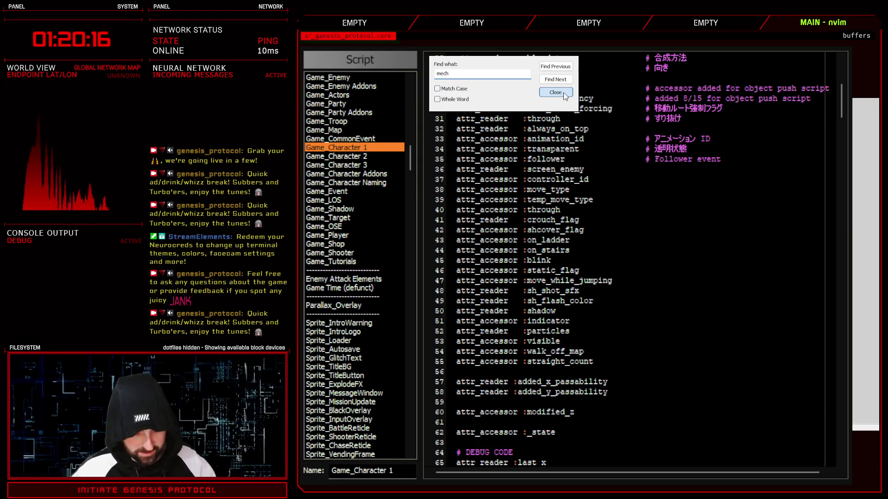
{"action": "left_click", "coordinate": [565, 93]}
{"action": "key", "text": "ctrl+f"}
{"action": "left_click", "coordinate": [565, 81]}
{"action": "left_click", "coordinate": [564, 80]}
{"action": "left_click", "coordinate": [563, 81]}
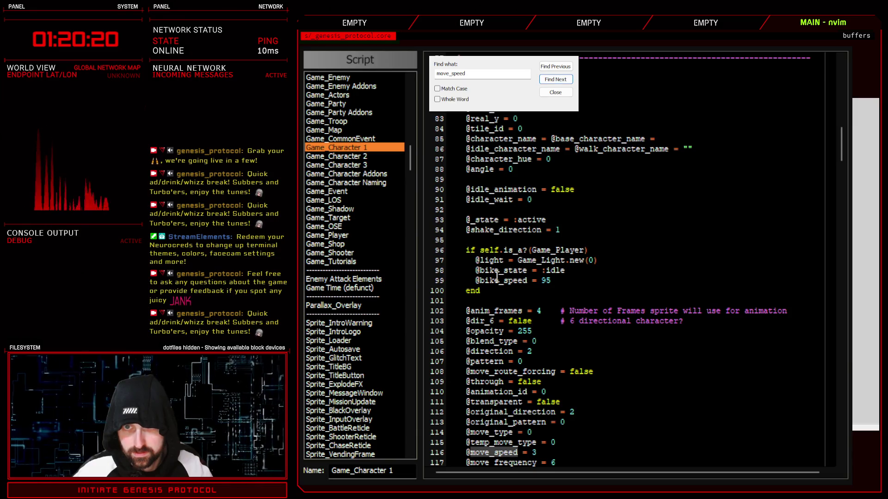
{"action": "left_click", "coordinate": [339, 156]}
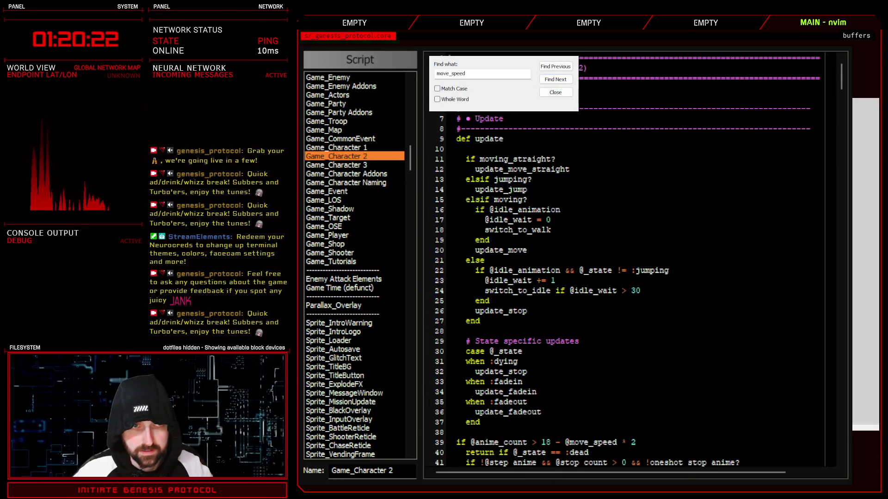
{"action": "left_click", "coordinate": [560, 82]}
{"action": "left_click", "coordinate": [561, 82]}
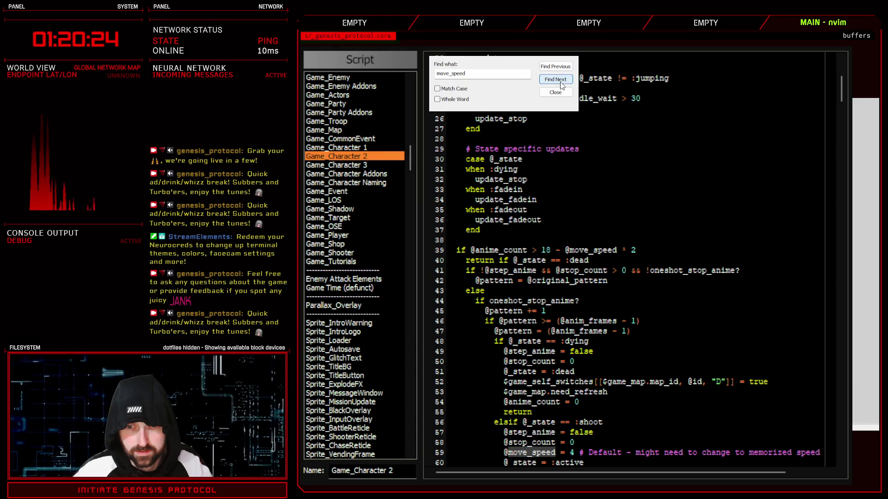
{"action": "scroll", "coordinate": [624, 356], "scroll_direction": "down", "scroll_amount": 6}
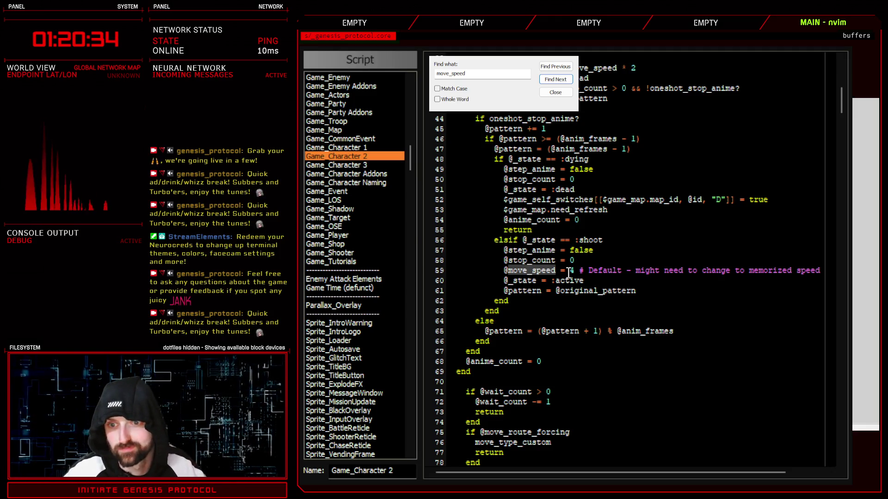
{"action": "left_click", "coordinate": [620, 274]}
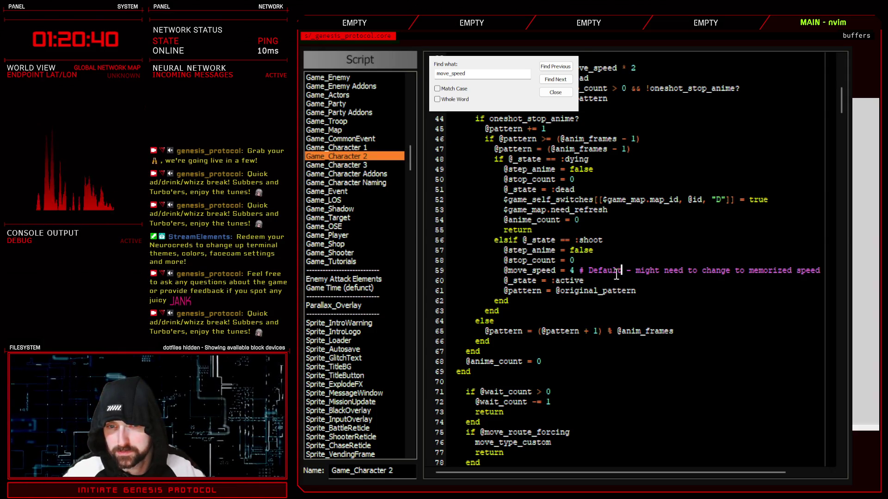
{"action": "left_click", "coordinate": [564, 81]}
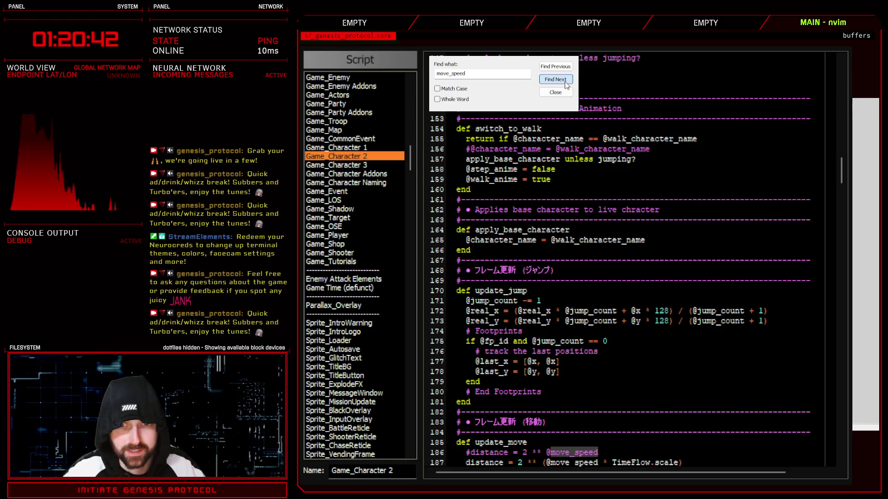
{"action": "left_click", "coordinate": [565, 80]}
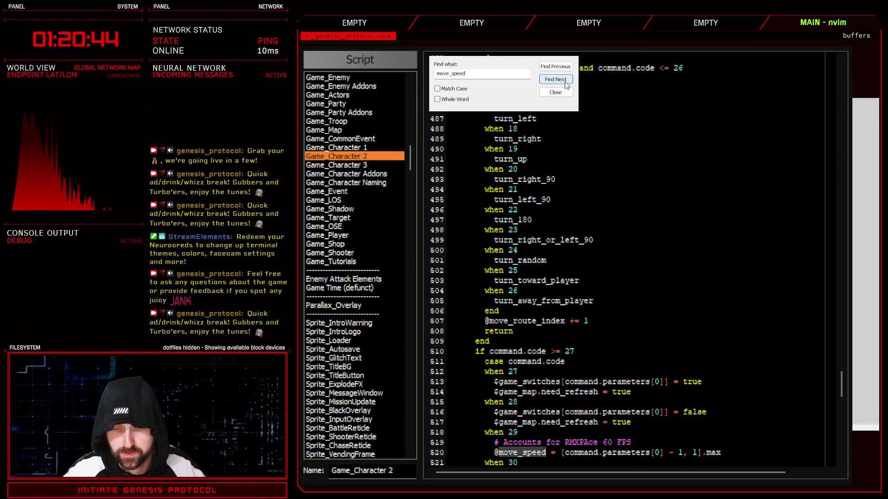
{"action": "left_click", "coordinate": [565, 82]}
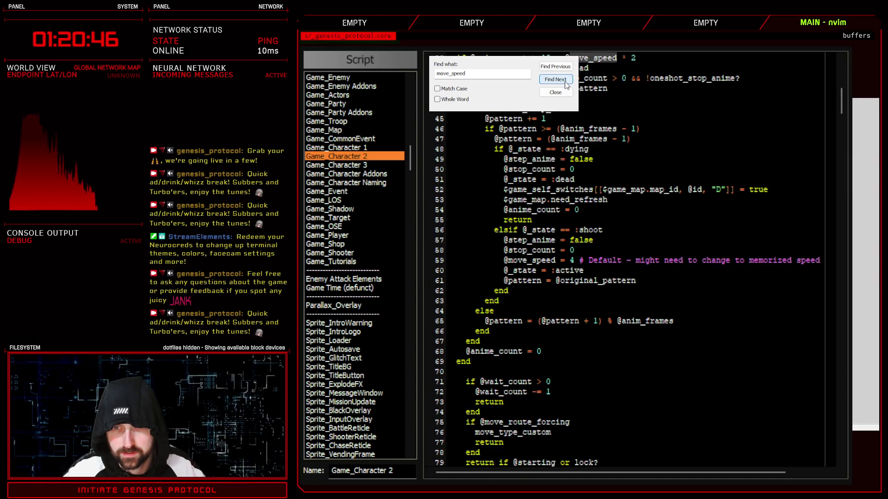
{"action": "left_click", "coordinate": [344, 165]}
{"action": "left_click", "coordinate": [564, 82]}
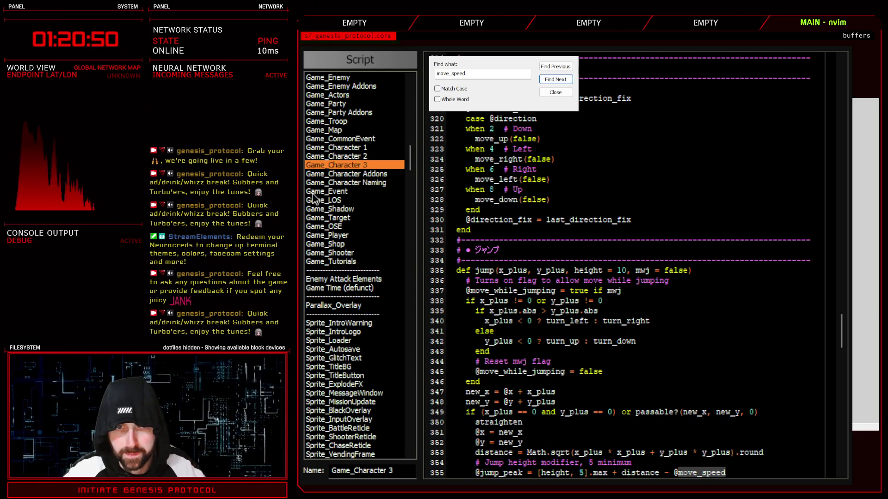
{"action": "left_click", "coordinate": [344, 236]}
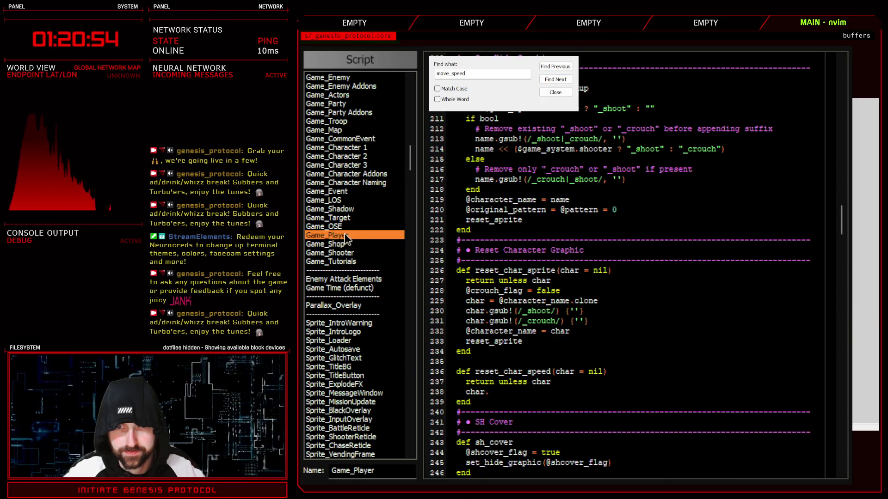
Set char.move_speed to 4 and add char.move_frequency in reset_char_speed.
{"action": "left_click", "coordinate": [570, 383]}
{"action": "type", "text": "ove_speed"}
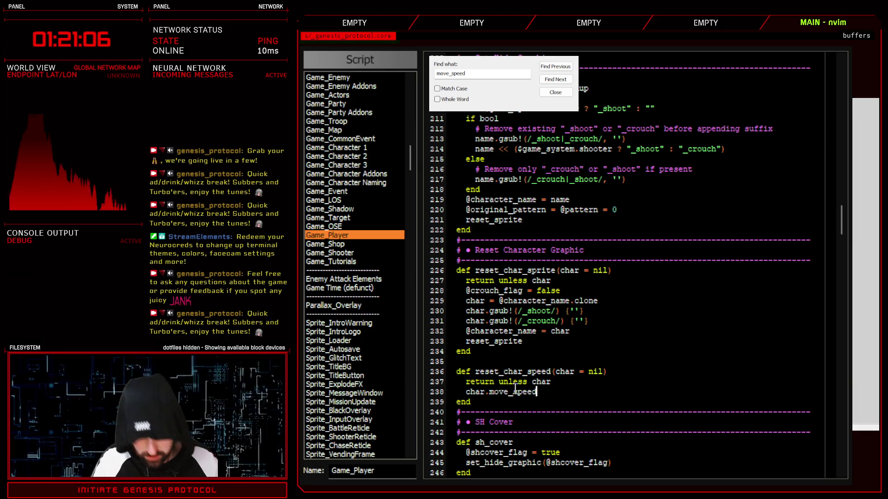
{"action": "type", "text": "4"}
{"action": "key", "text": "Return"}
{"action": "type", "text": "char.mive"}
{"action": "key", "text": "BackSpace"}
{"action": "key", "text": "BackSpace"}
{"action": "type", "text": "ove_frequency"}
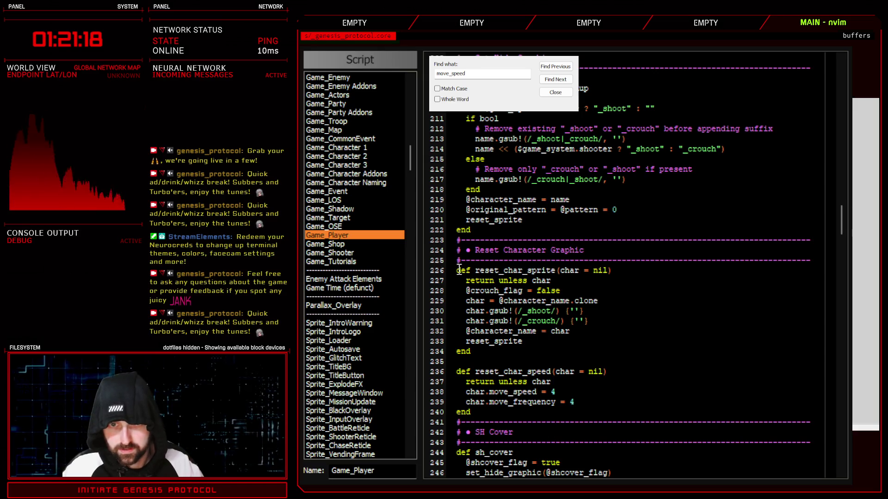
Copy the Reset Character Graphic header above reset_char_speed, retitled 'Speed/Frequency'.
{"action": "left_click_drag", "start_coordinate": [436, 240], "coordinate": [438, 262]}
{"action": "key", "text": "ctrl+c"}
{"action": "left_click", "coordinate": [439, 361]}
{"action": "key", "text": "ctrl+v"}
{"action": "double_click", "coordinate": [573, 373]}
{"action": "type", "text": "Speed/F"}
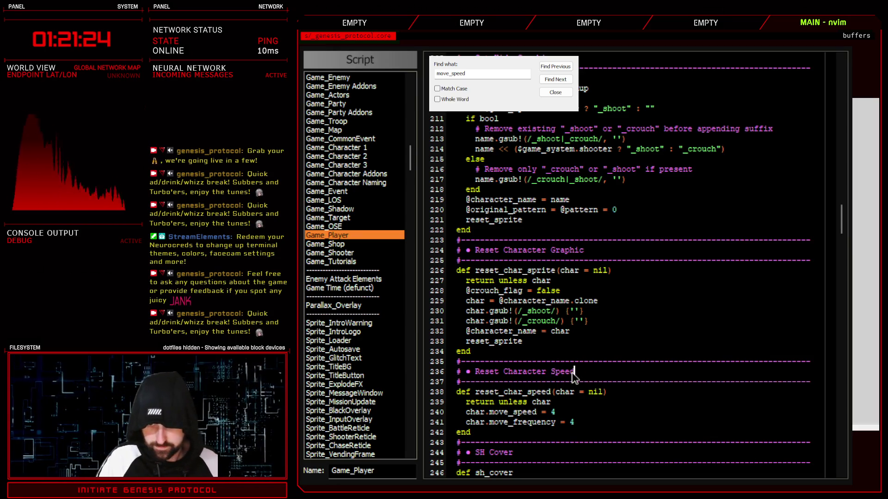
{"action": "type", "text": "requency"}
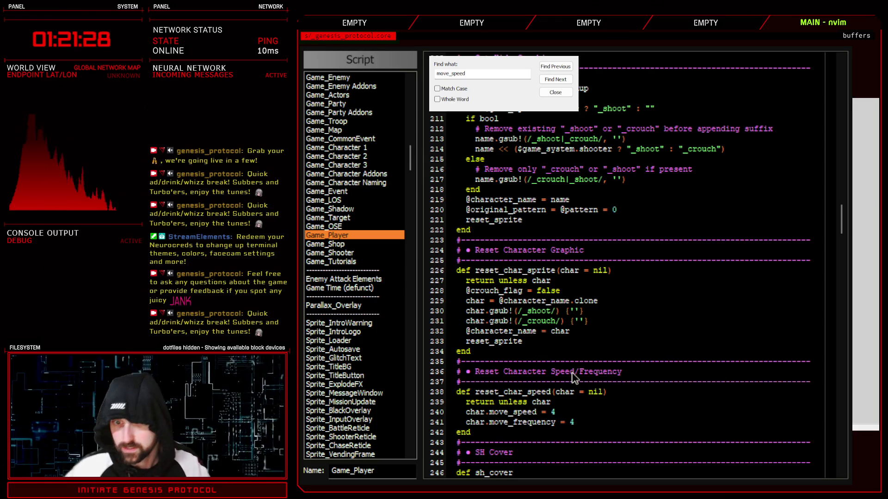
Search every script for 'reset_char' usages.
{"action": "left_click", "coordinate": [570, 394]}
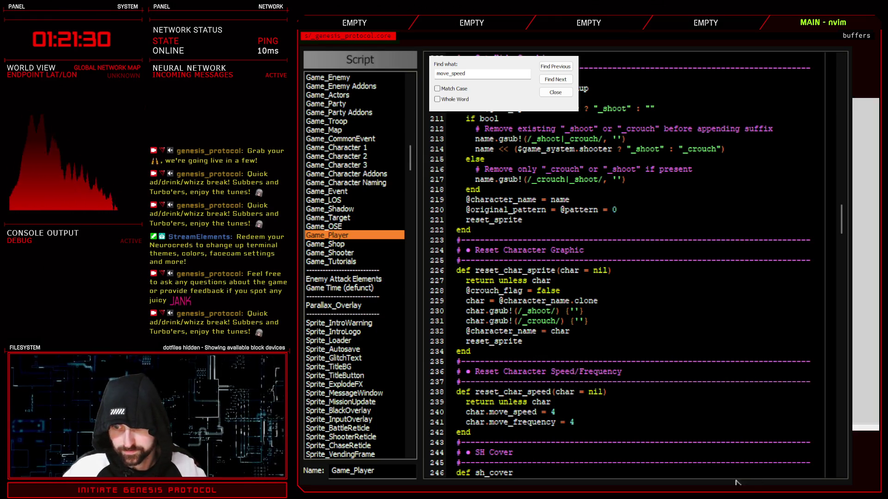
{"action": "double_click", "coordinate": [517, 392]}
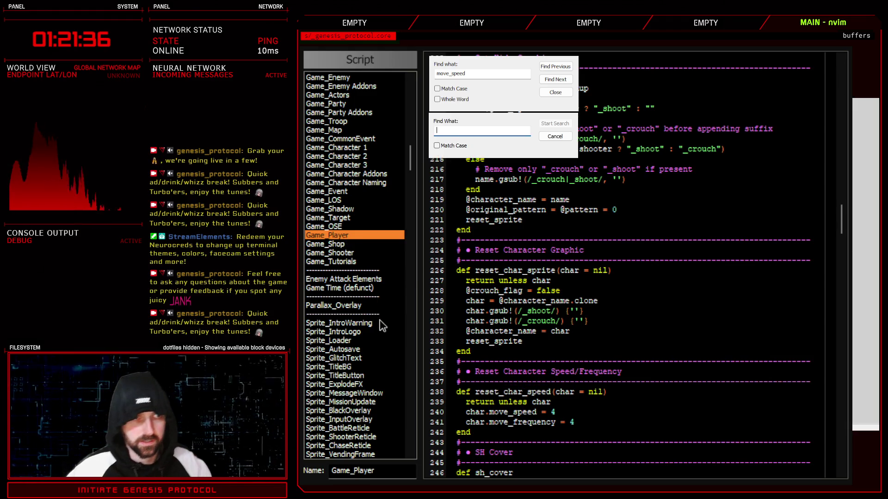
{"action": "key", "text": "ctrl+shift+f"}
{"action": "type", "text": "reset_char"}
{"action": "key", "text": "Return"}
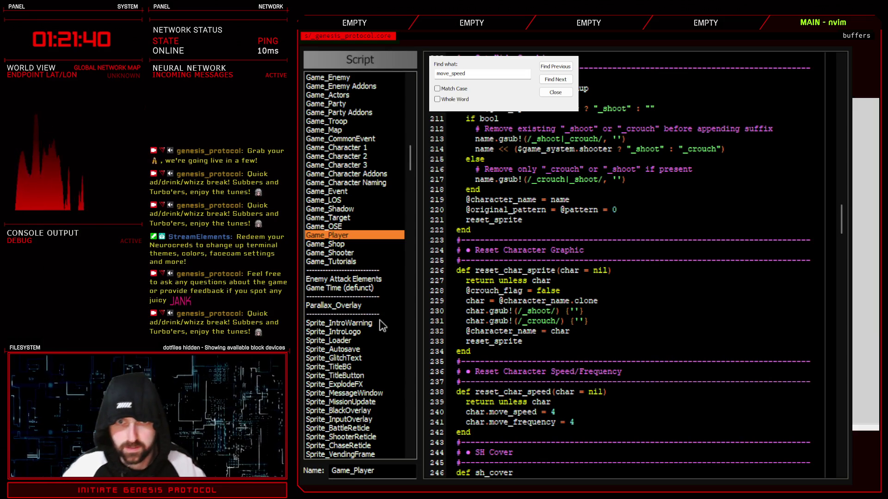
Add $game_player.reset_char_speed after reset_shooter's reset_char_sprite call, then show Window_SkillInput.
{"action": "double_click", "coordinate": [635, 203]}
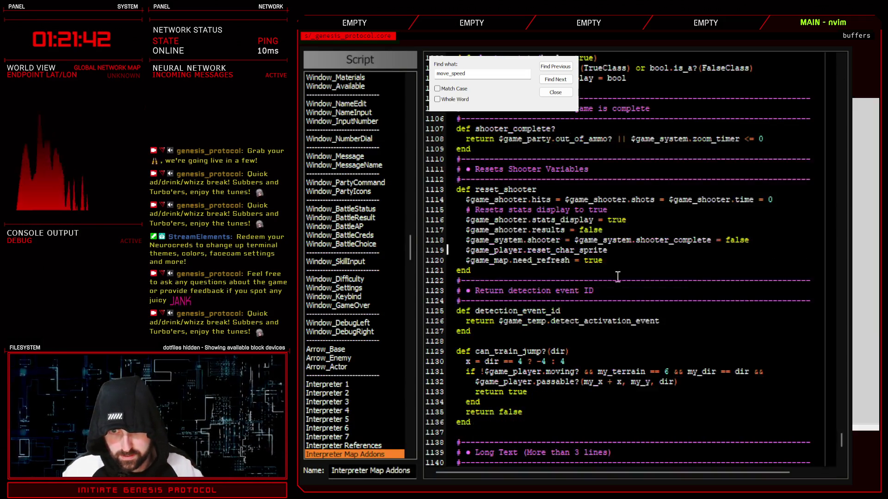
{"action": "left_click", "coordinate": [620, 254]}
{"action": "key", "text": "Return"}
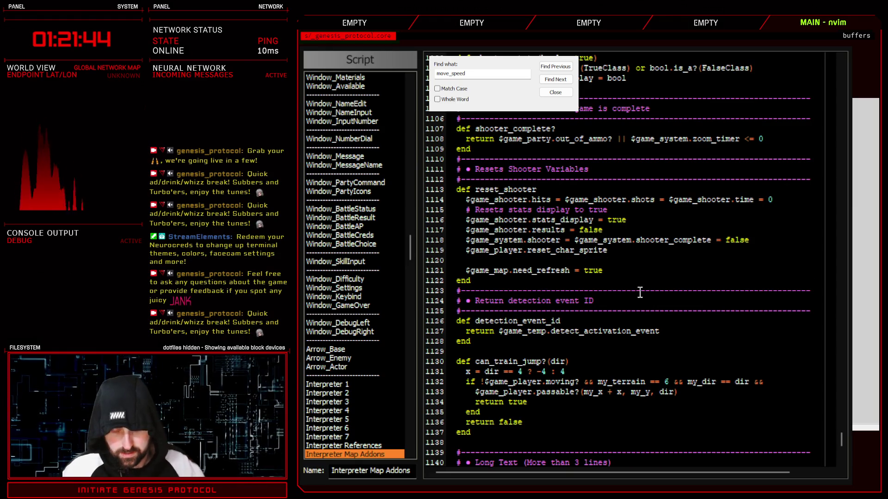
{"action": "type", "text": "reset_char_speed"}
{"action": "key", "text": "Home"}
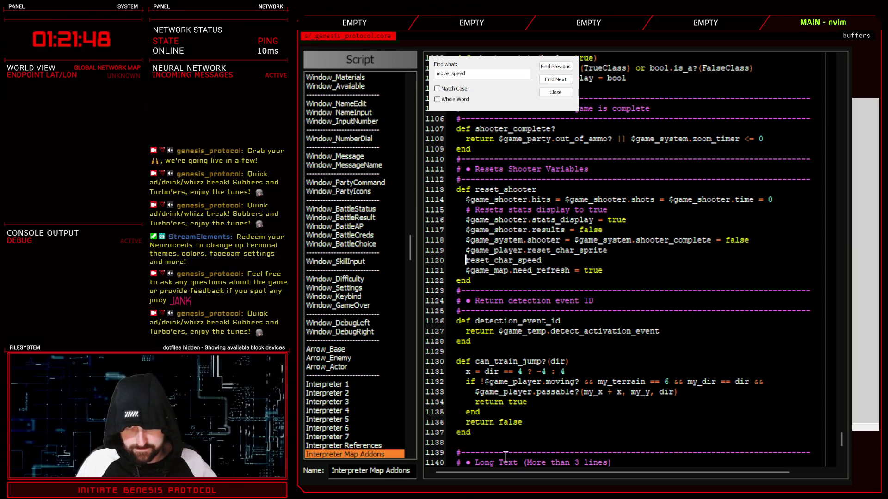
{"action": "type", "text": "$game_pla"}
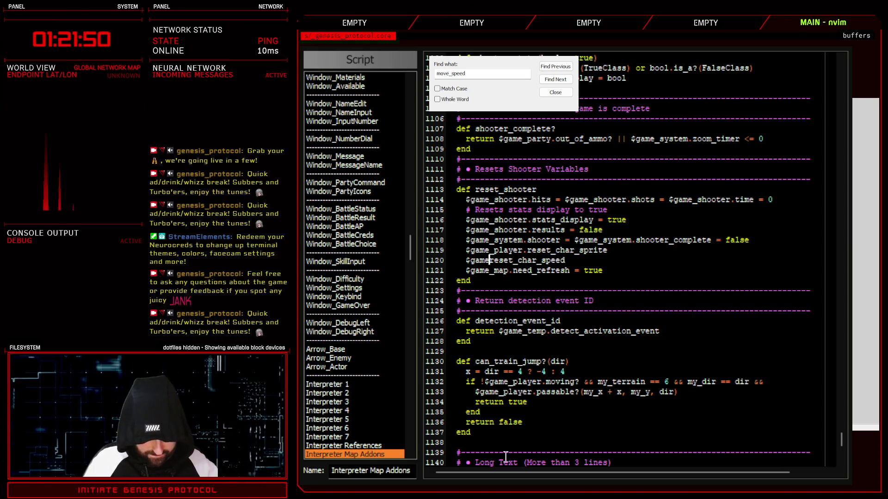
{"action": "type", "text": "yer."}
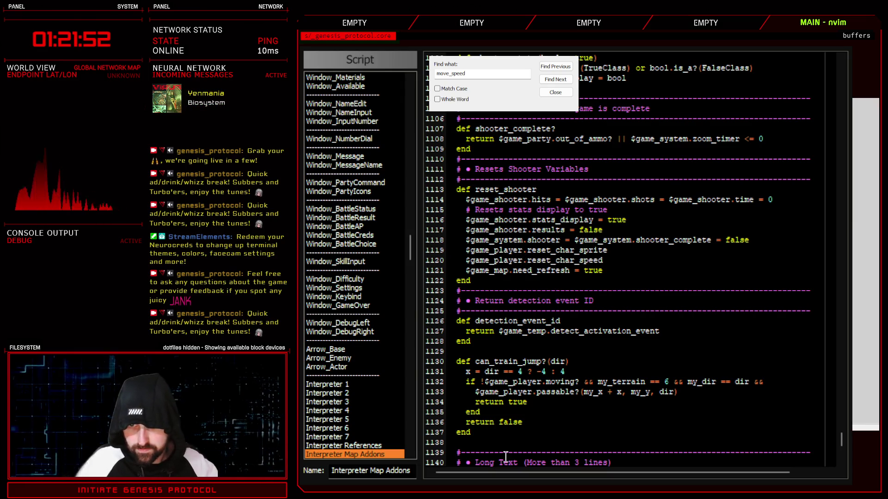
{"action": "left_click", "coordinate": [613, 260]}
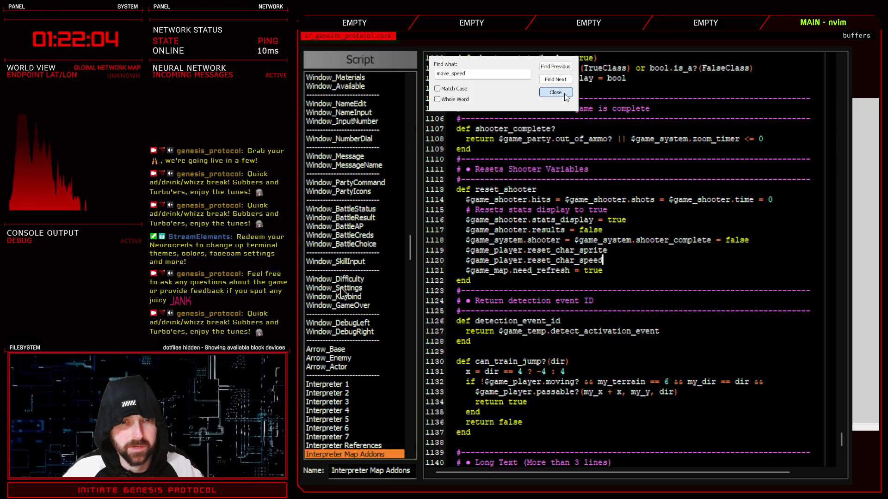
{"action": "left_click", "coordinate": [345, 265]}
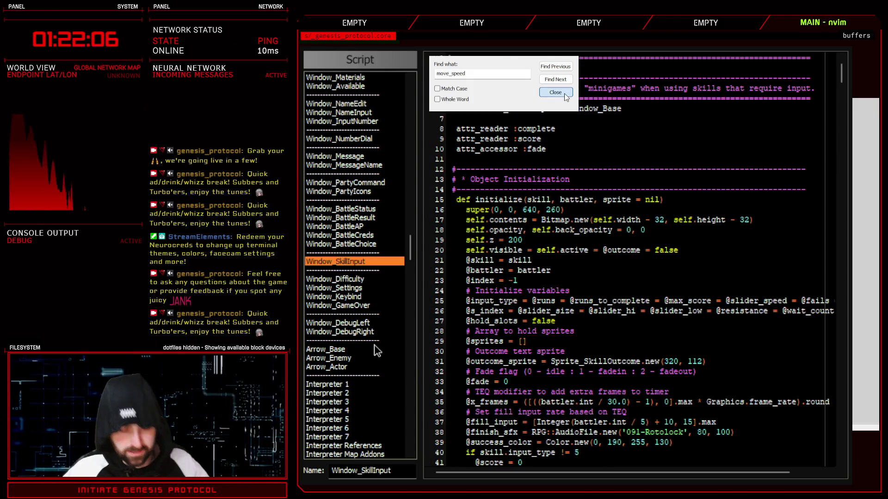
Find reset_char_speed and delete its '(char = nil)' parameter and 'return unless char' guard.
{"action": "key", "text": "ctrl+shift+f"}
{"action": "key", "text": "Return"}
{"action": "double_click", "coordinate": [614, 202]}
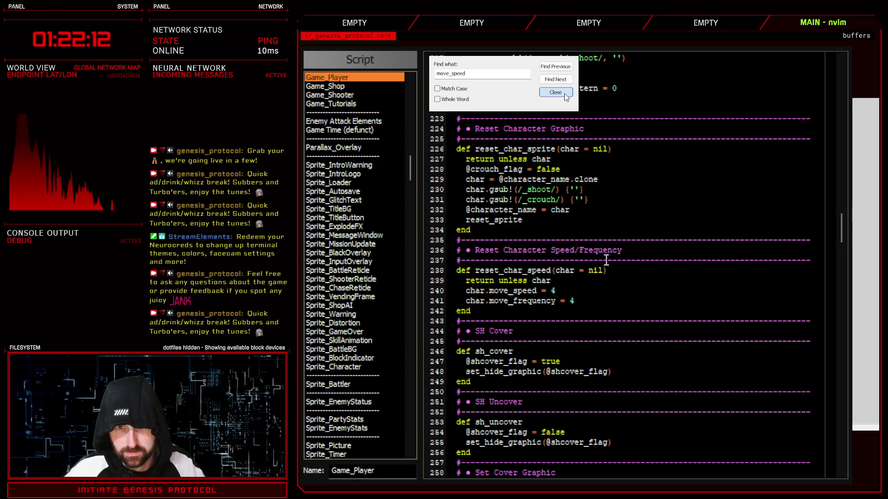
{"action": "scroll", "coordinate": [611, 326], "scroll_direction": "up", "scroll_amount": 2}
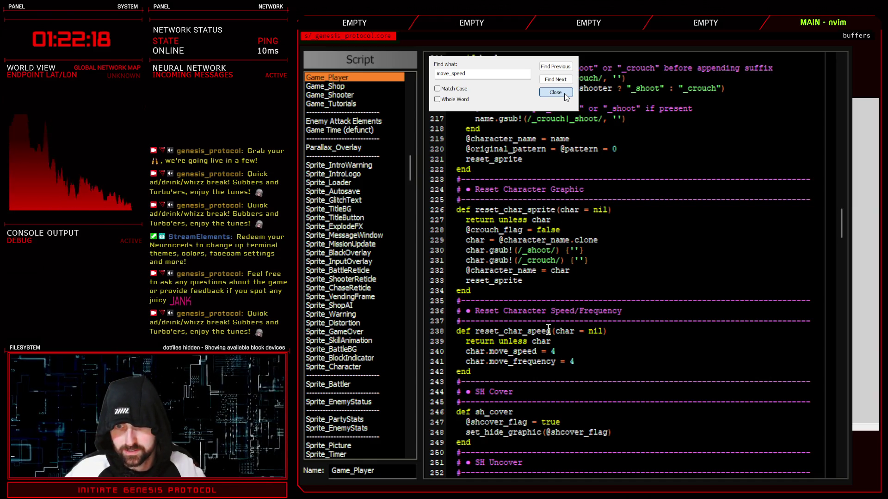
{"action": "left_click_drag", "start_coordinate": [551, 330], "coordinate": [608, 330]}
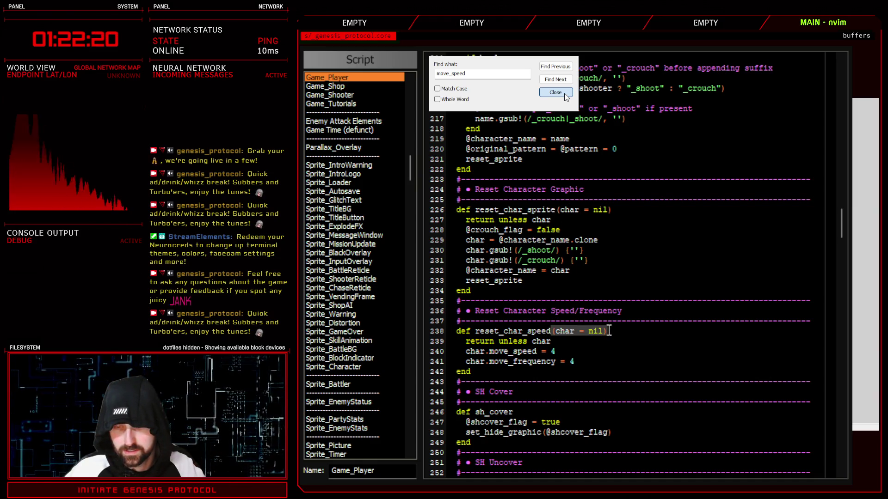
{"action": "key", "text": "BackSpace"}
{"action": "left_click_drag", "start_coordinate": [551, 341], "coordinate": [456, 341]}
{"action": "key", "text": "BackSpace"}
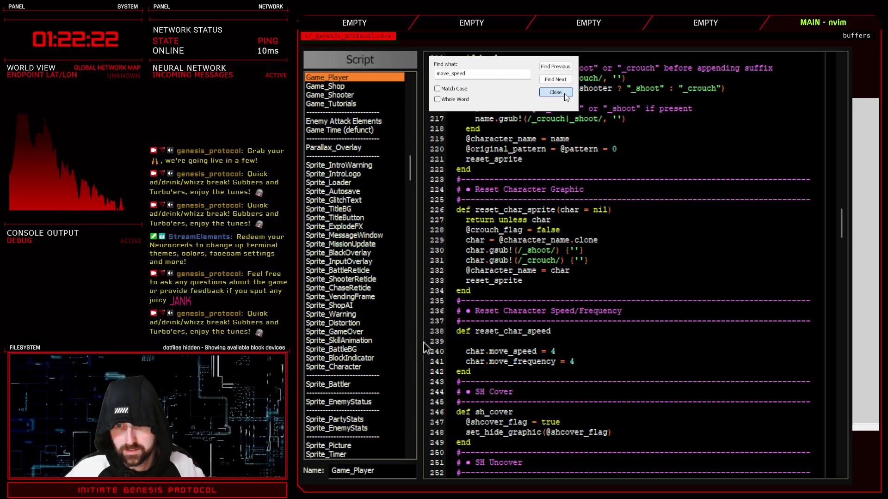
{"action": "key", "text": "BackSpace"}
Strip reset_char_sprite's char parameter and guard, and append 'from Shooter' to its header.
{"action": "left_click_drag", "start_coordinate": [556, 210], "coordinate": [613, 211]}
{"action": "key", "text": "BackSpace"}
{"action": "left_click_drag", "start_coordinate": [556, 221], "coordinate": [428, 222]}
{"action": "key", "text": "BackSpace"}
{"action": "key", "text": "BackSpace"}
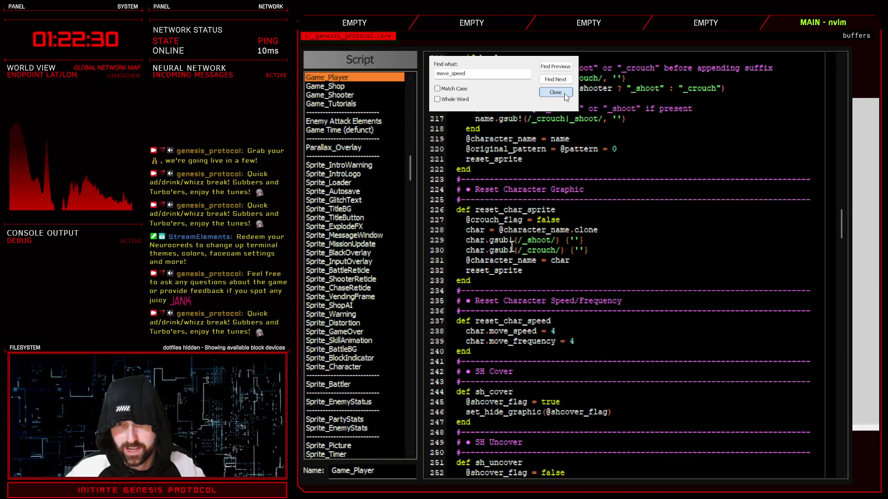
{"action": "left_click", "coordinate": [622, 252]}
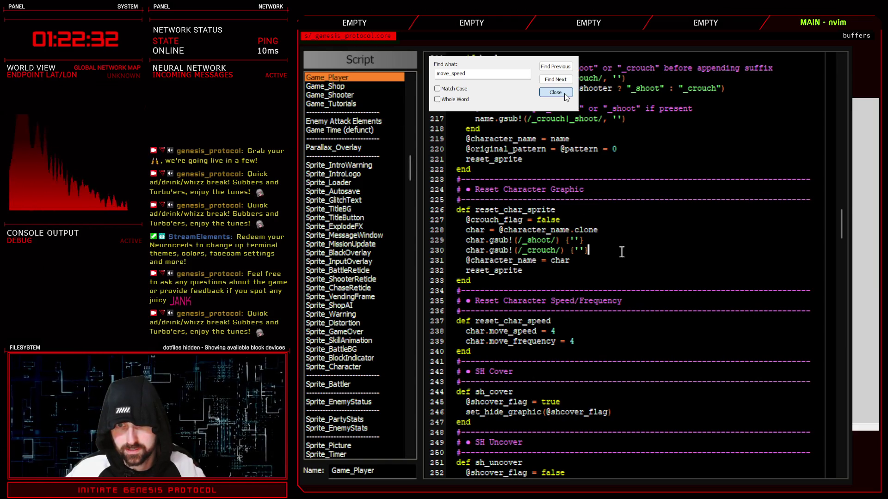
{"action": "key", "text": "Up"}
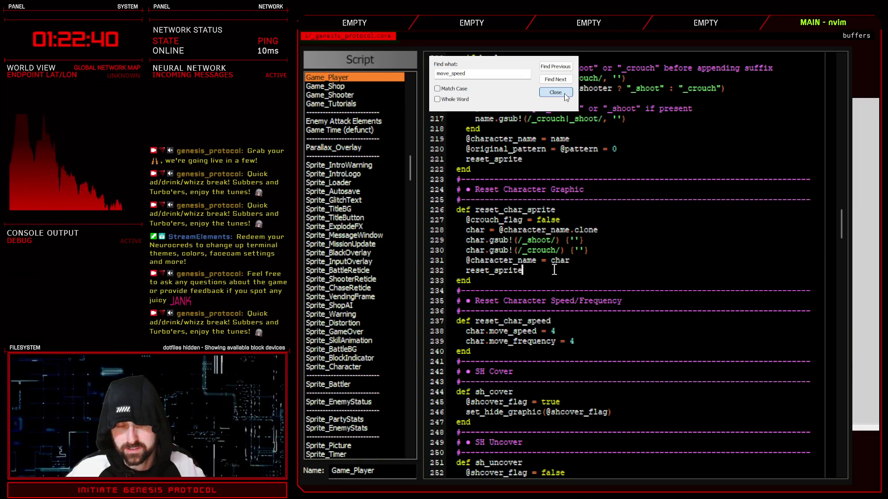
{"action": "left_click", "coordinate": [610, 193]}
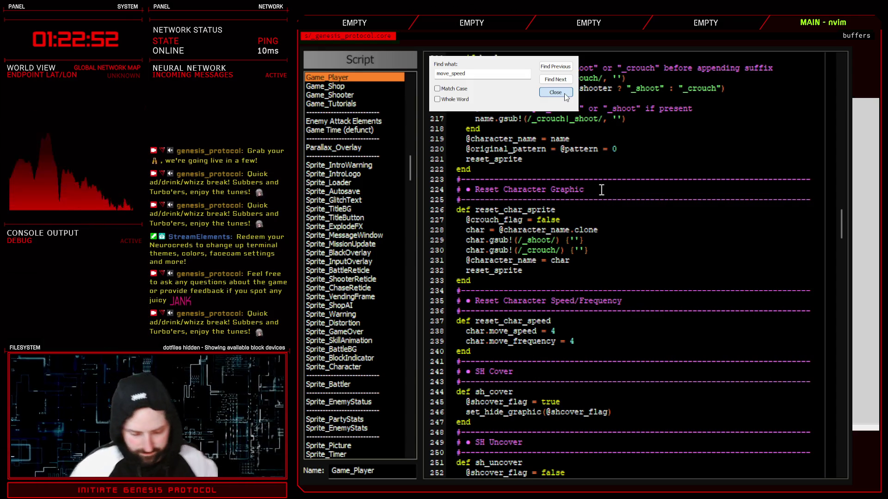
{"action": "type", "text": "from Shooter"}
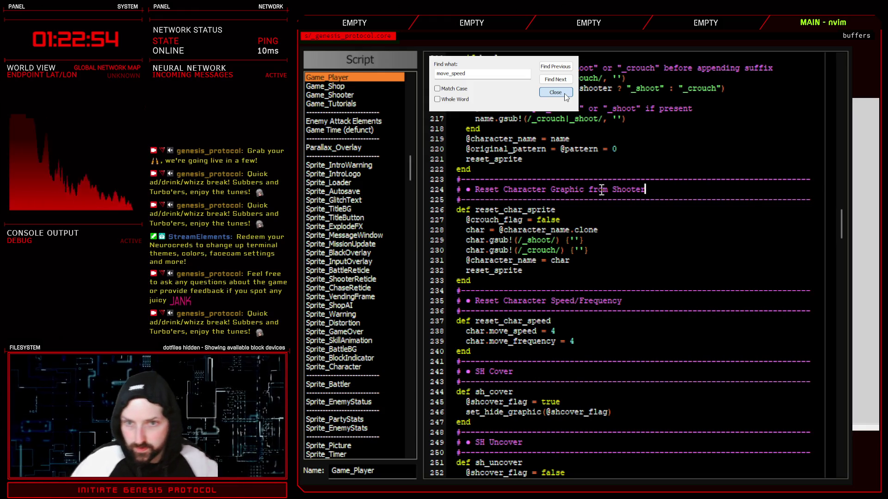
Undo an accidental move of the move_speed and move_frequency lines and remove the extra blank line.
{"action": "left_click", "coordinate": [573, 261]}
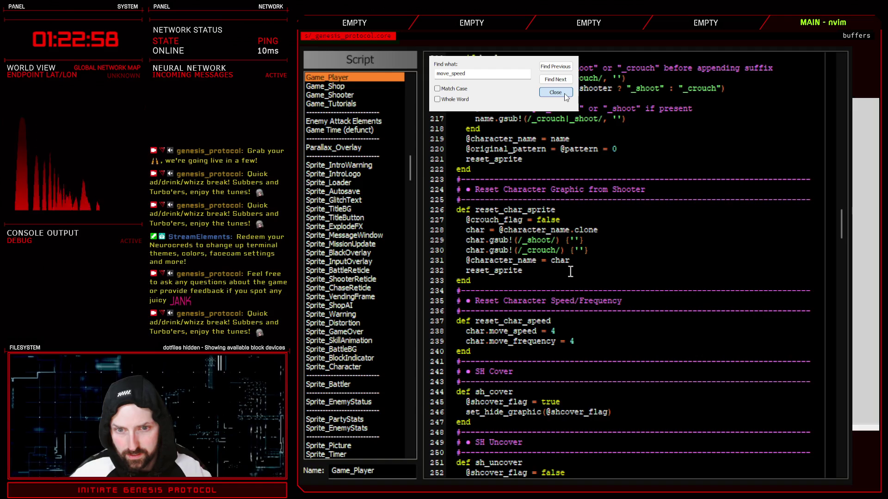
{"action": "key", "text": "Return"}
{"action": "mouse_move", "coordinate": [441, 343]}
{"action": "left_mouse_down"}
{"action": "mouse_move", "coordinate": [446, 360]}
{"action": "mouse_move", "coordinate": [473, 284]}
{"action": "mouse_move", "coordinate": [467, 271]}
{"action": "left_mouse_up"}
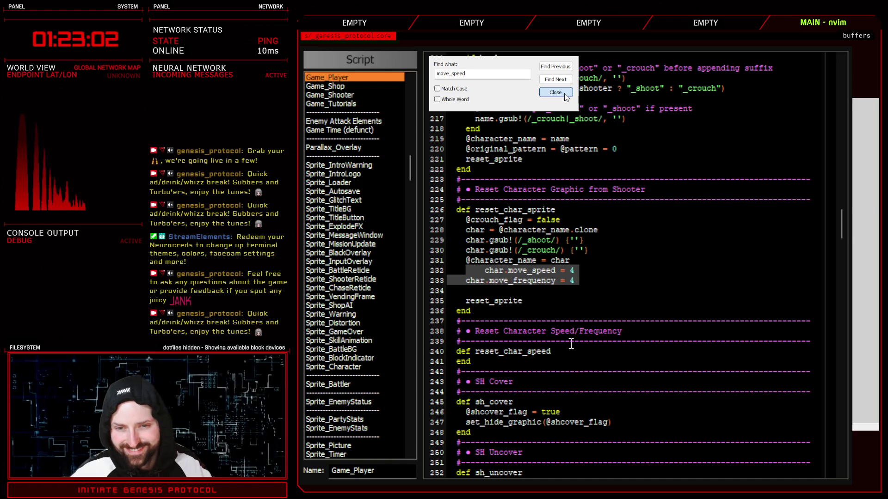
{"action": "key", "text": "ctrl+z"}
{"action": "left_click", "coordinate": [578, 262]}
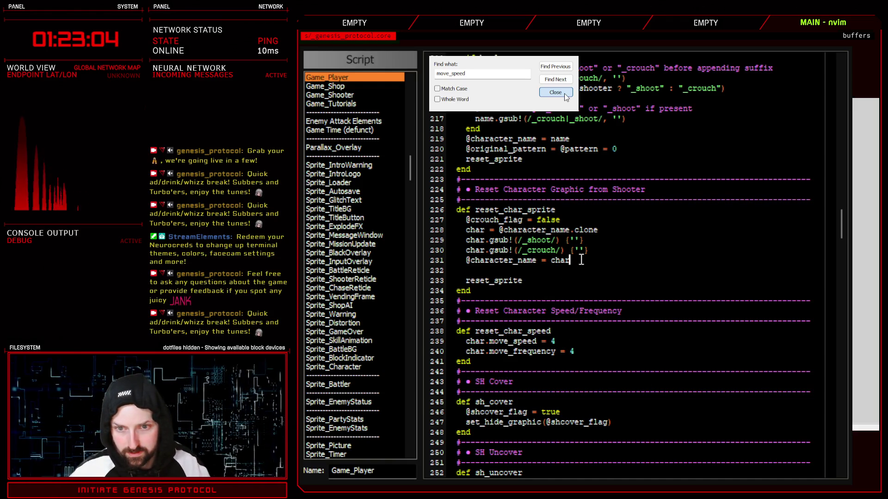
{"action": "key", "text": "Delete"}
Add a 'reset_char_speed' line directly above 'reset_sprite' in reset_char_sprite, then select reset_sprite.
{"action": "left_click", "coordinate": [542, 271]}
{"action": "key", "text": "Return"}
{"action": "type", "text": "reset_sprite"}
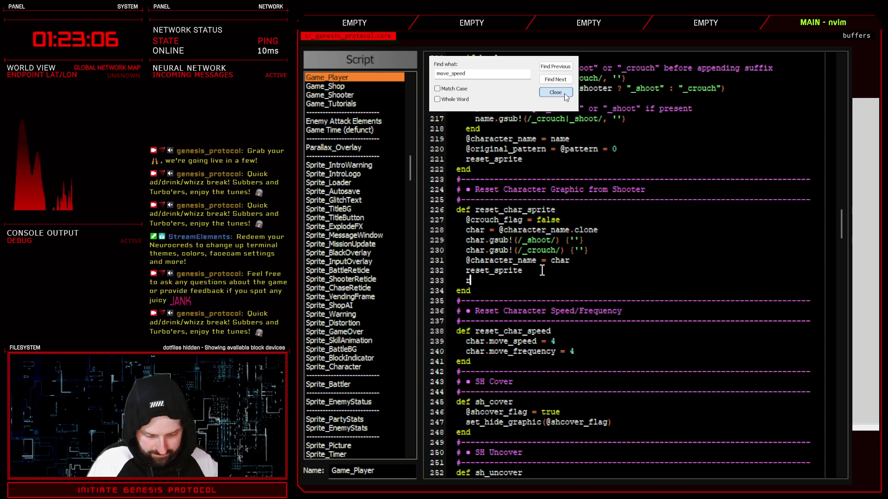
{"action": "type", "text": "_char_speed"}
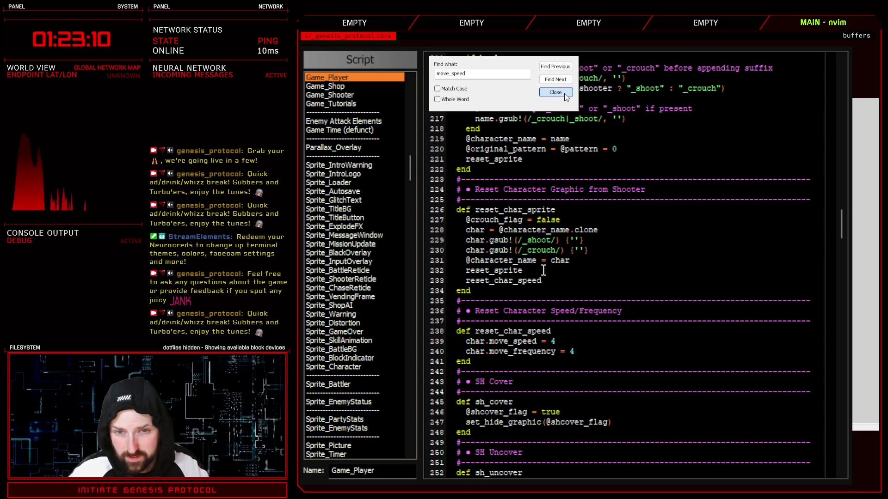
{"action": "left_click", "coordinate": [582, 263]}
{"action": "key", "text": "Return"}
{"action": "mouse_move", "coordinate": [468, 290]}
{"action": "left_mouse_down"}
{"action": "mouse_move", "coordinate": [536, 291]}
{"action": "mouse_move", "coordinate": [467, 270]}
{"action": "left_mouse_up"}
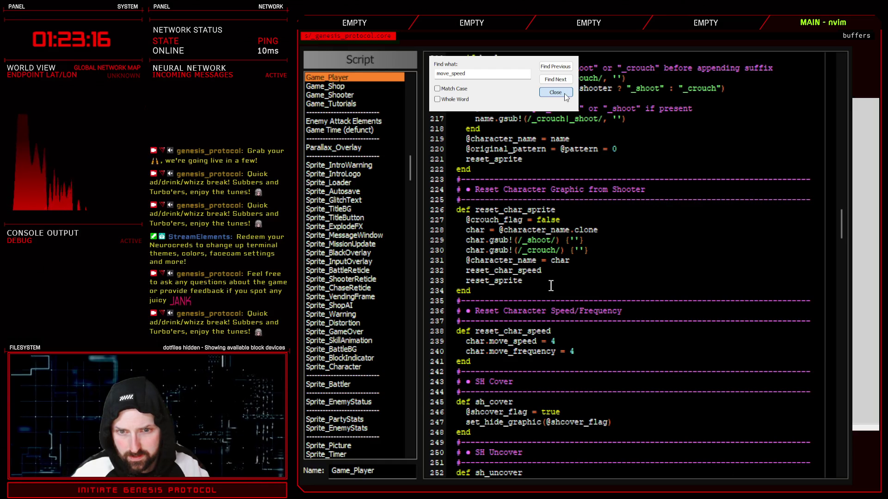
{"action": "double_click", "coordinate": [509, 282]}
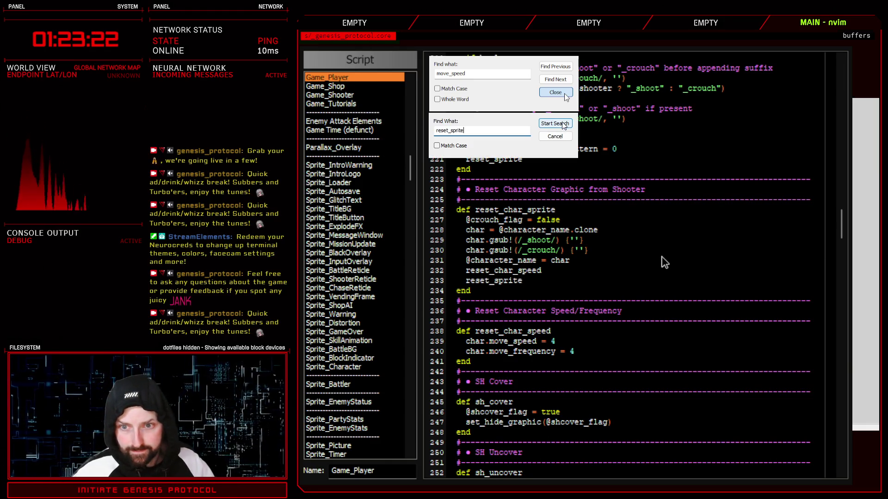
Search all scripts for reset_sprite and jump to its definition in the Shooter script.
{"action": "key", "text": "ctrl+shift+f"}
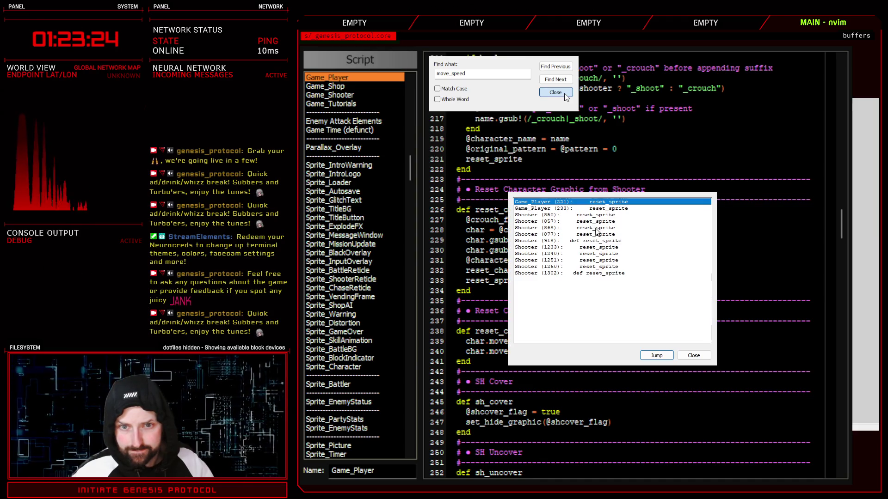
{"action": "double_click", "coordinate": [609, 204]}
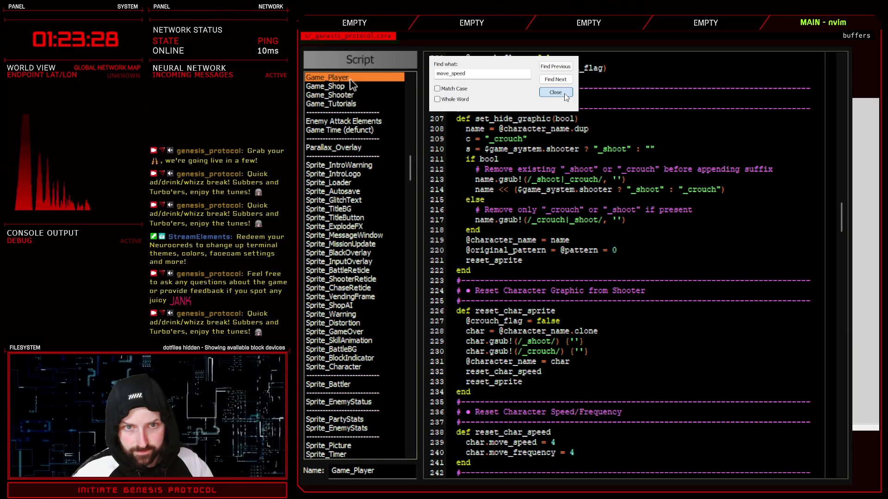
{"action": "key", "text": "ctrl+shift+f"}
{"action": "type", "text": "reset_sprite"}
{"action": "key", "text": "Return"}
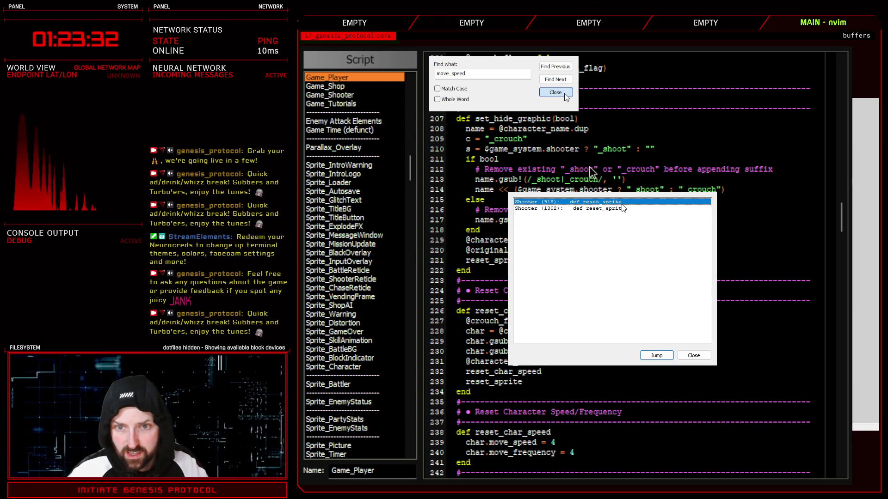
{"action": "key", "text": "Return"}
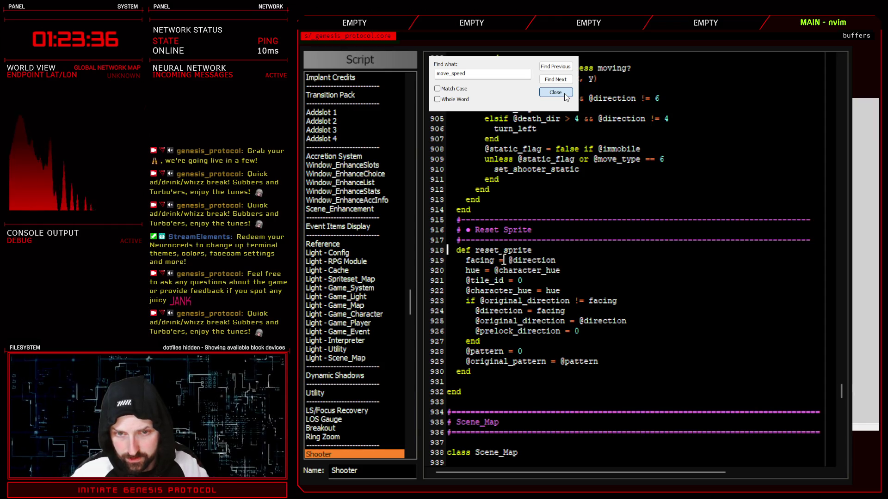
{"action": "left_click", "coordinate": [535, 354], "text": "shift"}
{"action": "left_click", "coordinate": [597, 362]}
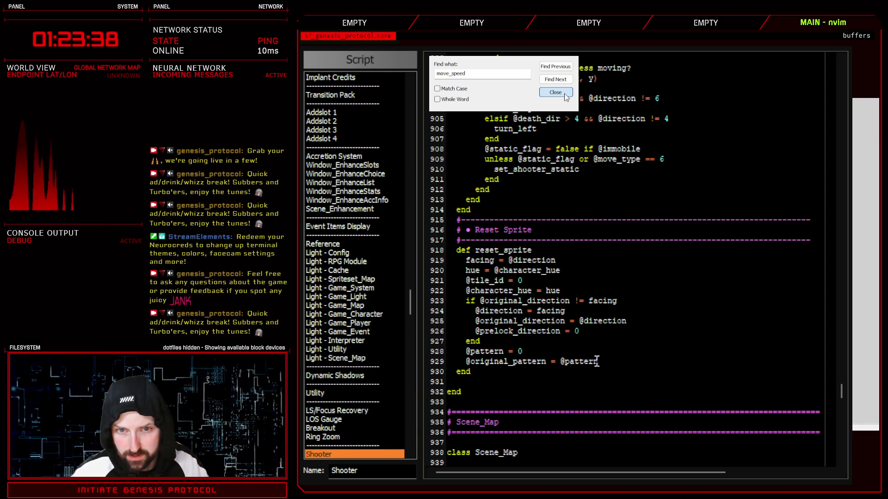
Review the Shooter reset_sprite method, cancel a mistyped 'def dtgls' search, and show Light - Cache.
{"action": "scroll", "coordinate": [557, 352], "scroll_direction": "up", "scroll_amount": 20}
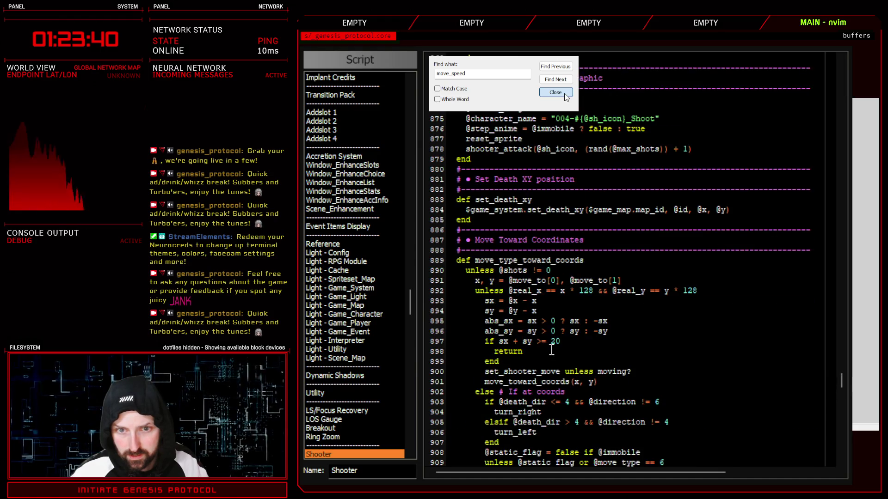
{"action": "scroll", "coordinate": [552, 350], "scroll_direction": "down", "scroll_amount": 20}
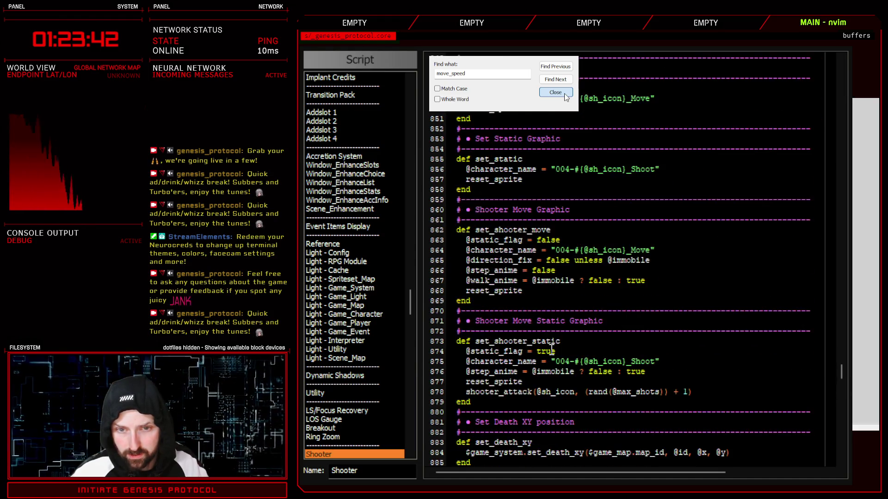
{"action": "scroll", "coordinate": [552, 350], "scroll_direction": "up", "scroll_amount": 2}
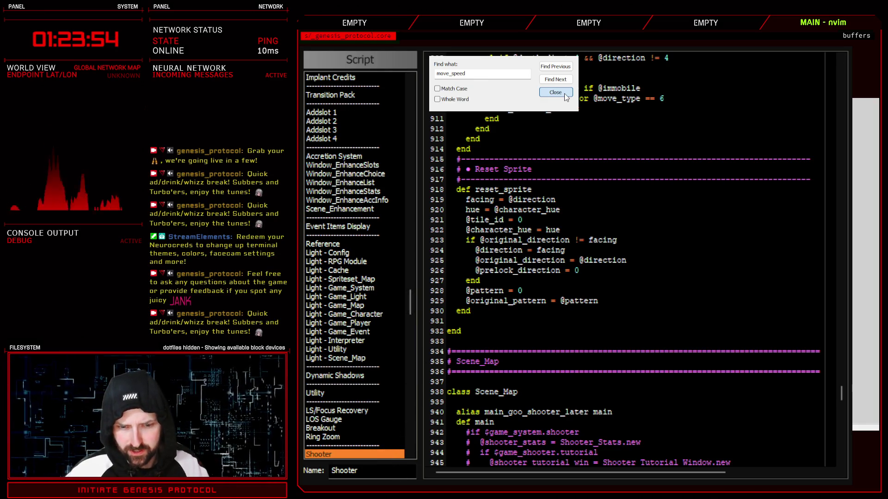
{"action": "key", "text": "ctrl+shift+f"}
{"action": "type", "text": "def dtg"}
{"action": "type", "text": "ls"}
{"action": "key", "text": "Return"}
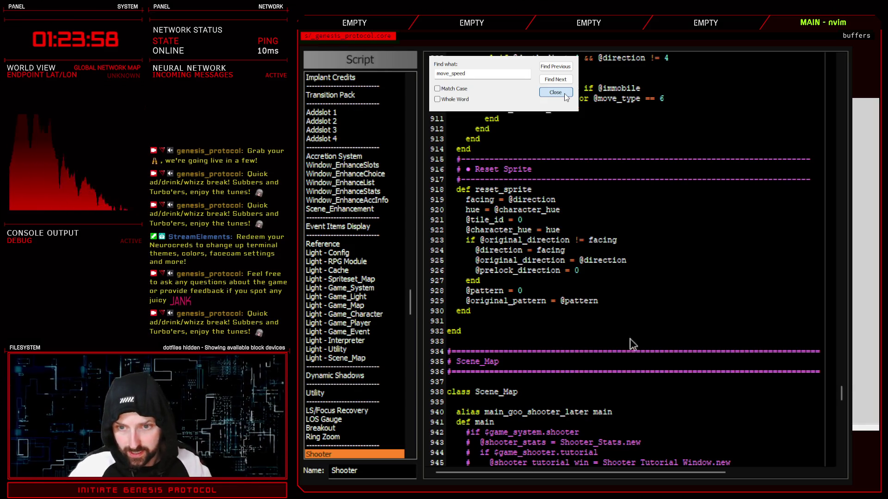
{"action": "left_click", "coordinate": [384, 270]}
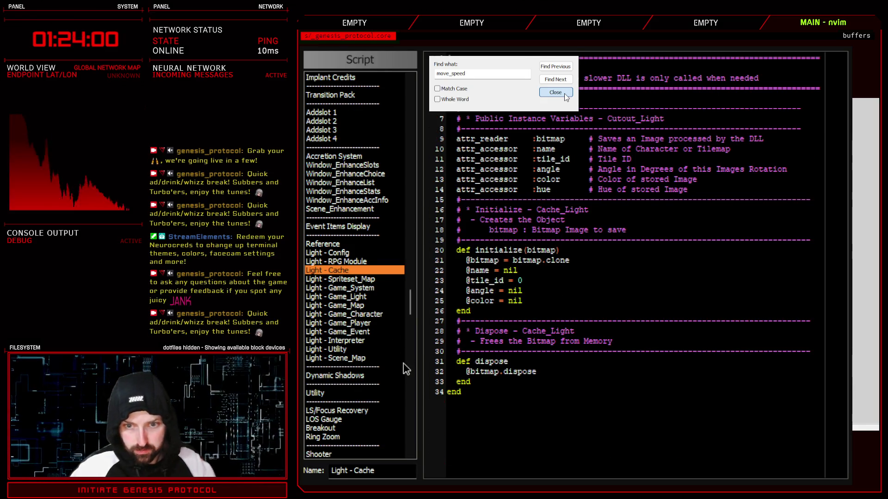
{"action": "key", "text": "ctrl+shift+f"}
{"action": "type", "text": "def straighte"}
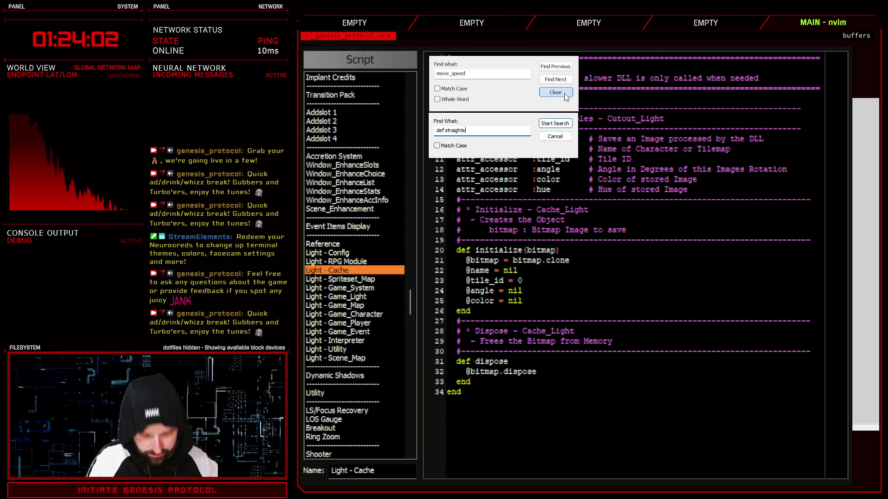
{"action": "key", "text": "Return"}
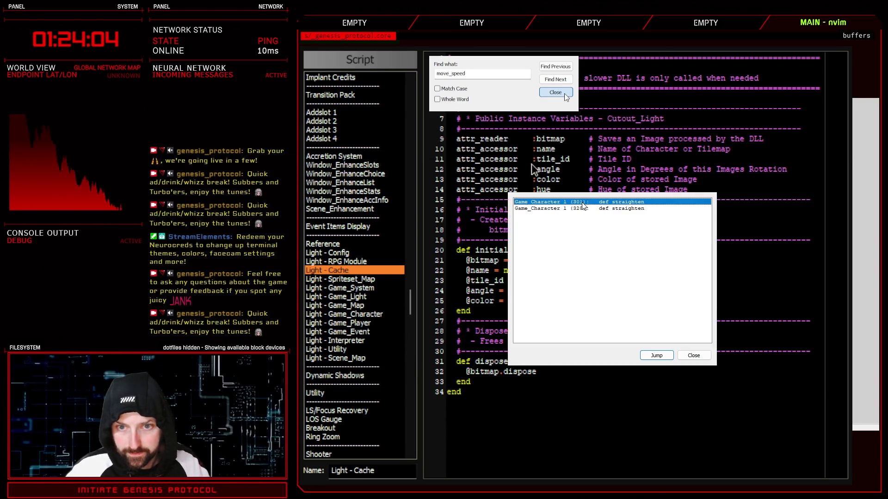
{"action": "double_click", "coordinate": [583, 207]}
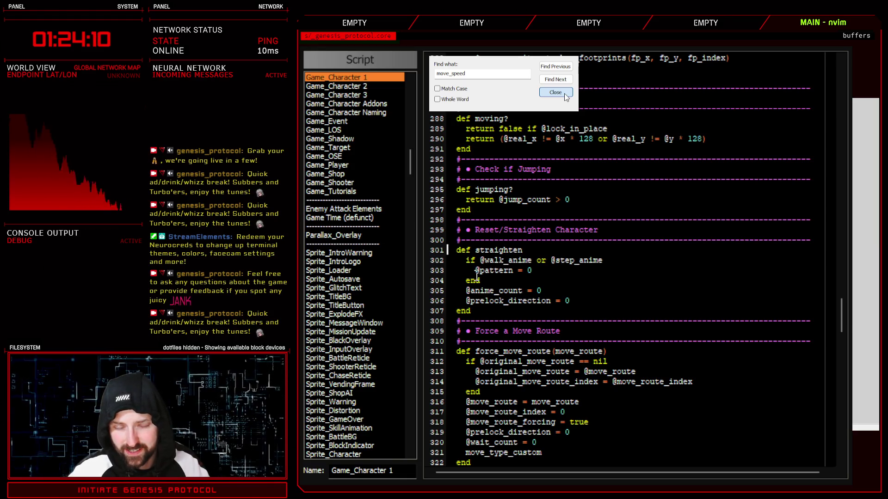
{"action": "left_click_drag", "start_coordinate": [448, 250], "coordinate": [540, 291]}
{"action": "left_click", "coordinate": [567, 301]}
{"action": "left_click_drag", "start_coordinate": [489, 257], "coordinate": [529, 282]}
{"action": "left_click", "coordinate": [570, 299]}
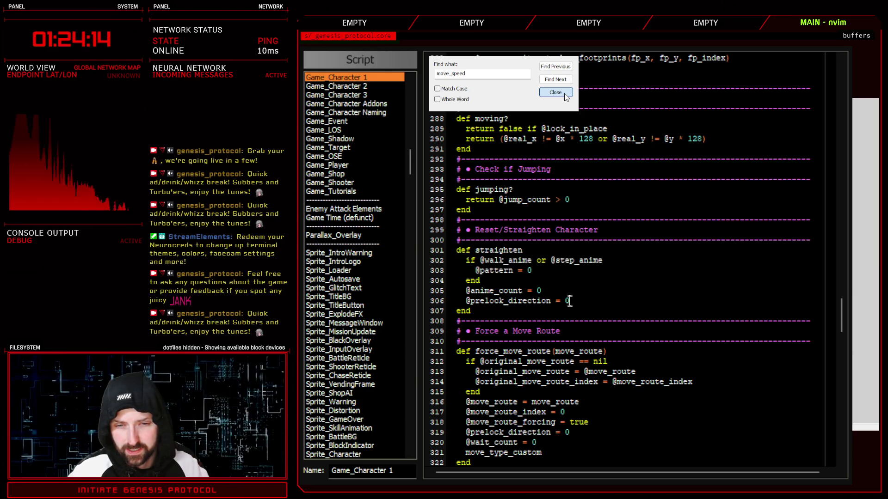
{"action": "left_click_drag", "start_coordinate": [410, 170], "coordinate": [443, 318]}
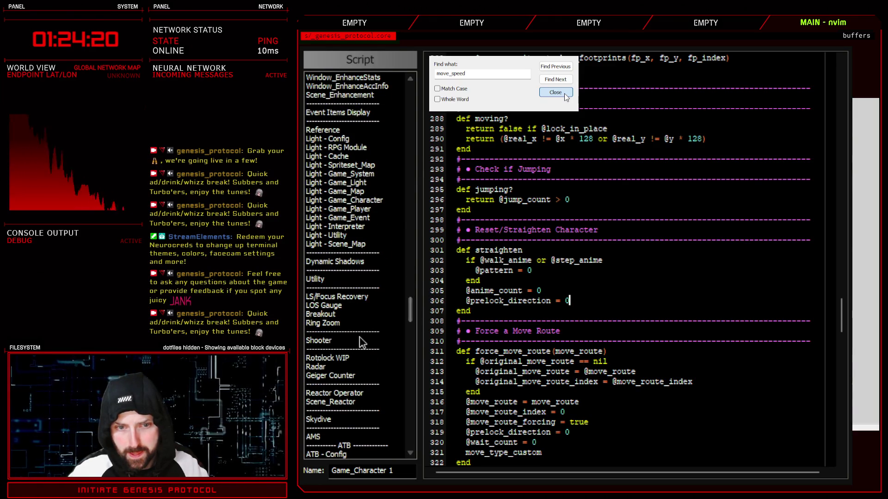
{"action": "left_click", "coordinate": [347, 341]}
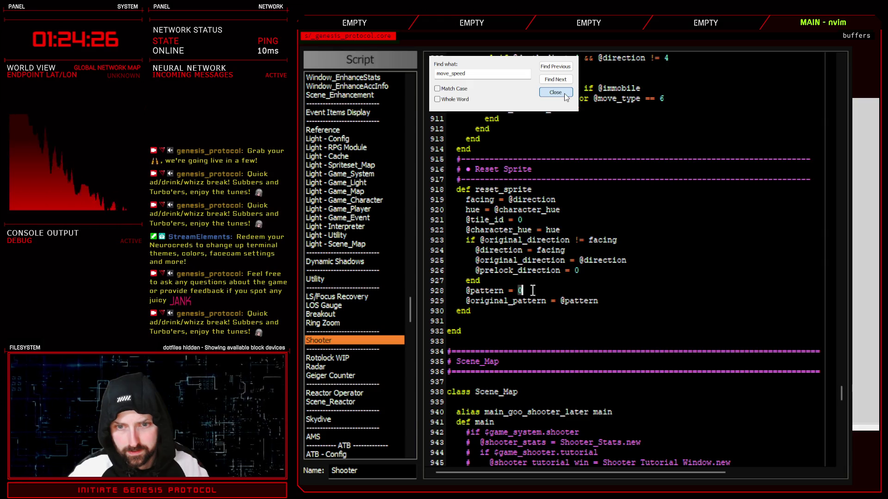
{"action": "key", "text": "x"}
{"action": "key", "text": "shift+j"}
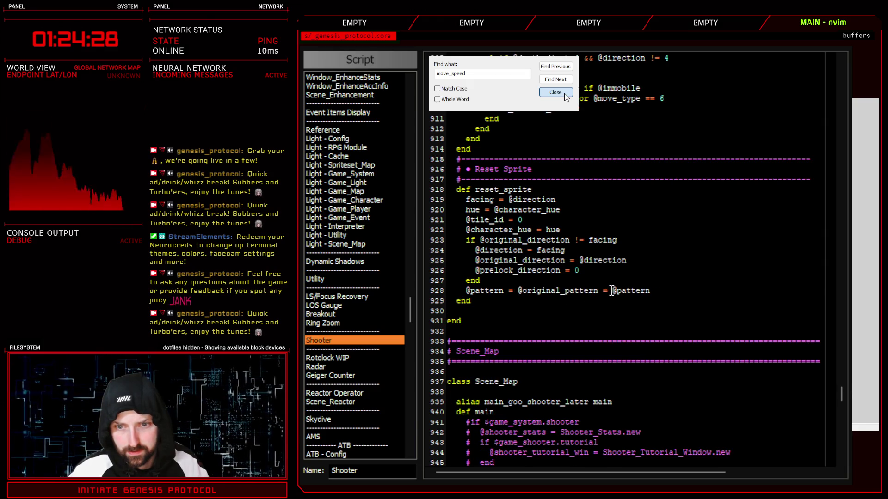
{"action": "left_click_drag", "start_coordinate": [611, 290], "coordinate": [647, 290]}
{"action": "type", "text": "0"}
{"action": "left_click", "coordinate": [598, 271]}
{"action": "left_click", "coordinate": [578, 252]}
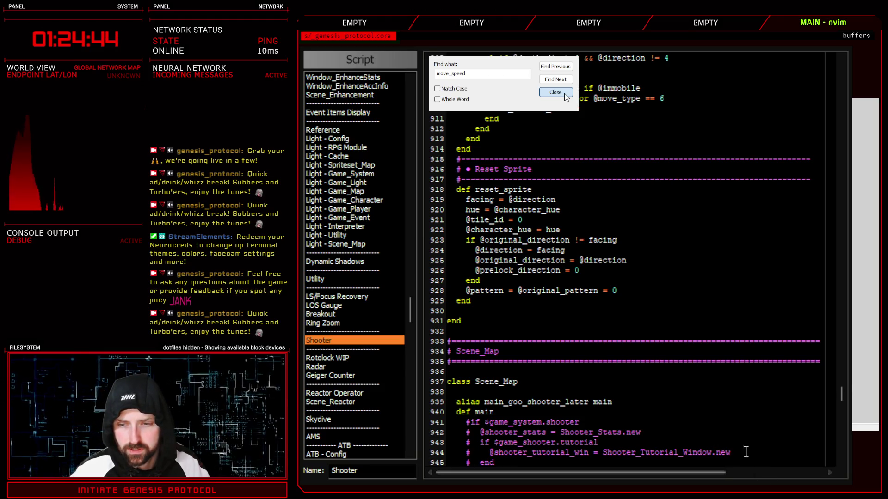
{"action": "left_click_drag", "start_coordinate": [411, 307], "coordinate": [411, 171]}
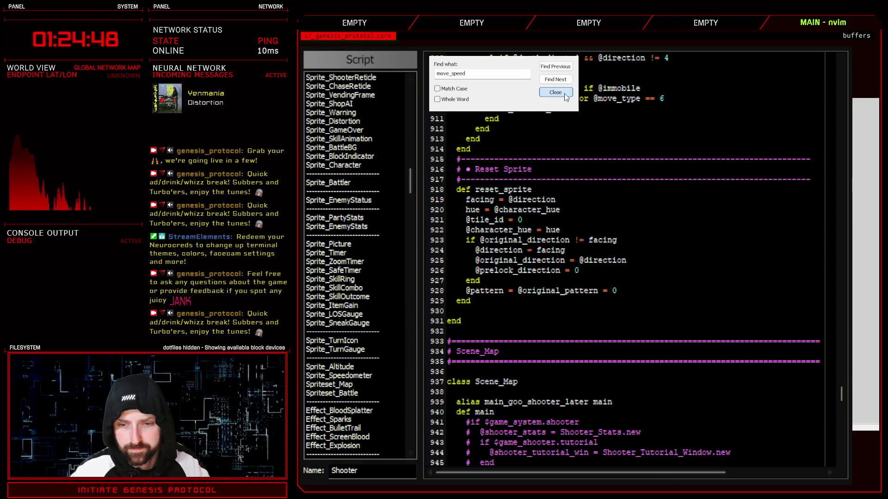
Launch a playtest, load the Ventilation Shaft save and advance the scientist's dialogue.
{"action": "key", "text": "F12"}
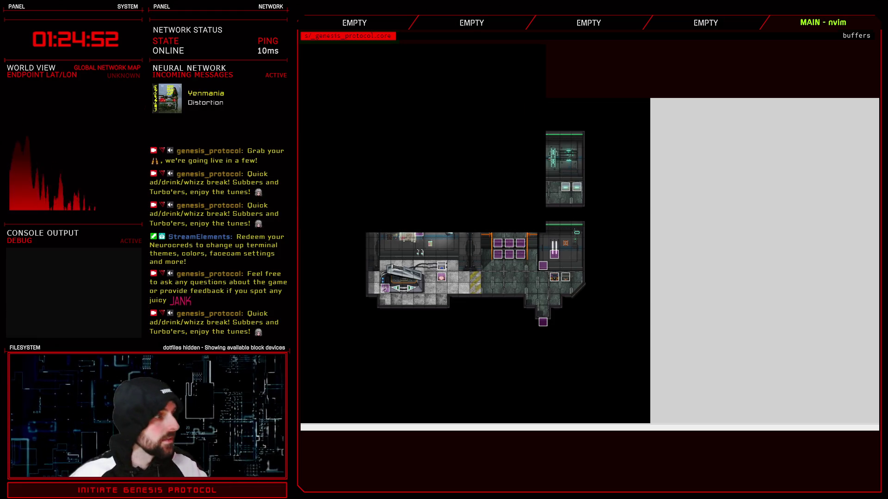
{"action": "key", "text": "Return"}
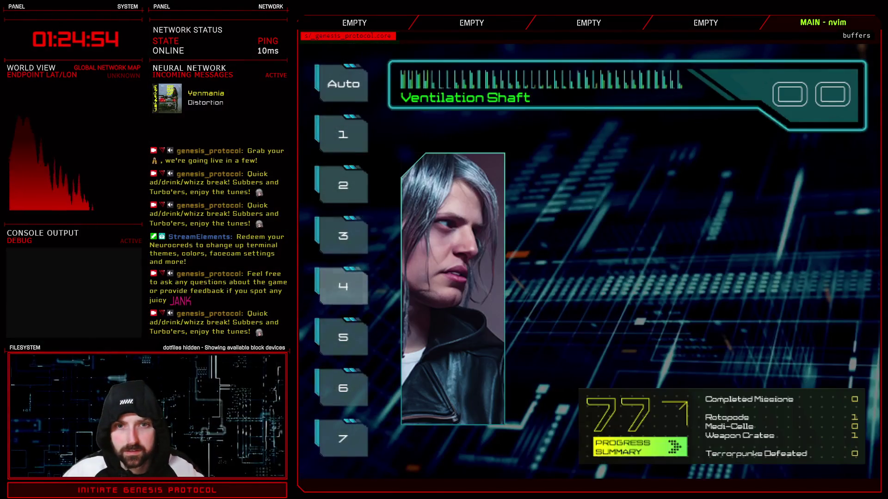
{"action": "key", "text": "Return"}
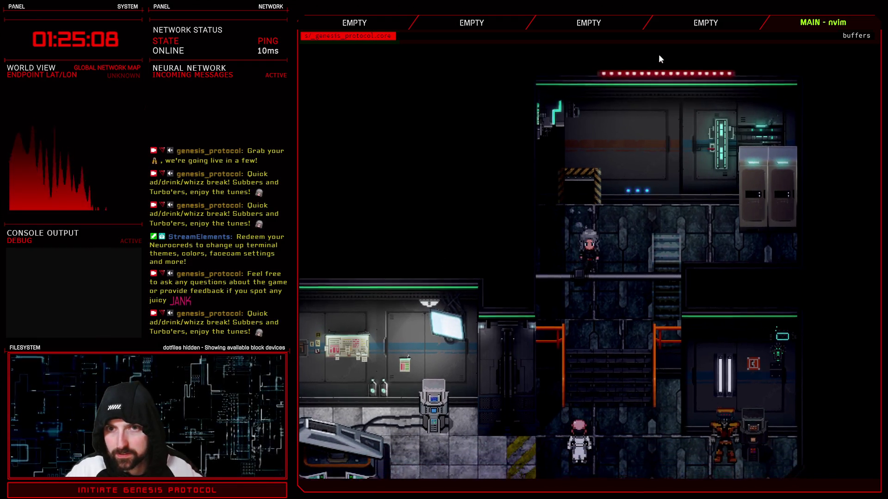
{"action": "key", "text": "Return"}
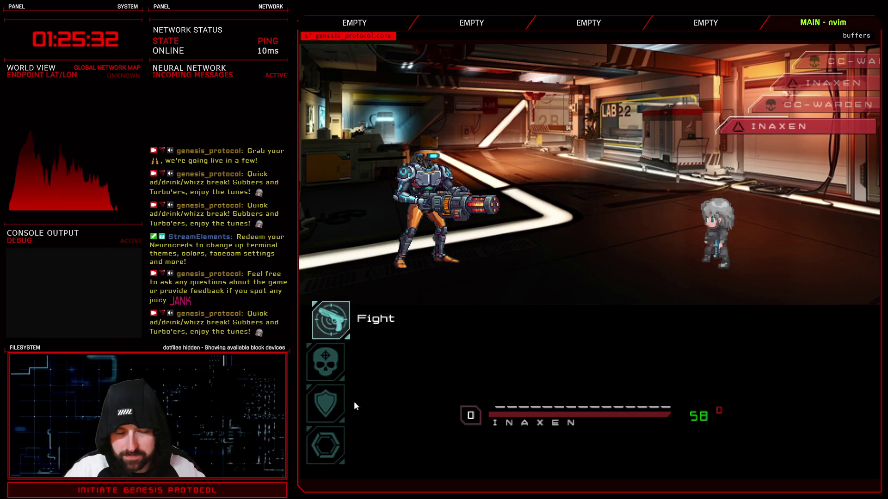
Defeat the CC-Warden with Fast Blast, take the dropped items, then shoot the scientist.
{"action": "key", "text": "Down"}
{"action": "key", "text": "Up"}
{"action": "key", "text": "Return"}
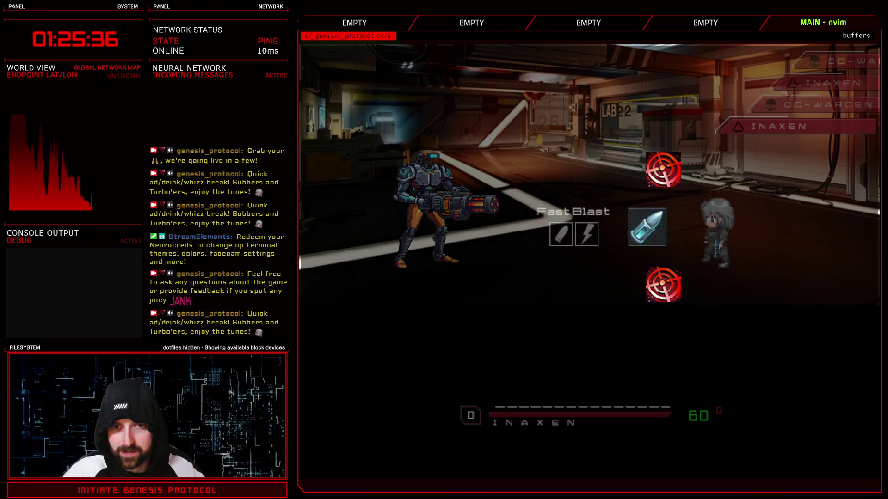
{"action": "key", "text": "Return"}
{"action": "key", "text": "Return"}
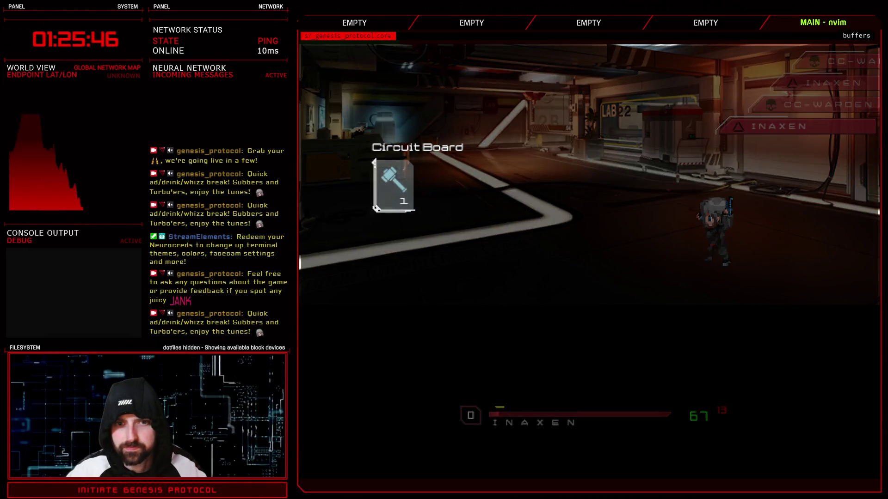
{"action": "key", "text": "Return"}
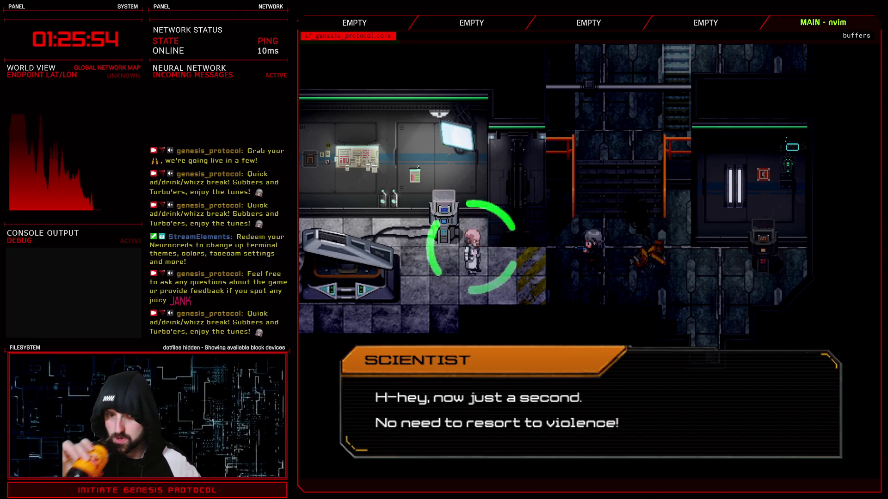
{"action": "key", "text": "Return"}
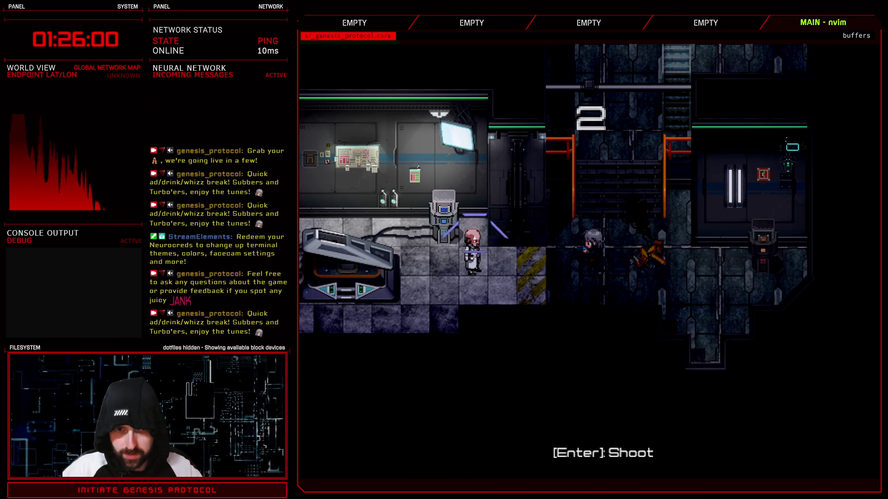
{"action": "key", "text": "Return"}
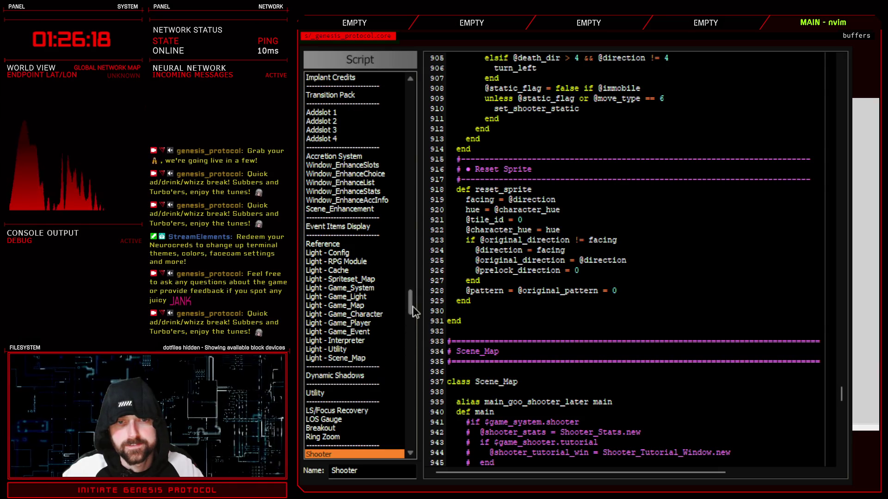
Open the Game_Player script and review reset_char_sprite around line 231.
{"action": "left_click_drag", "start_coordinate": [412, 306], "coordinate": [420, 160]}
{"action": "left_click", "coordinate": [356, 296]}
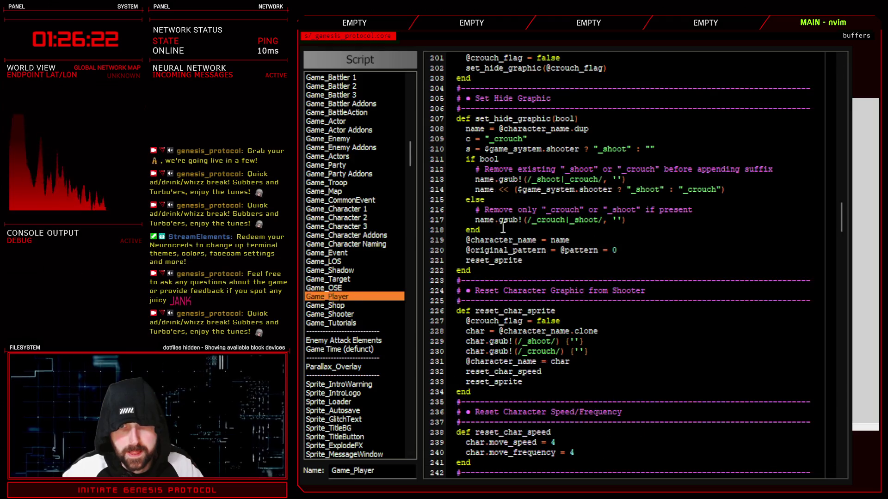
{"action": "scroll", "coordinate": [555, 300], "scroll_direction": "up", "scroll_amount": 8}
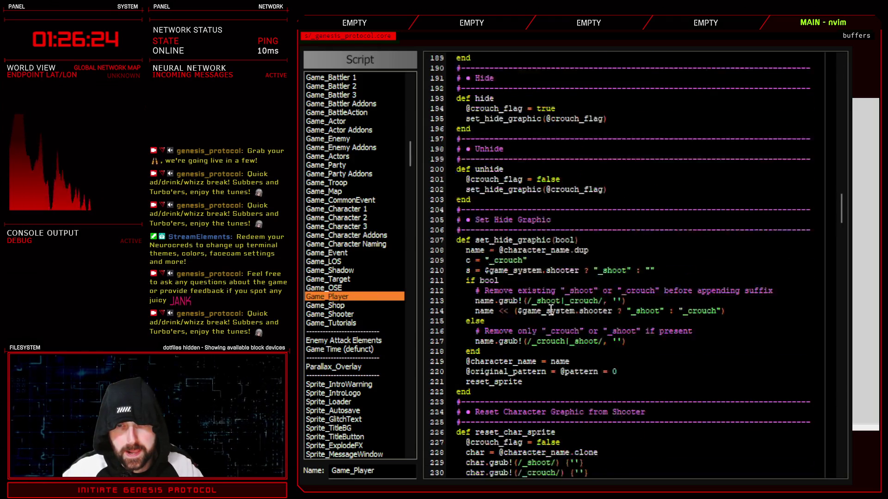
{"action": "scroll", "coordinate": [585, 231], "scroll_direction": "up", "scroll_amount": 10}
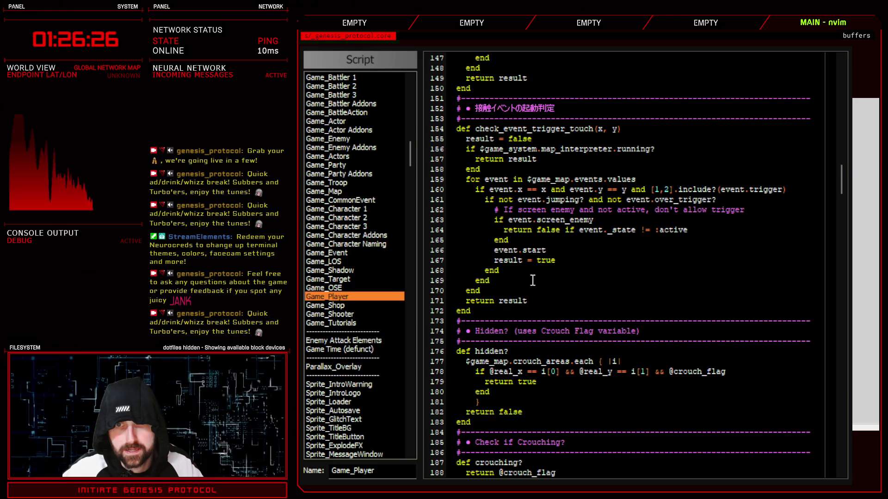
{"action": "scroll", "coordinate": [551, 355], "scroll_direction": "down", "scroll_amount": 20}
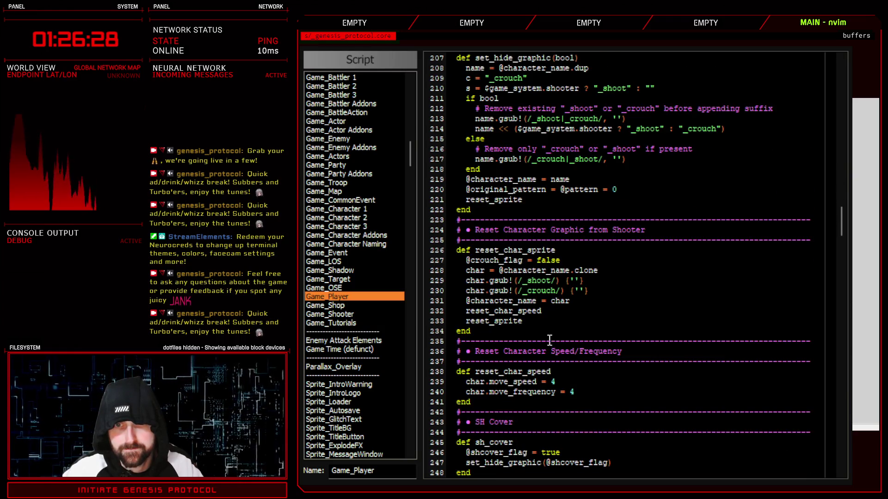
{"action": "left_click", "coordinate": [568, 251]}
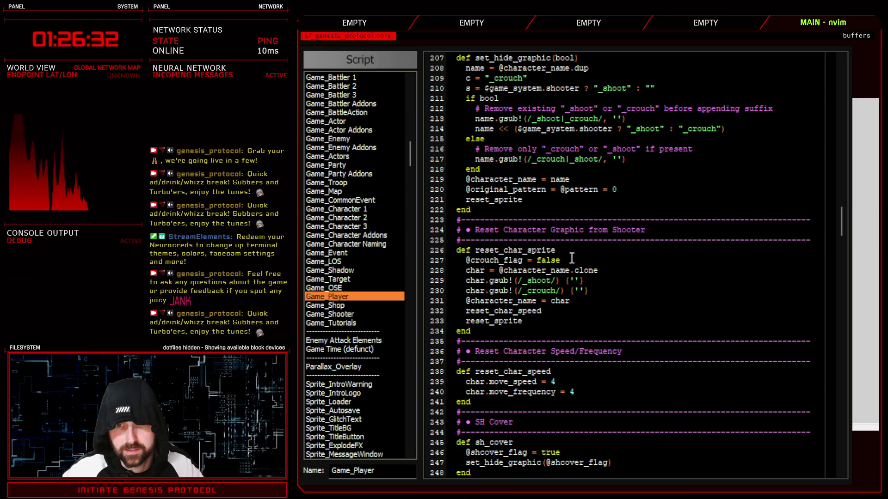
{"action": "left_click", "coordinate": [607, 267]}
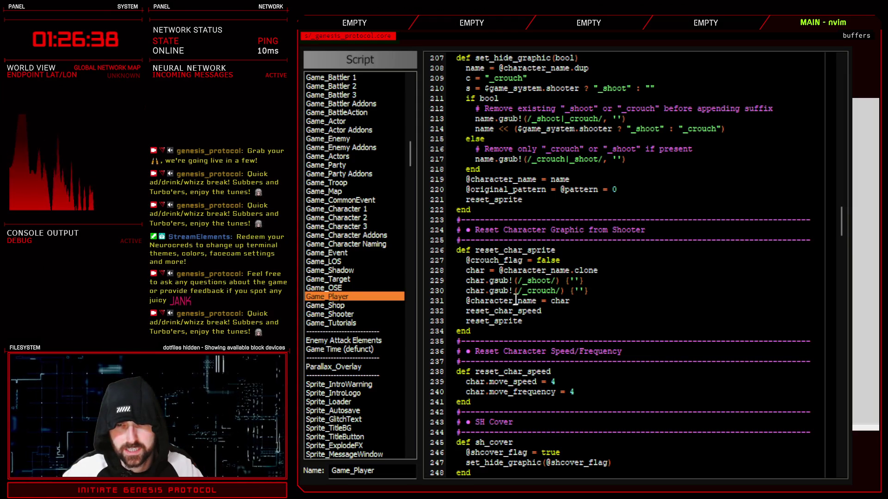
{"action": "double_click", "coordinate": [561, 301]}
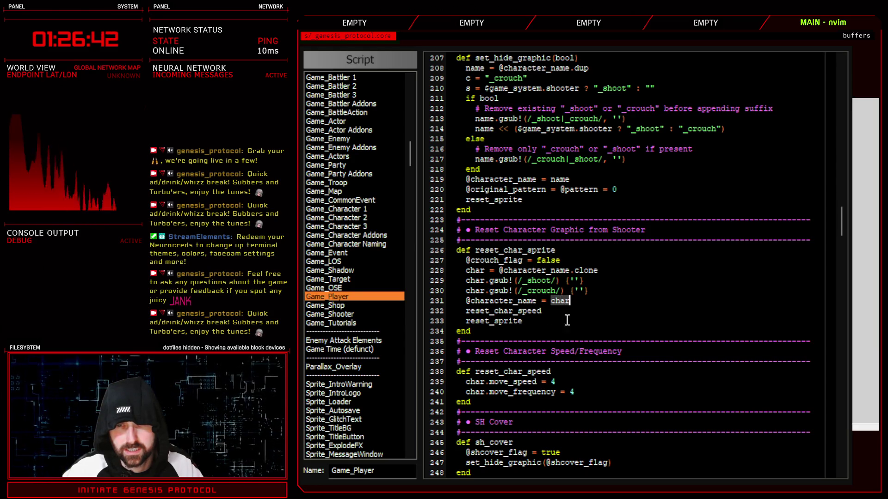
{"action": "left_click", "coordinate": [469, 381]}
{"action": "key", "text": "Delete"}
{"action": "key", "text": "Delete"}
{"action": "key", "text": "Delete"}
{"action": "type", "text": "@"}
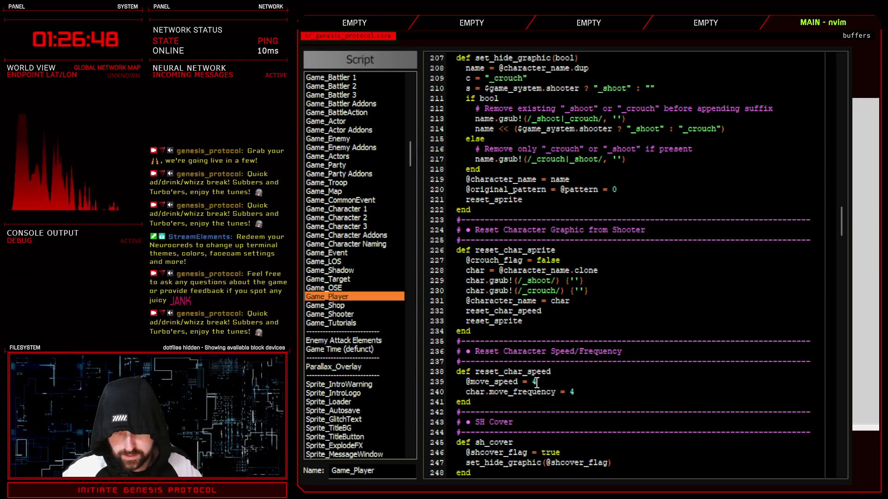
{"action": "key", "text": "Delete"}
{"action": "key", "text": "Delete"}
{"action": "key", "text": "Delete"}
{"action": "key", "text": "Delete"}
{"action": "key", "text": "Delete"}
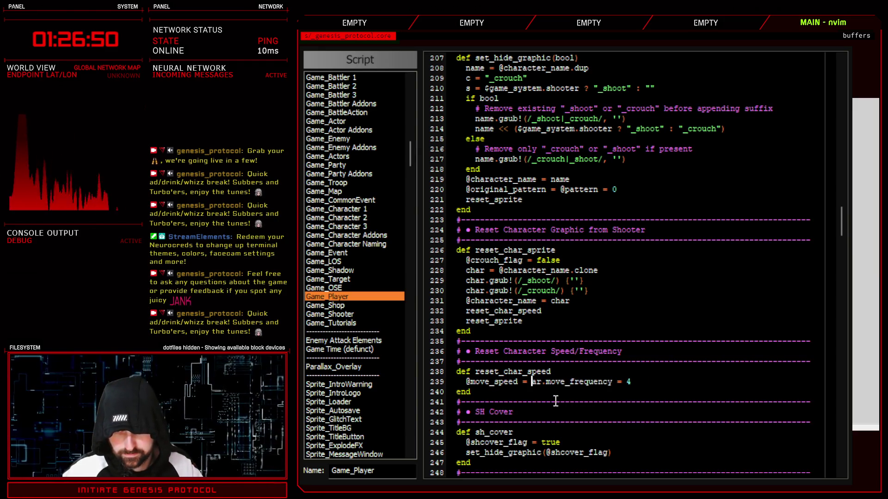
{"action": "type", "text": "@"}
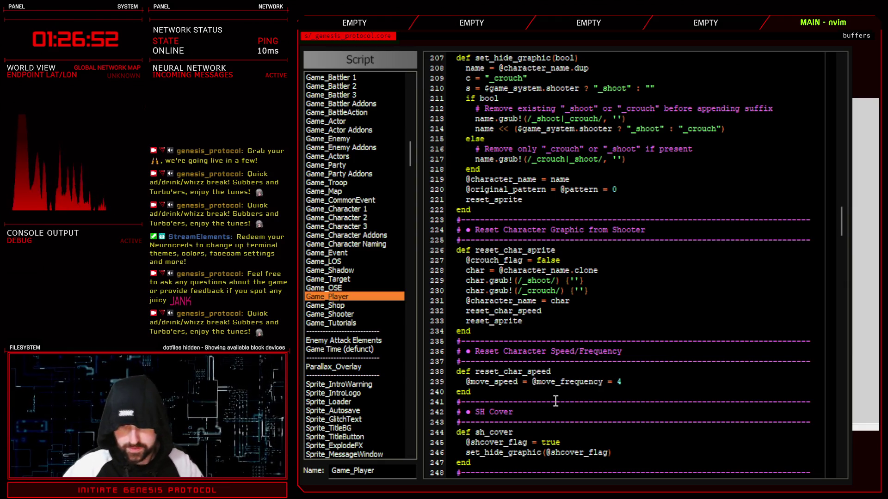
{"action": "key", "text": "Down"}
{"action": "key", "text": "Down"}
{"action": "key", "text": "alt+Tab"}
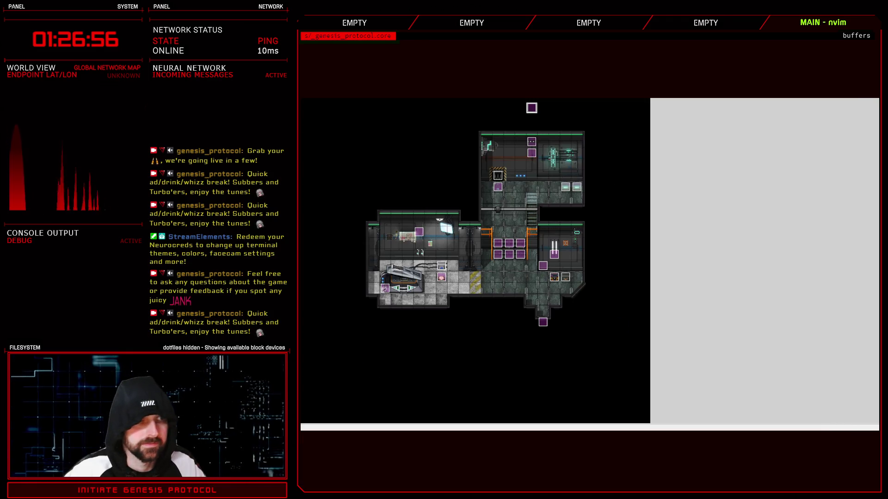
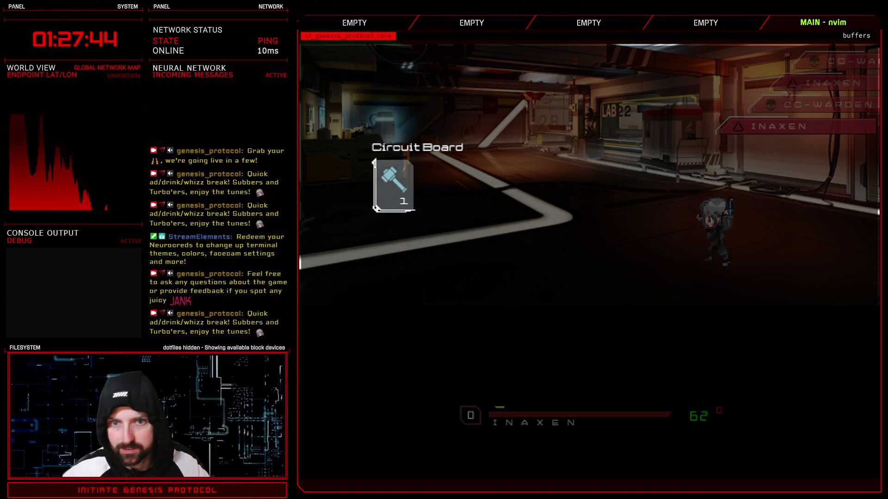
Take the items, dismiss the scientist's dialogue and shoot him.
{"action": "key", "text": "Return"}
{"action": "key", "text": "Return"}
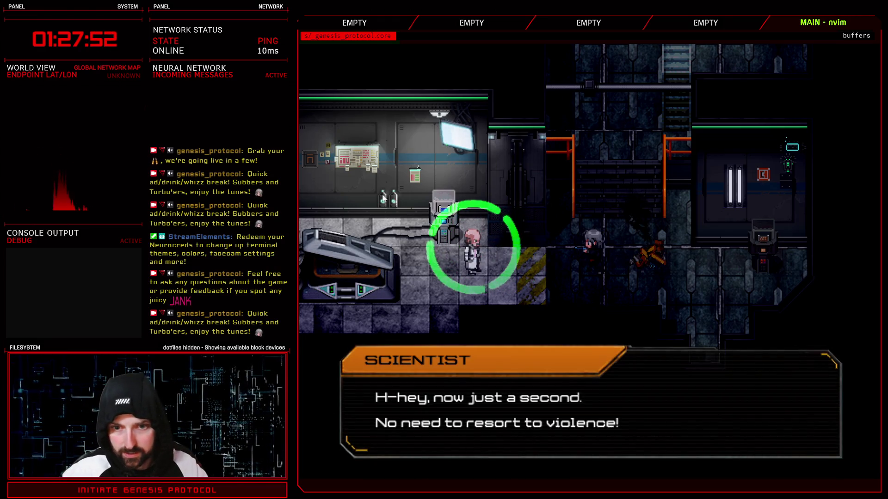
{"action": "left_click", "coordinate": [610, 271]}
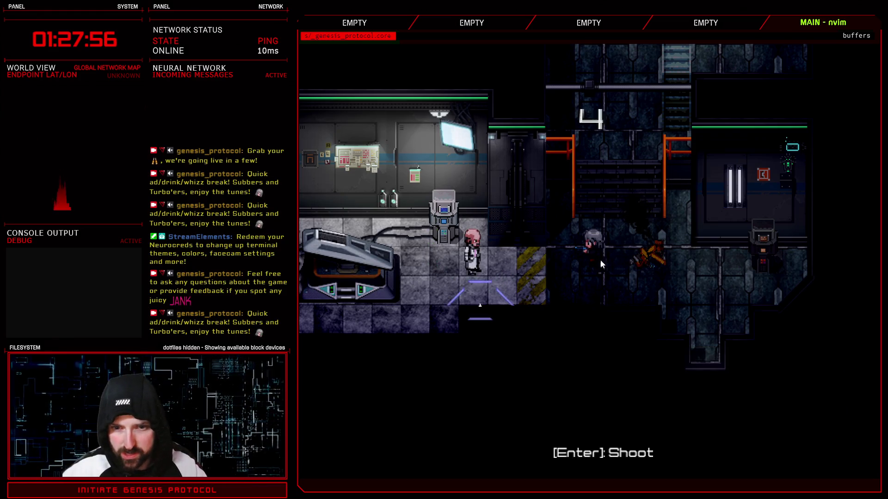
{"action": "key", "text": "Return"}
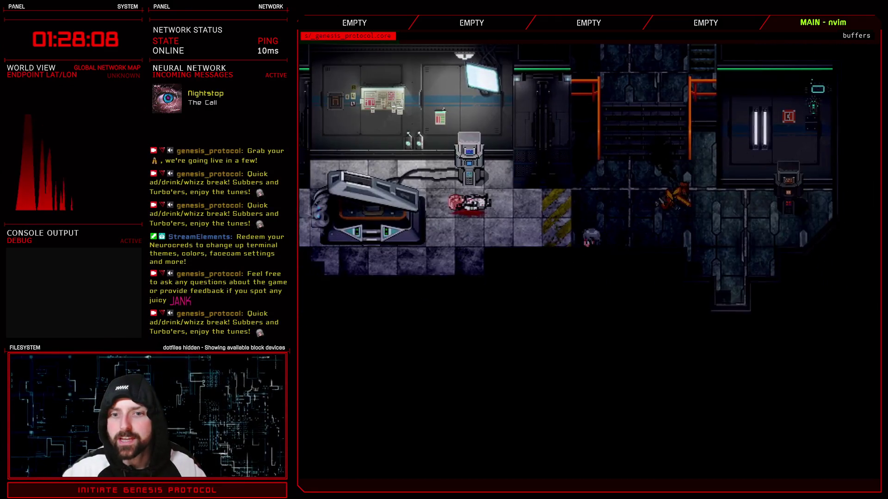
Walk the character through the corridors and up and down the stairs, then quit the playtest.
{"action": "key", "text": "Right"}
{"action": "key", "text": "Down"}
{"action": "key", "text": "Left"}
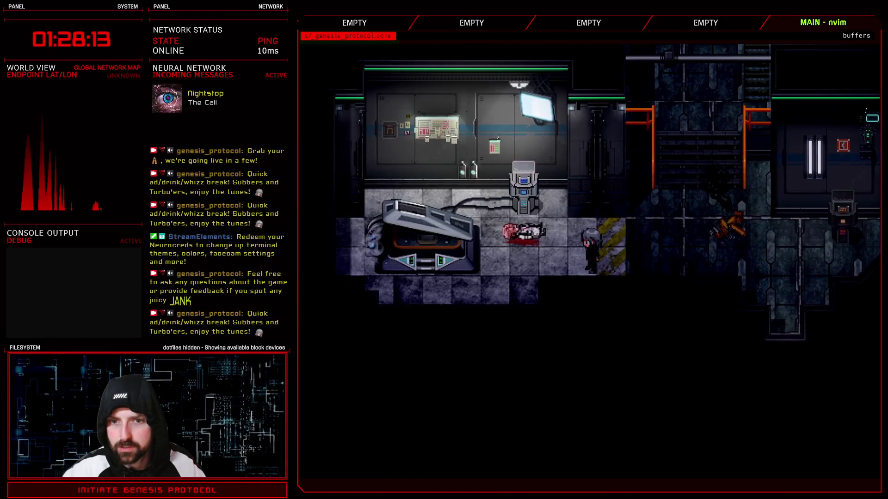
{"action": "key", "text": "Left"}
{"action": "key", "text": "Down"}
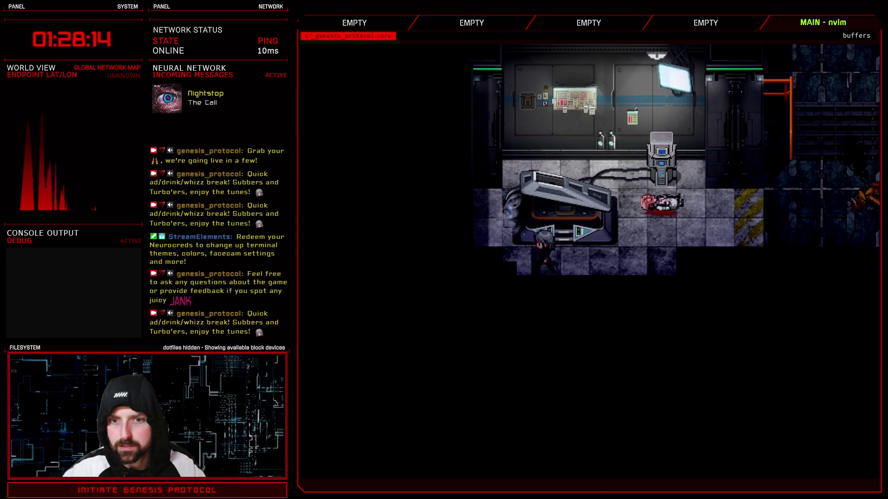
{"action": "key", "text": "Right"}
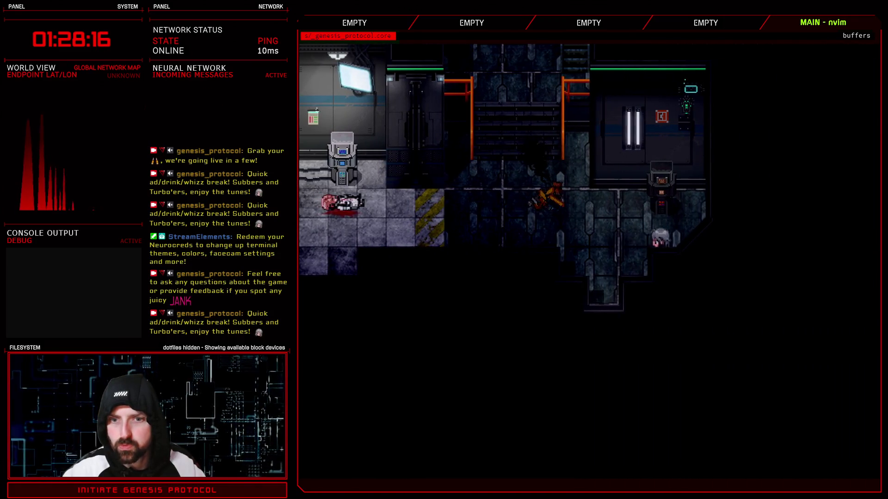
{"action": "key", "text": "Up"}
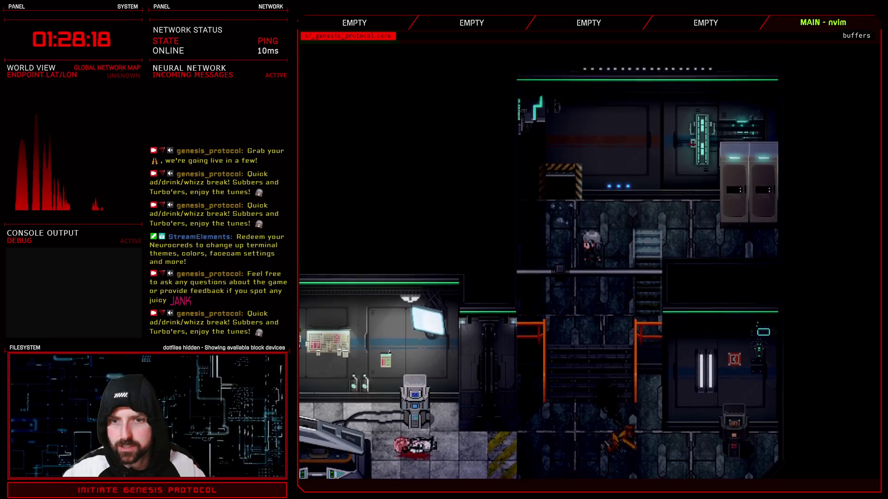
{"action": "key", "text": "Down"}
{"action": "key", "text": "Right"}
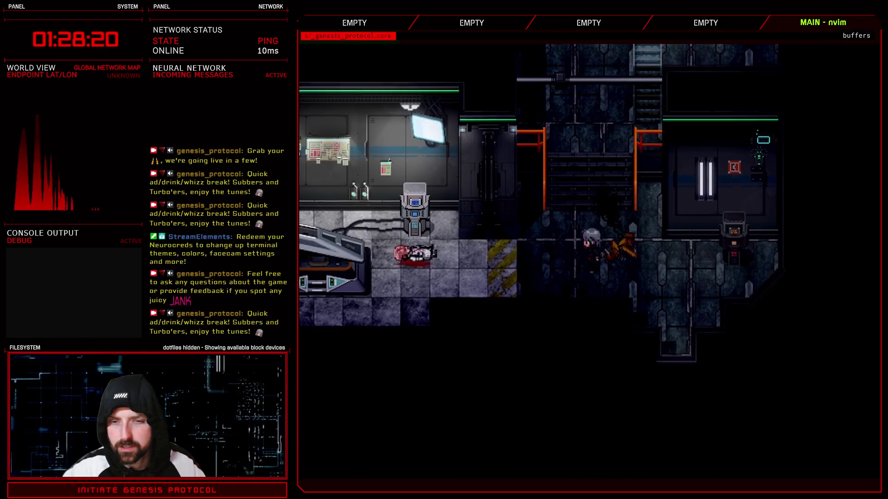
{"action": "key", "text": "Left"}
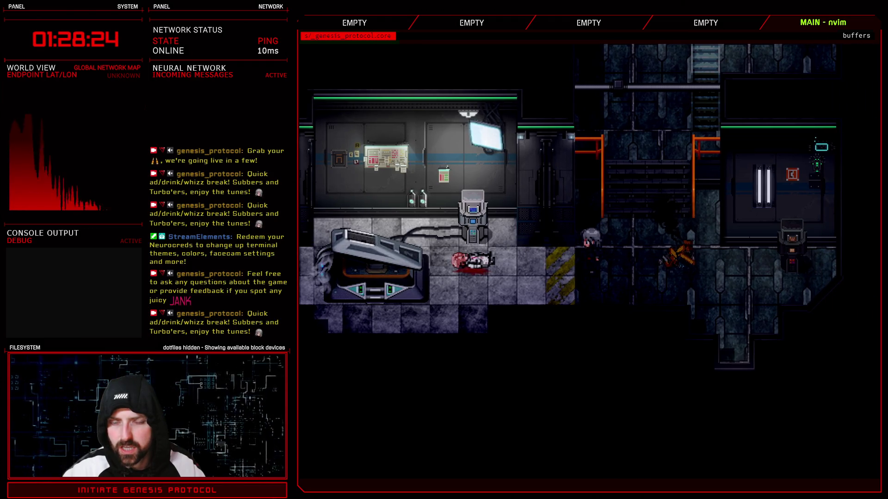
{"action": "key", "text": "Return"}
{"action": "key", "text": "Return"}
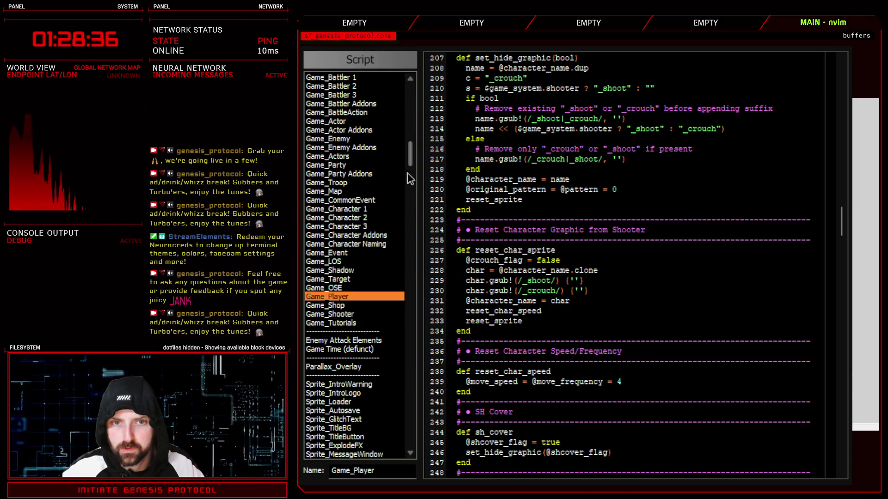
Open the Shooter script and start a Find search for ':shoo'.
{"action": "mouse_move", "coordinate": [410, 163]}
{"action": "left_mouse_down"}
{"action": "mouse_move", "coordinate": [413, 366]}
{"action": "mouse_move", "coordinate": [422, 158]}
{"action": "mouse_move", "coordinate": [422, 329]}
{"action": "left_mouse_up"}
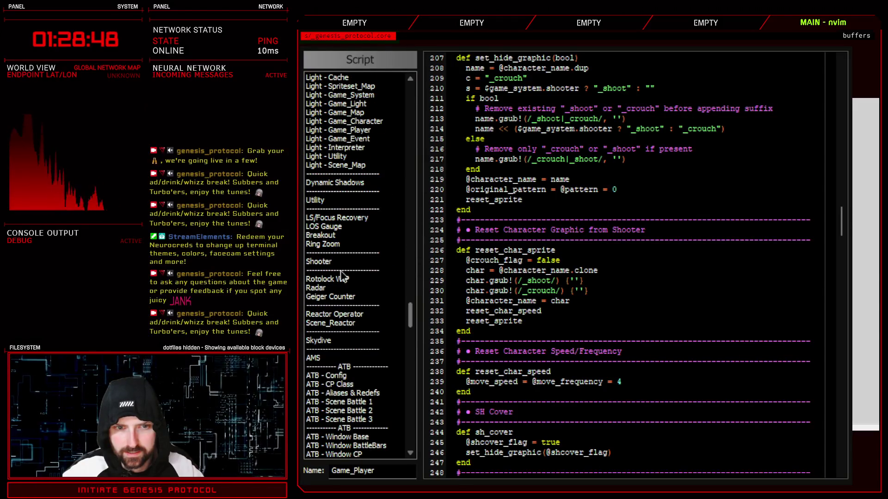
{"action": "left_click", "coordinate": [333, 262]}
{"action": "mouse_move", "coordinate": [839, 393]}
{"action": "left_mouse_down"}
{"action": "mouse_move", "coordinate": [829, 292]}
{"action": "mouse_move", "coordinate": [815, 365]}
{"action": "mouse_move", "coordinate": [812, 352]}
{"action": "left_mouse_up"}
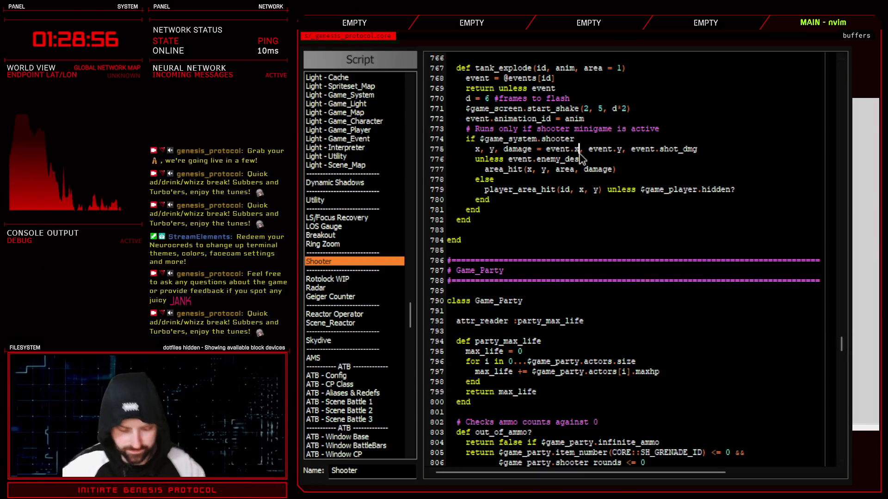
{"action": "key", "text": "ctrl+f"}
{"action": "type", "text": "L:s"}
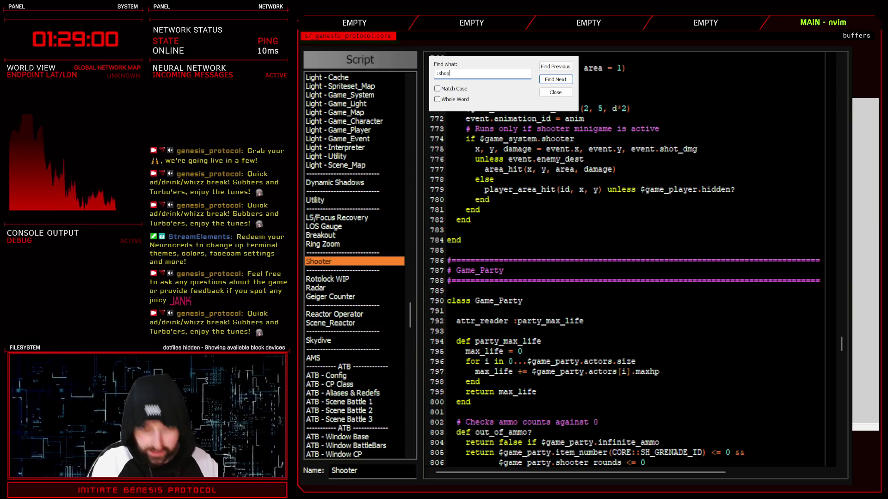
{"action": "type", "text": "t"}
Step through the ':shoot' search matches and open Game_Character 2.
{"action": "key", "text": "Return"}
{"action": "key", "text": "Return"}
{"action": "key", "text": "Return"}
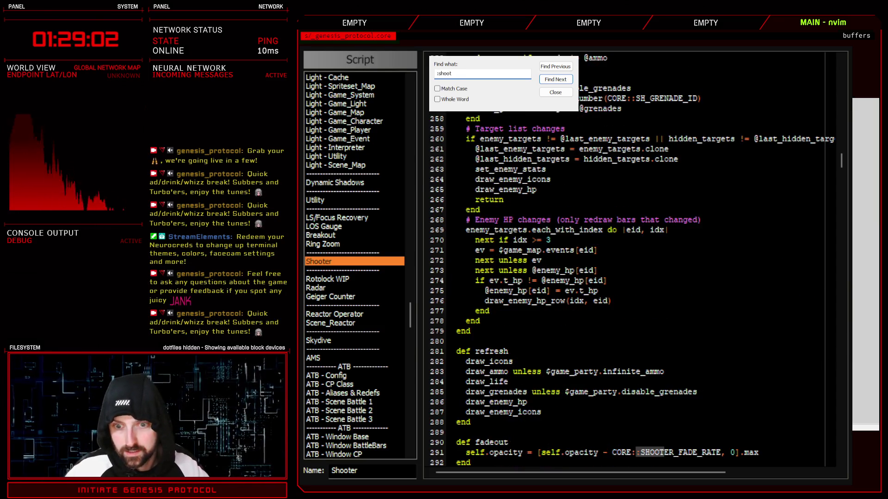
{"action": "key", "text": "Return"}
{"action": "key", "text": "Return"}
{"action": "key", "text": "Return"}
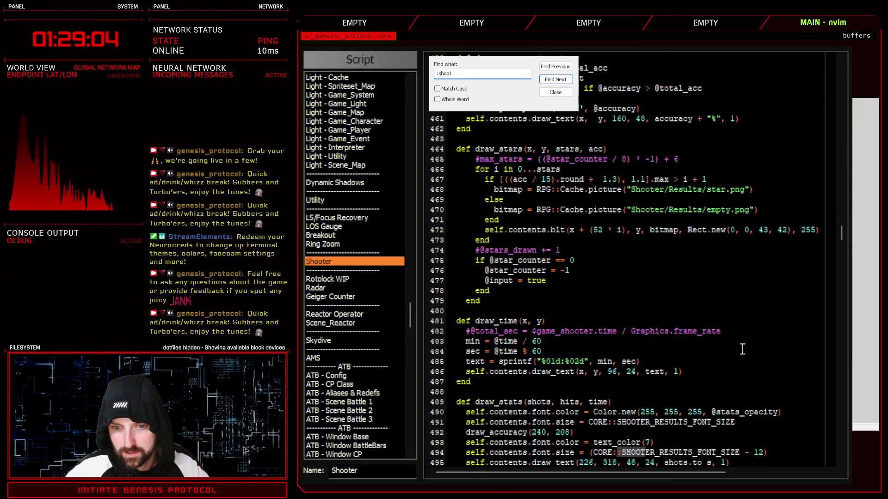
{"action": "left_click_drag", "start_coordinate": [410, 315], "coordinate": [410, 202]}
{"action": "scroll", "coordinate": [361, 231], "scroll_direction": "up", "scroll_amount": 15}
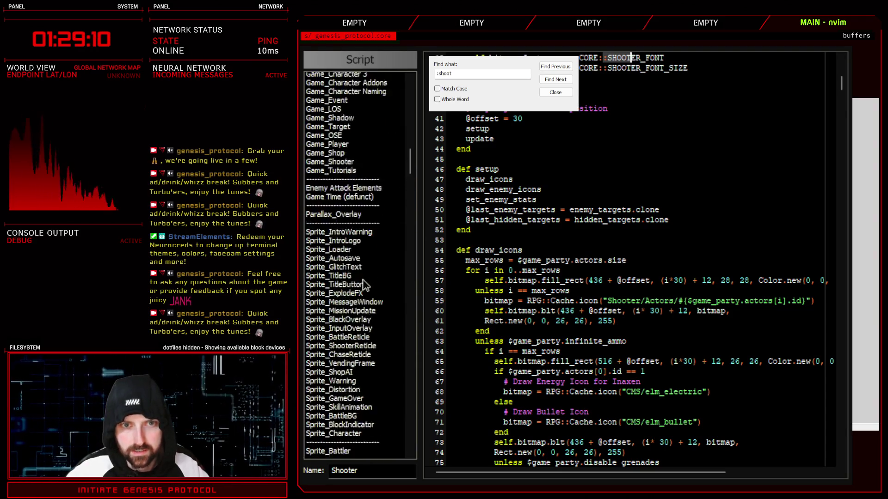
{"action": "scroll", "coordinate": [365, 285], "scroll_direction": "up", "scroll_amount": 3}
{"action": "left_click", "coordinate": [365, 156]}
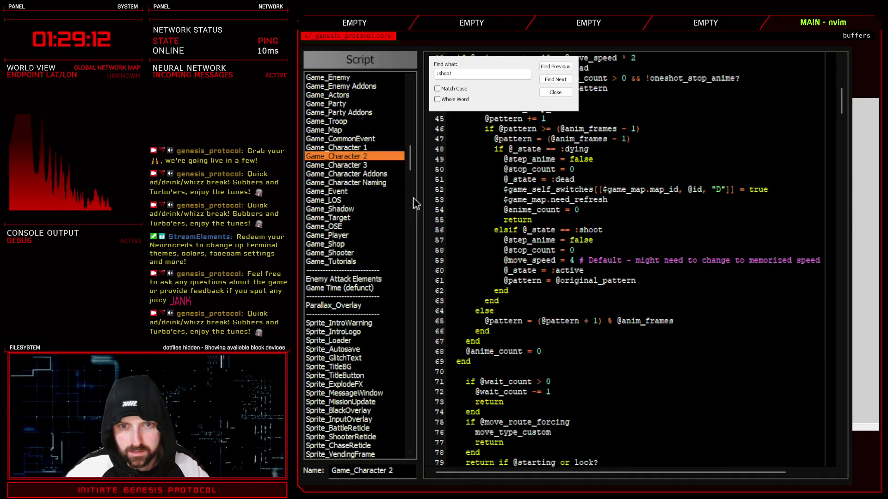
{"action": "left_click", "coordinate": [568, 82]}
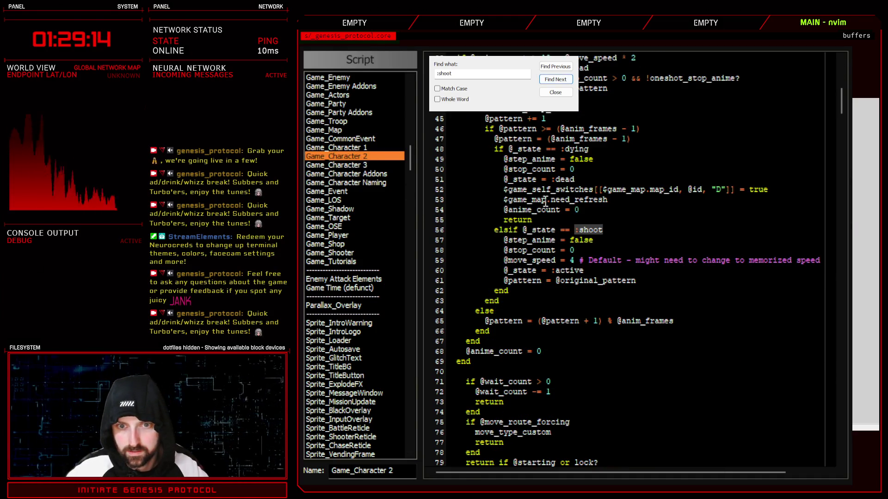
{"action": "mouse_move", "coordinate": [504, 230]}
{"action": "left_mouse_down"}
{"action": "mouse_move", "coordinate": [612, 260]}
{"action": "mouse_move", "coordinate": [645, 282]}
{"action": "left_mouse_up"}
{"action": "left_click", "coordinate": [645, 281]}
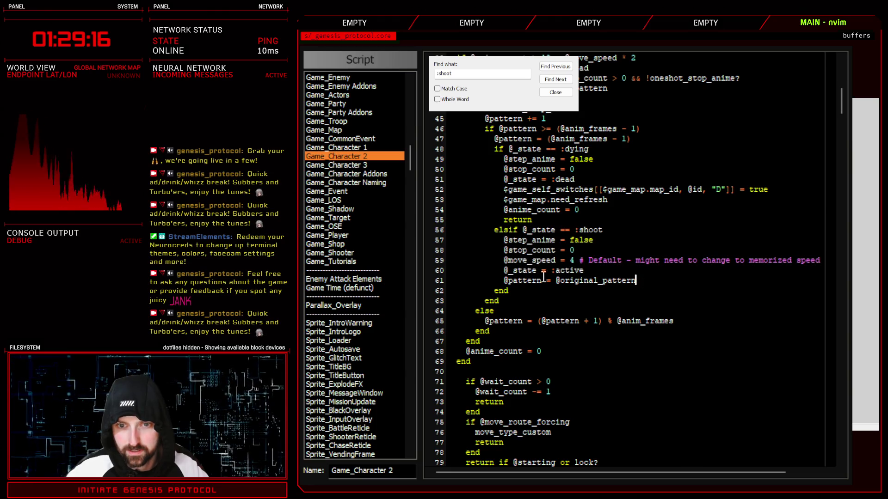
{"action": "left_click_drag", "start_coordinate": [512, 271], "coordinate": [595, 274]}
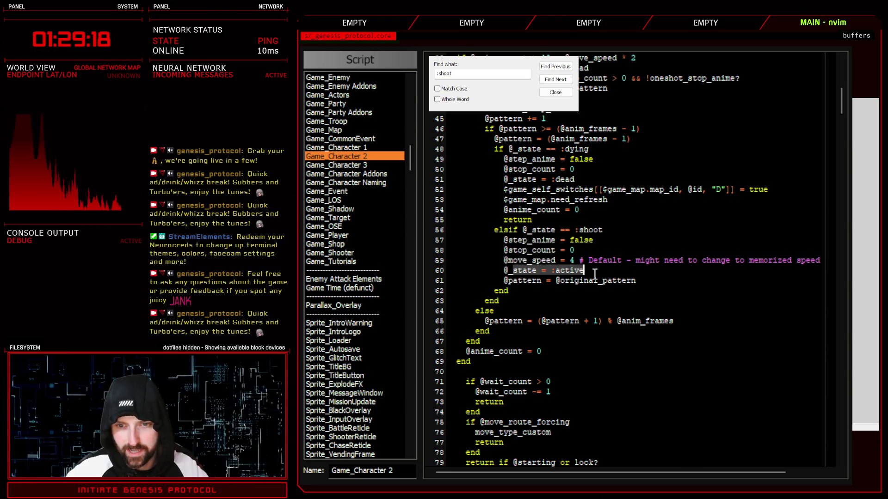
{"action": "left_click", "coordinate": [595, 274]}
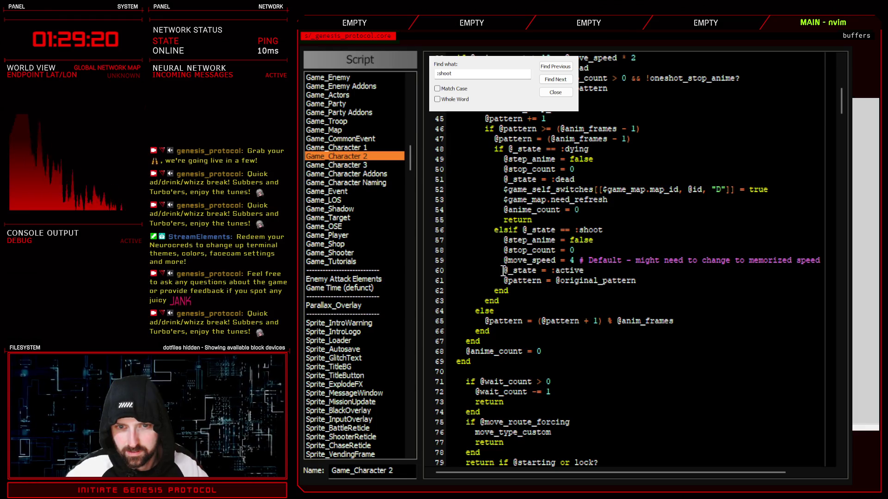
{"action": "left_click_drag", "start_coordinate": [503, 271], "coordinate": [603, 273]}
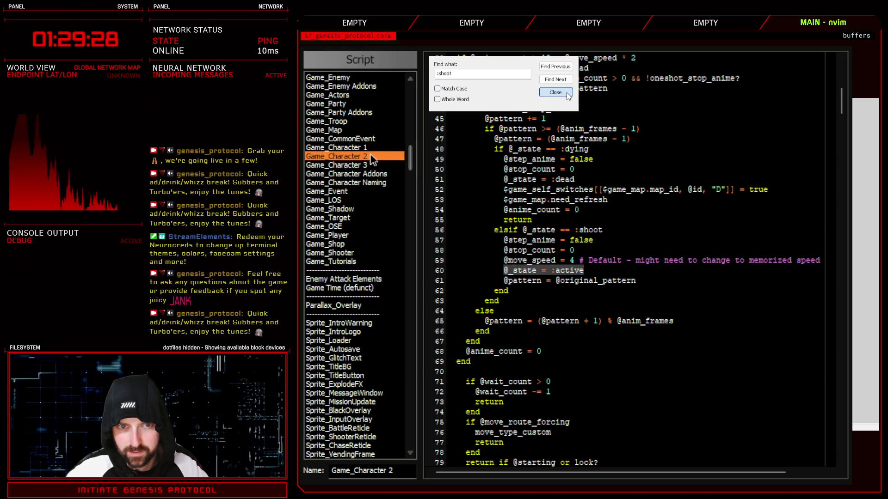
{"action": "key", "text": "Page_Up"}
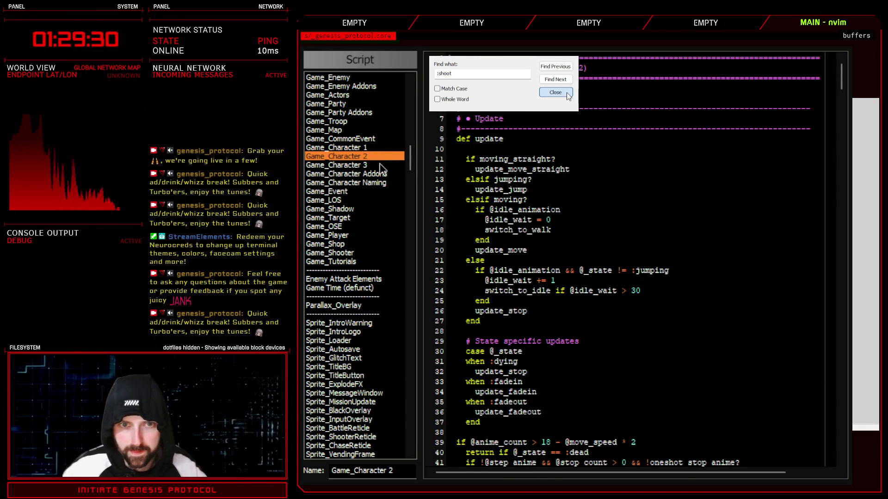
{"action": "scroll", "coordinate": [636, 356], "scroll_direction": "down", "scroll_amount": 9}
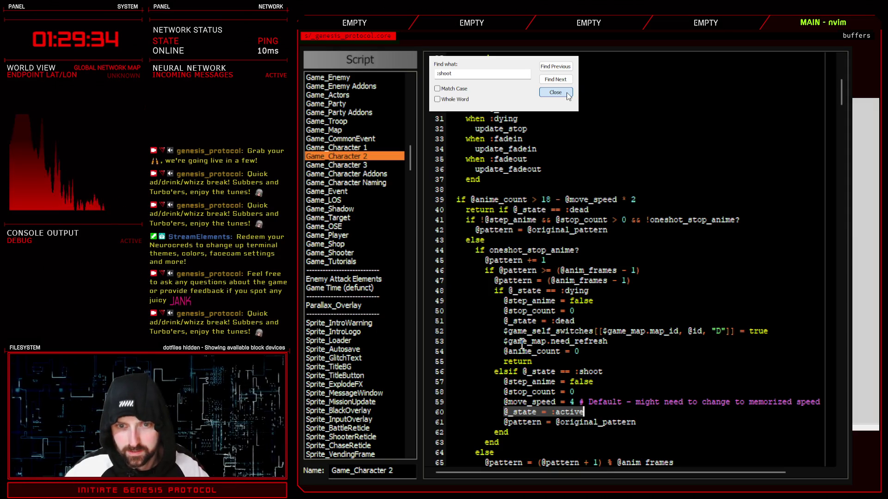
{"action": "scroll", "coordinate": [513, 275], "scroll_direction": "down", "scroll_amount": 4}
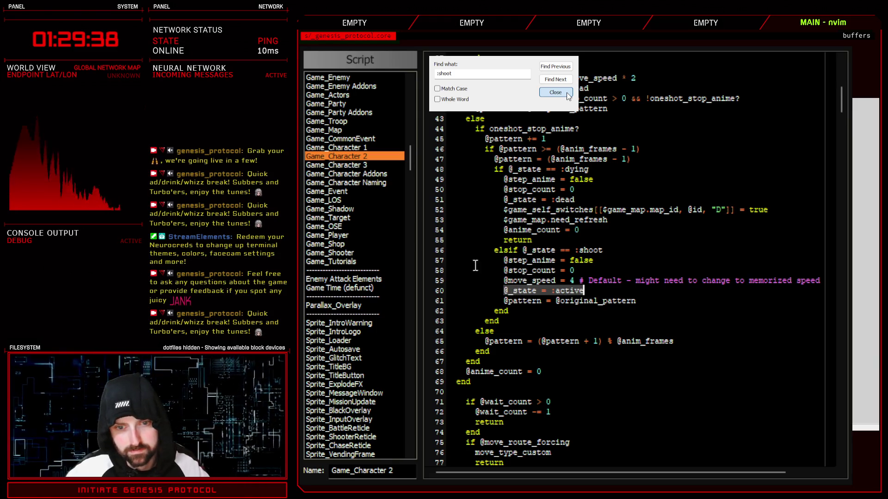
{"action": "left_click", "coordinate": [362, 150]}
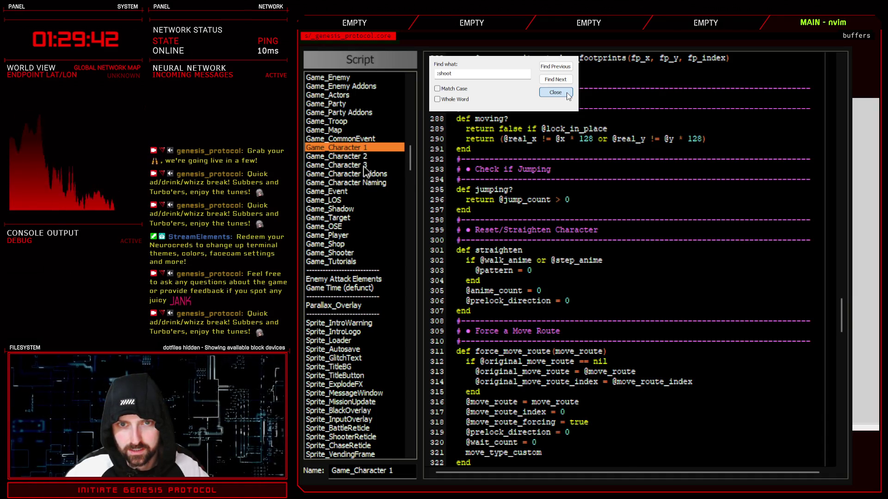
{"action": "left_click", "coordinate": [364, 166]}
{"action": "mouse_move", "coordinate": [410, 163]}
{"action": "left_mouse_down"}
{"action": "mouse_move", "coordinate": [413, 179]}
{"action": "mouse_move", "coordinate": [413, 163]}
{"action": "left_mouse_up"}
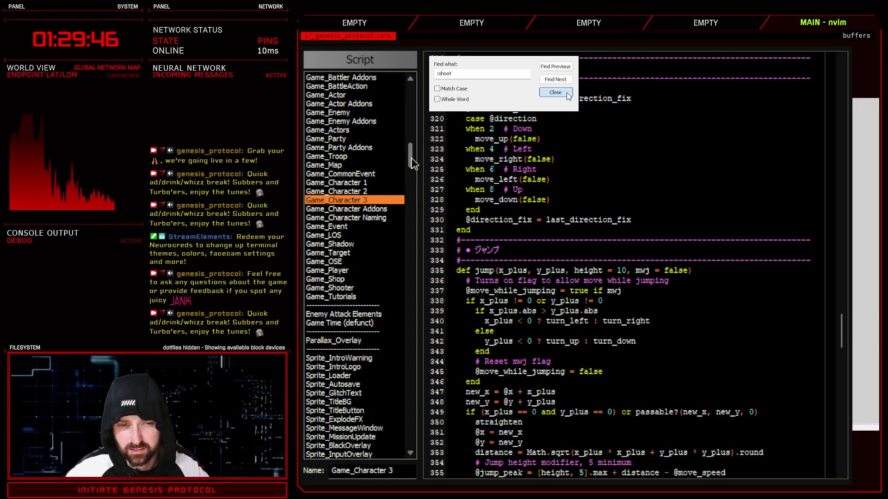
{"action": "left_click", "coordinate": [347, 270]}
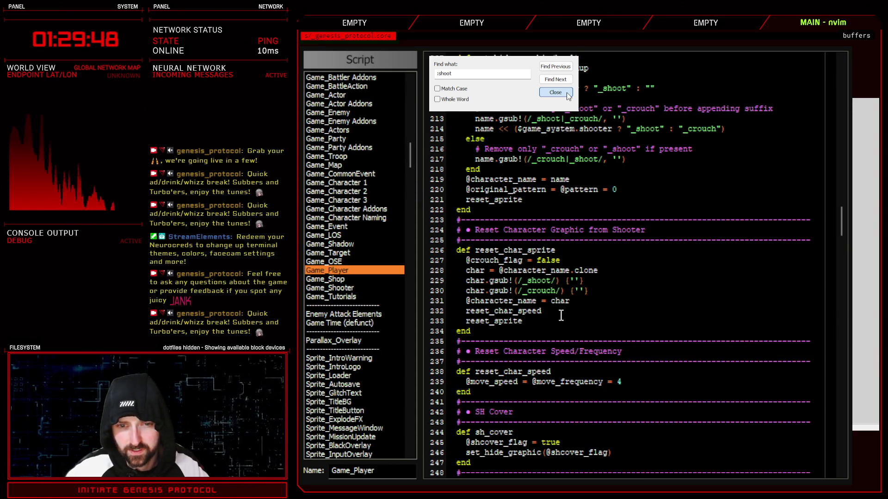
{"action": "scroll", "coordinate": [548, 311], "scroll_direction": "down", "scroll_amount": 2}
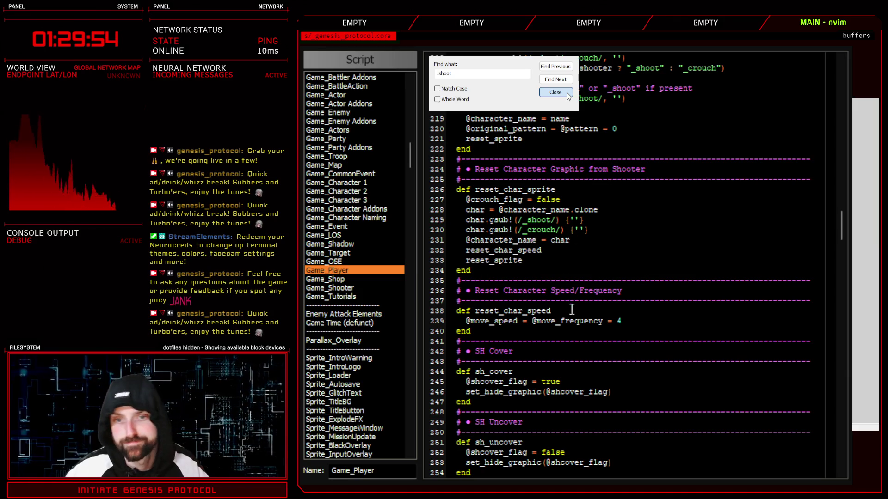
{"action": "key", "text": "Return"}
{"action": "type", "text": "@_state = :active"}
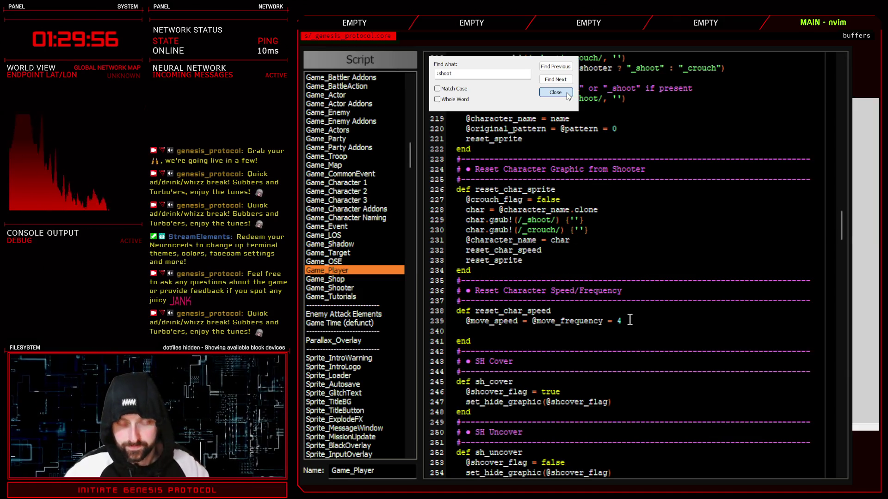
Rename the method to reset_char_params and retitle its comment 'Reset Other Character Parameters'.
{"action": "left_click_drag", "start_coordinate": [530, 311], "coordinate": [551, 307]}
{"action": "type", "text": "param"}
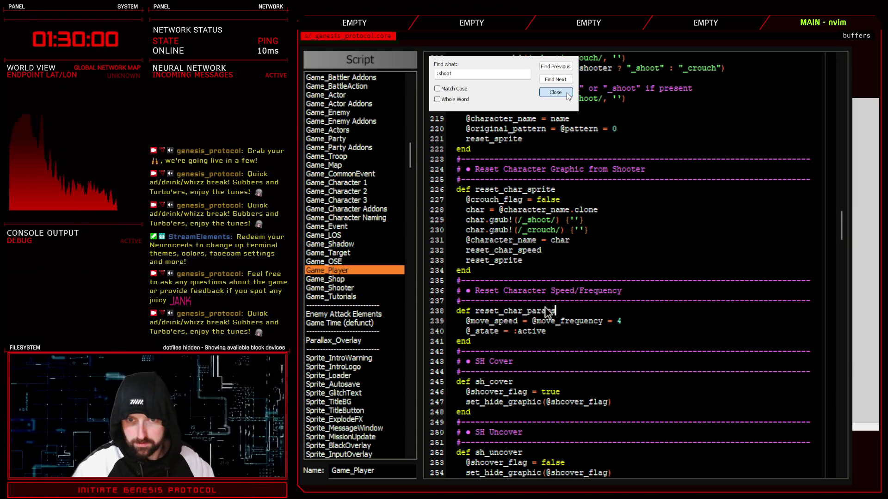
{"action": "left_click_drag", "start_coordinate": [550, 291], "coordinate": [626, 290]}
{"action": "key", "text": "BackSpace"}
{"action": "key", "text": "BackSpace"}
{"action": "key", "text": "BackSpace"}
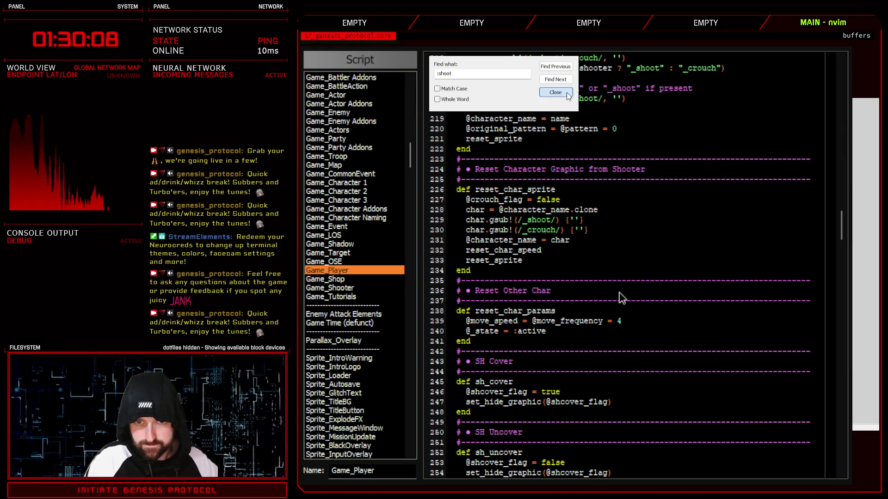
{"action": "type", "text": "rametrets"}
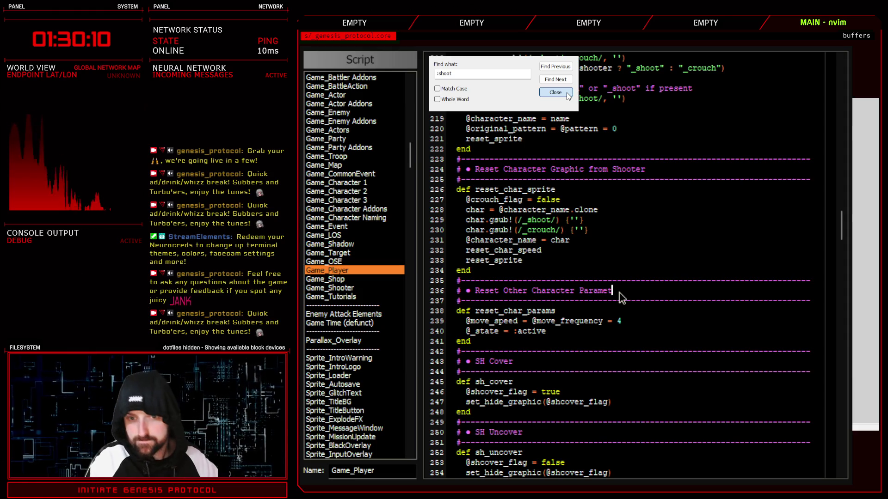
{"action": "type", "text": "etdrknjhfjlhfjkljhcfjbgmfdxkl;n"}
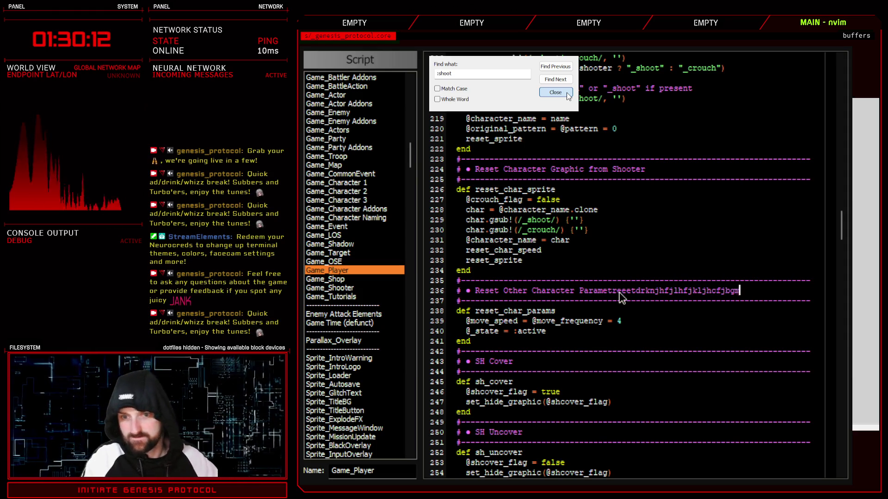
{"action": "key", "text": "BackSpace"}
{"action": "key", "text": "BackSpace"}
{"action": "key", "text": "BackSpace"}
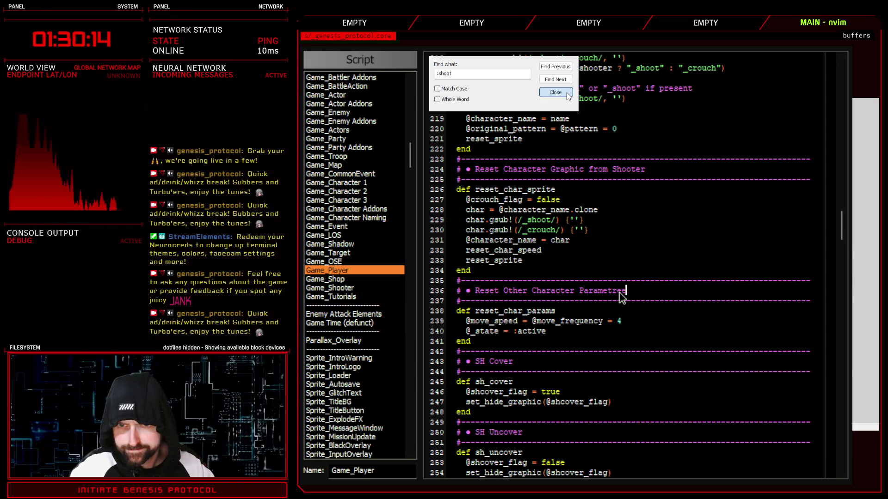
{"action": "type", "text": "ters"}
Change the reset_char_speed call to reset_char_params and select the new call.
{"action": "left_click_drag", "start_coordinate": [518, 250], "coordinate": [536, 250]}
{"action": "type", "text": "params"}
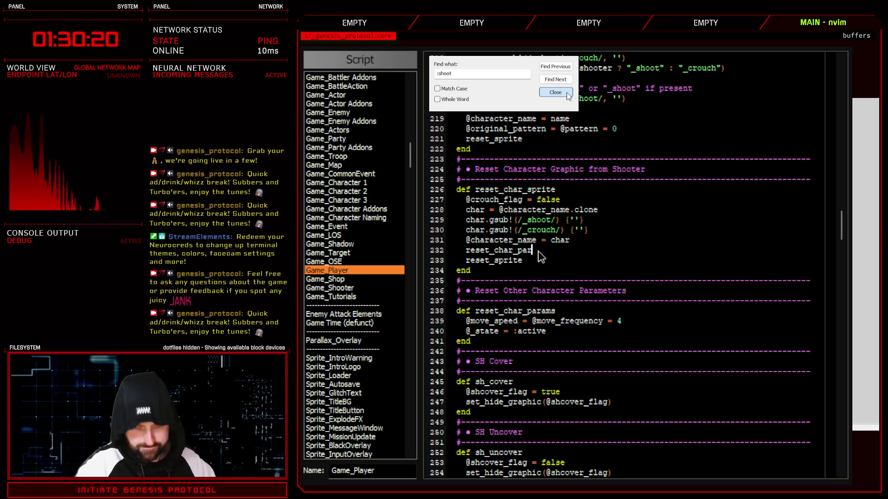
{"action": "double_click", "coordinate": [538, 251]}
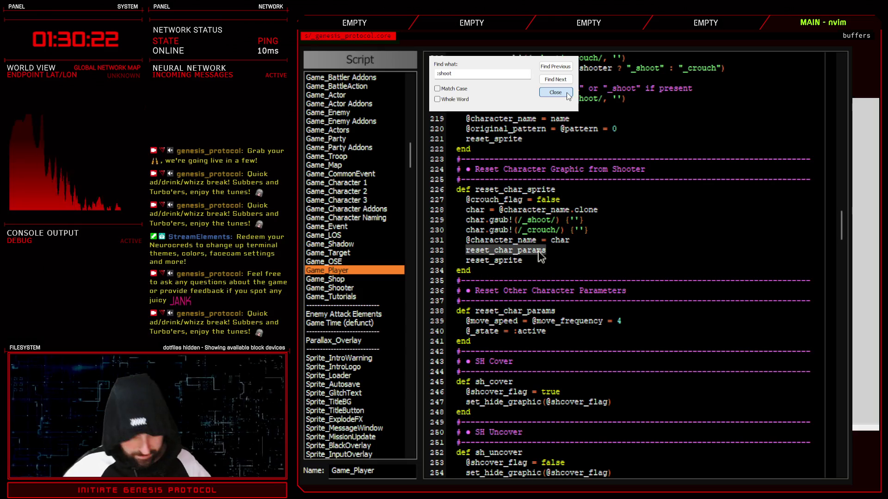
{"action": "left_click", "coordinate": [369, 278]}
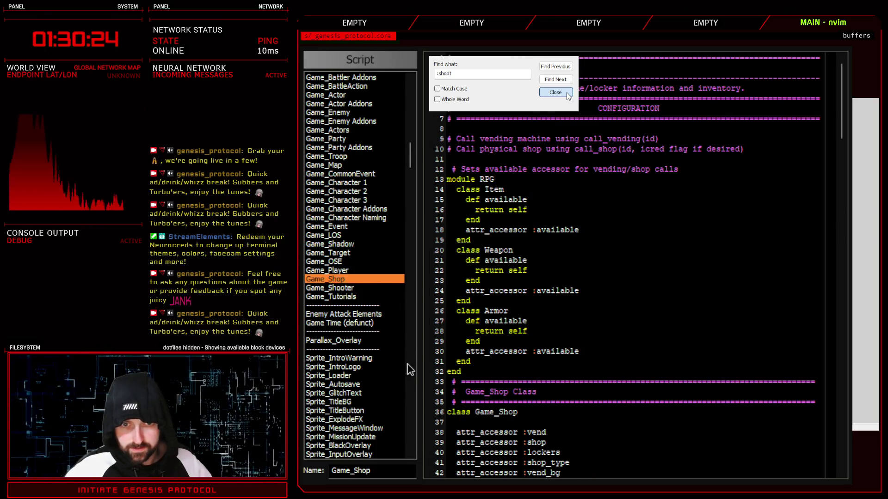
{"action": "left_click", "coordinate": [415, 356]}
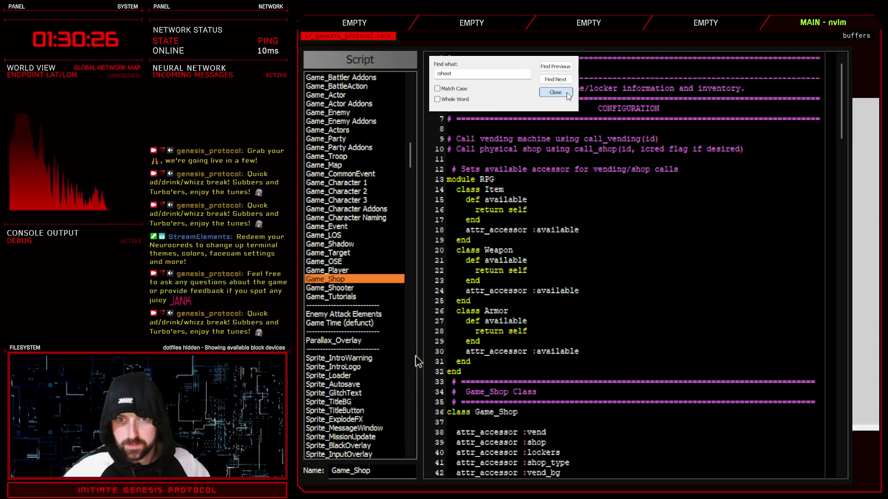
Search all scripts for reset_char_params, confirming only Game_Player uses it.
{"action": "key", "text": "ctrl+shift+f"}
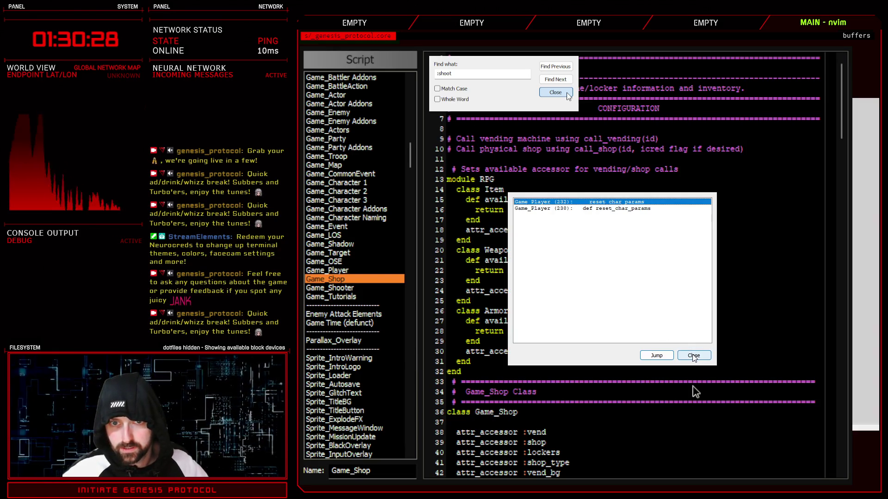
{"action": "left_click", "coordinate": [693, 356]}
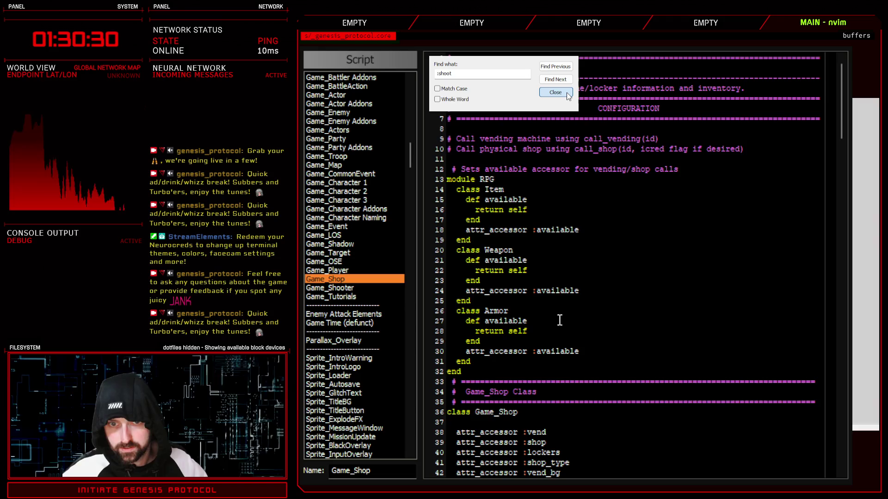
{"action": "left_click_drag", "start_coordinate": [410, 157], "coordinate": [406, 277]}
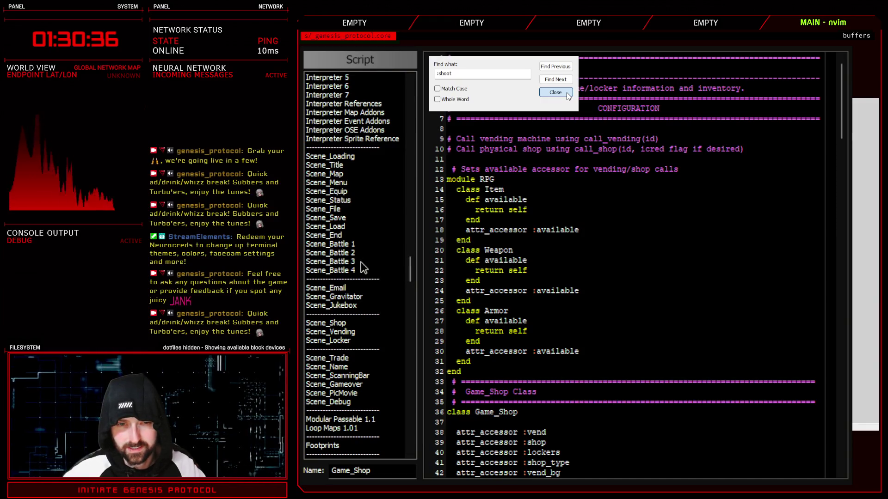
{"action": "mouse_move", "coordinate": [409, 269]}
{"action": "left_mouse_down"}
{"action": "mouse_move", "coordinate": [417, 319]}
{"action": "mouse_move", "coordinate": [417, 168]}
{"action": "left_mouse_up"}
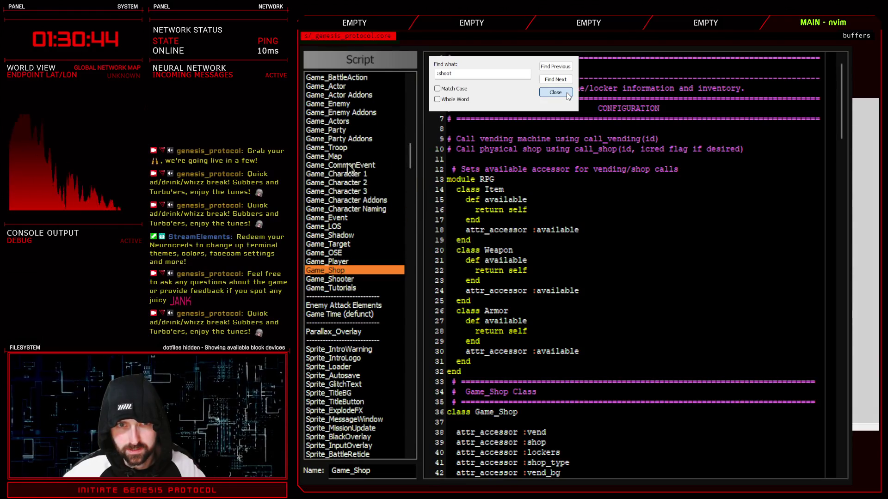
{"action": "left_click", "coordinate": [343, 262]}
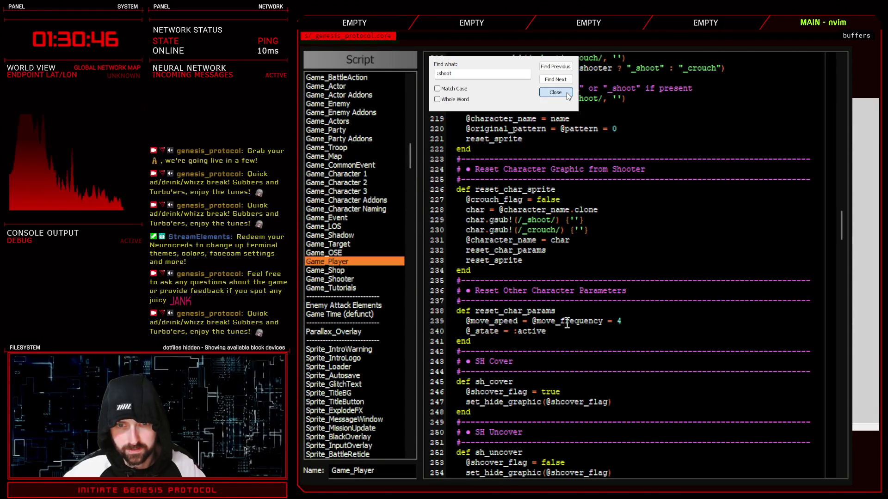
{"action": "key", "text": "shift+Home"}
{"action": "key", "text": "shift+Home"}
{"action": "key", "text": "shift+Home"}
{"action": "key", "text": "End"}
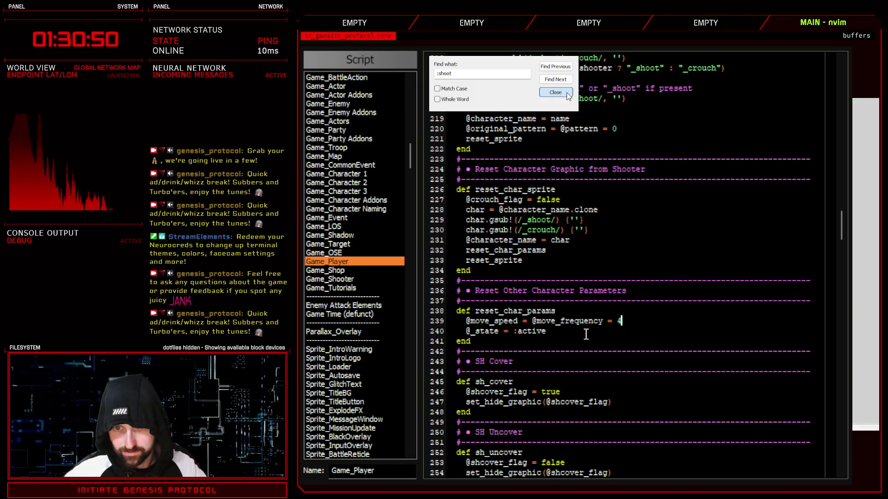
{"action": "left_click", "coordinate": [585, 335]}
{"action": "key", "text": "Return"}
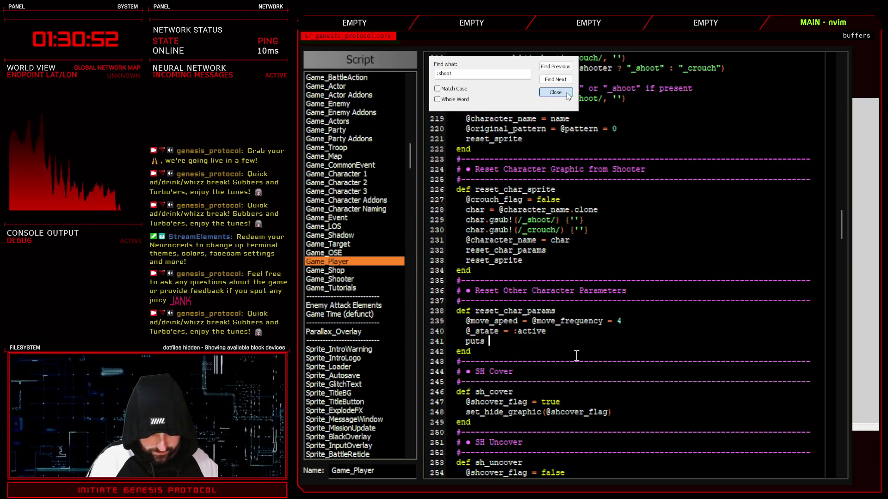
{"action": "type", "text": "fault\""}
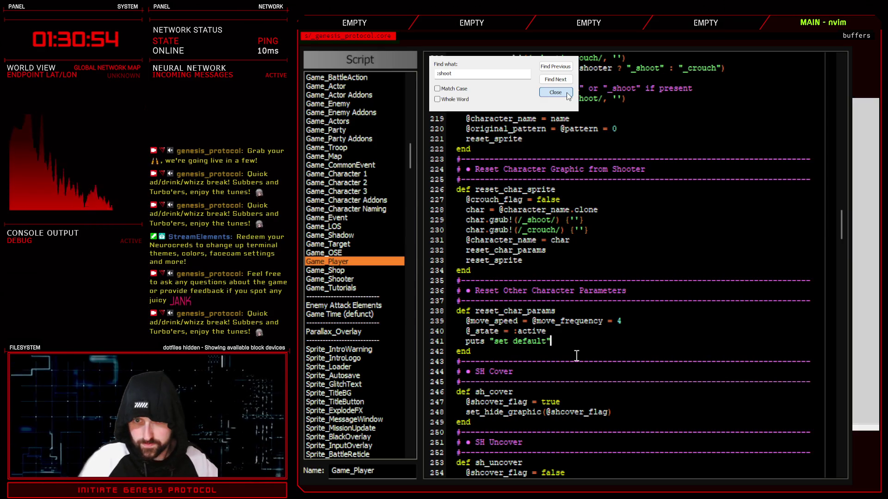
{"action": "key", "text": "F12"}
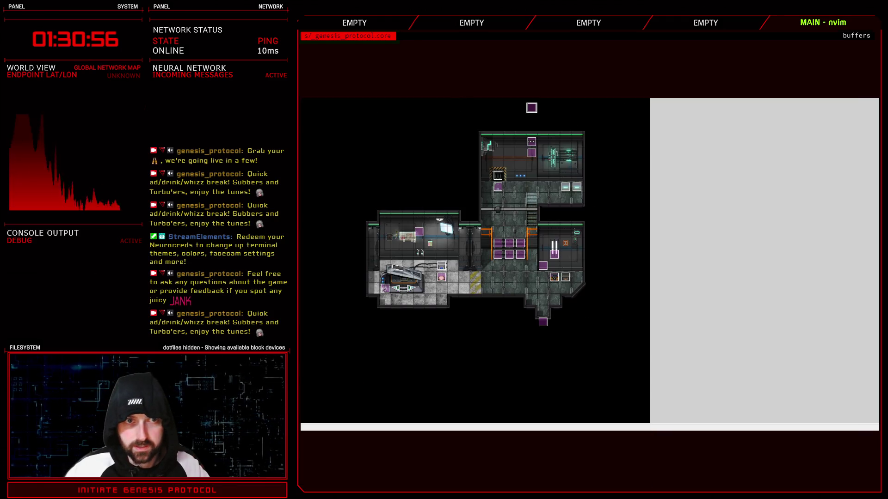
Save the script changes, load the Ventilation Shaft save, and walk south into the CC-WARDEN battle.
{"action": "key", "text": "Return"}
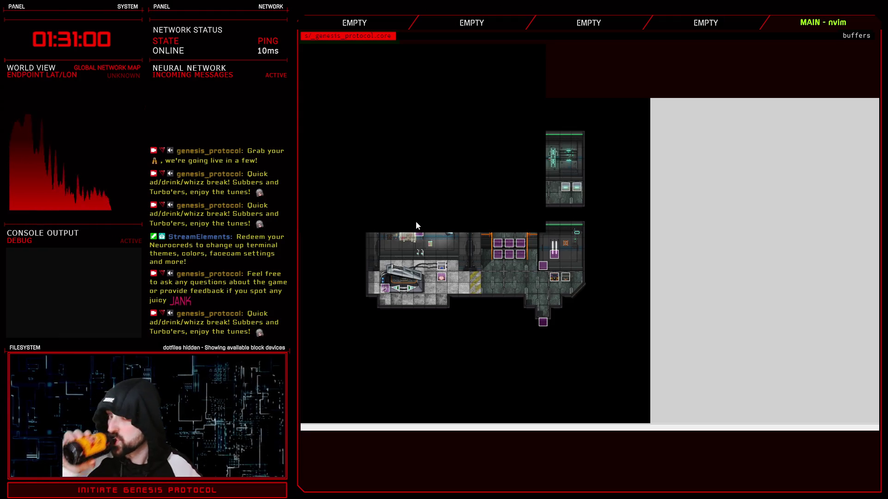
{"action": "key", "text": "Return"}
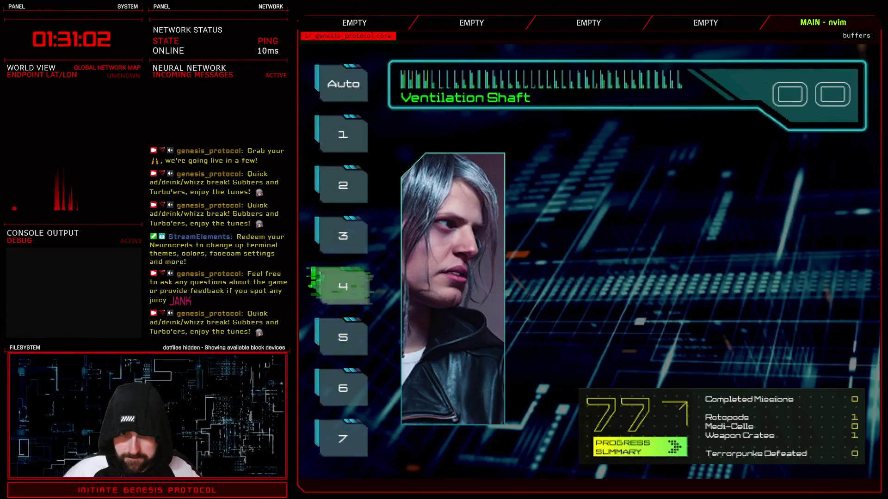
{"action": "key", "text": "Return"}
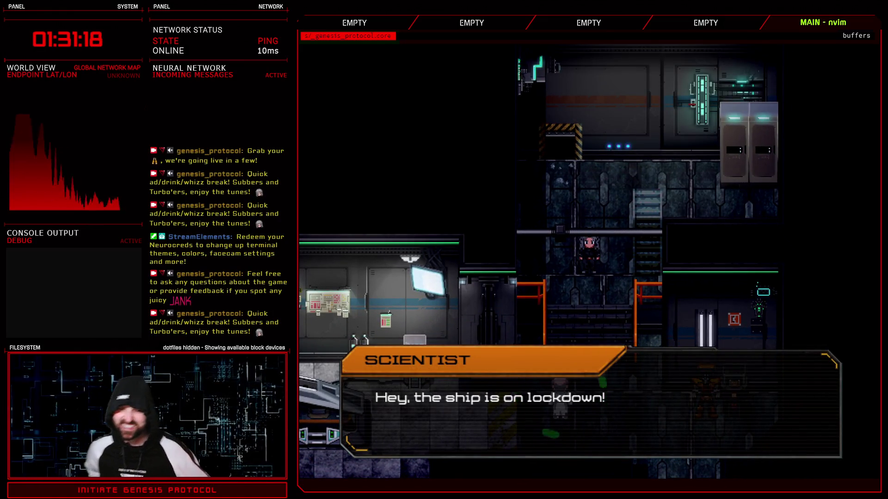
{"action": "key", "text": "Return"}
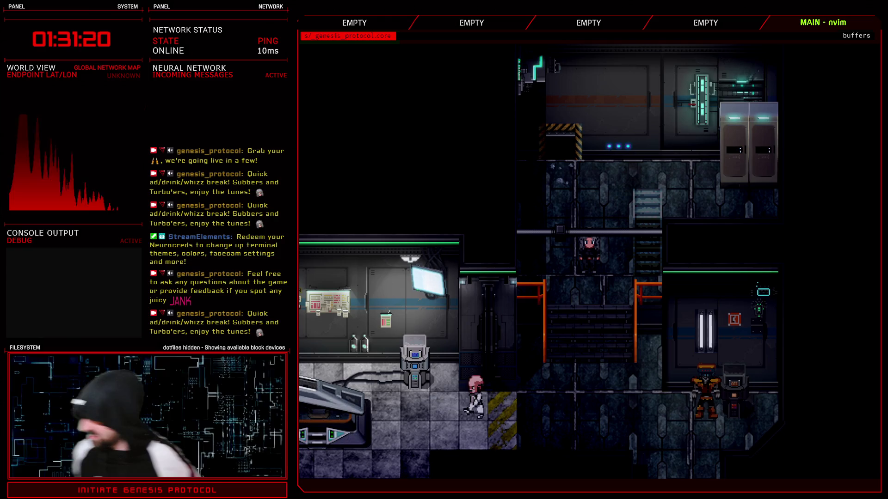
{"action": "key", "text": "Down"}
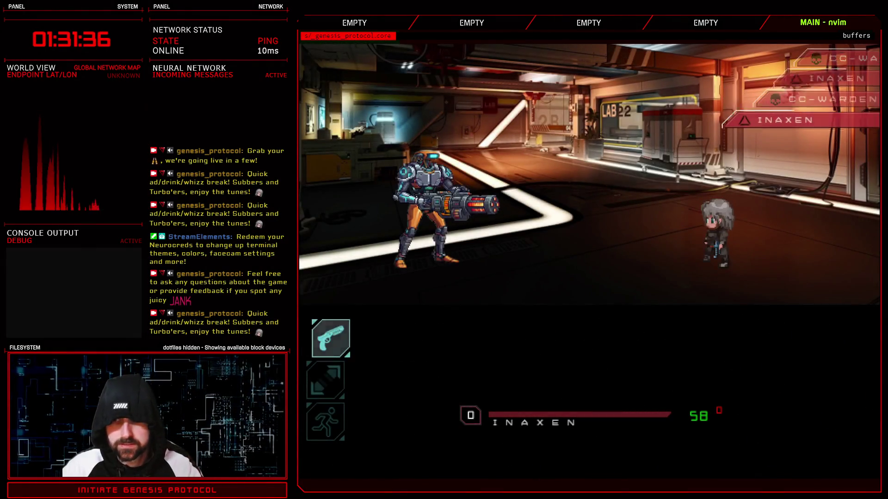
Defeat the CC-WARDEN with Fast Blast, take the Circuit Board, and shoot the scientist.
{"action": "key", "text": "Return"}
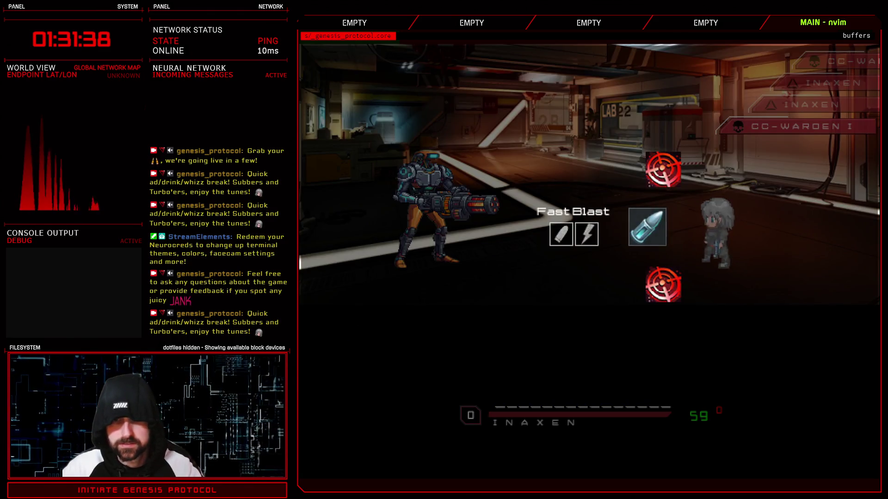
{"action": "key", "text": "Return"}
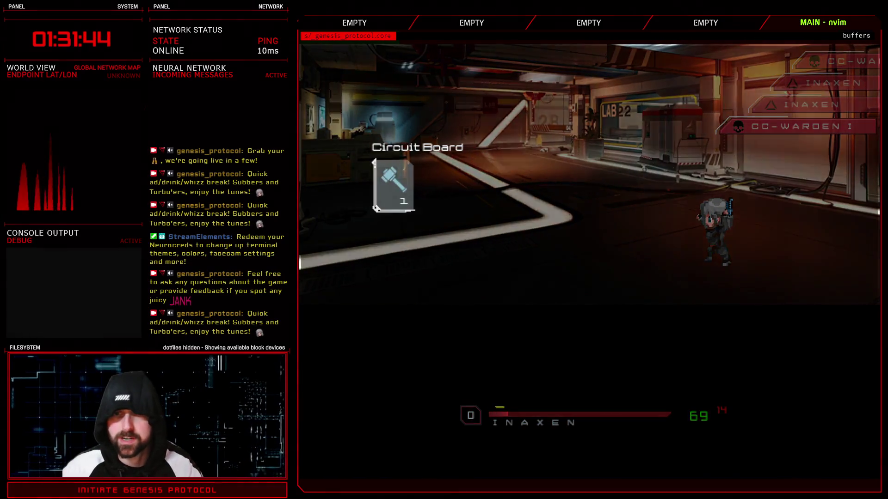
{"action": "key", "text": "Return"}
{"action": "key", "text": "Return"}
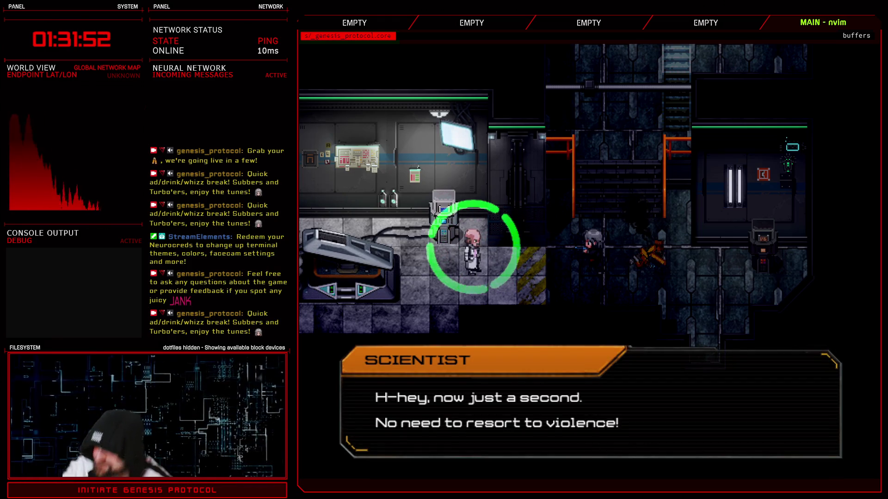
{"action": "key", "text": "Return"}
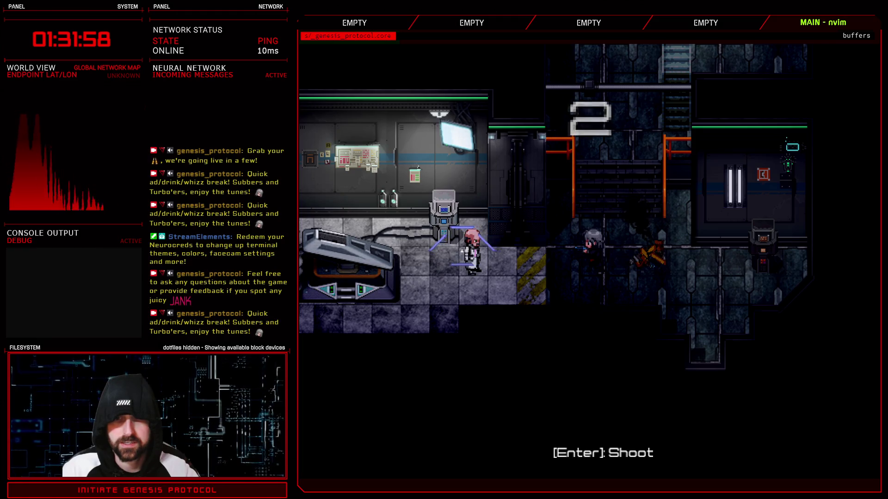
{"action": "key", "text": "Return"}
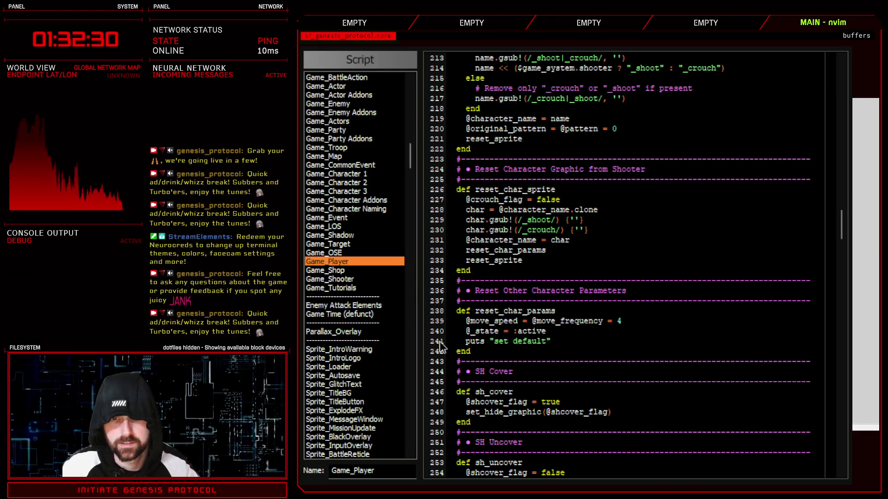
Search all scripts for 'reset_char_' and change Interpreter Map Addons' call to reset_char_params.
{"action": "key", "text": "ctrl+f"}
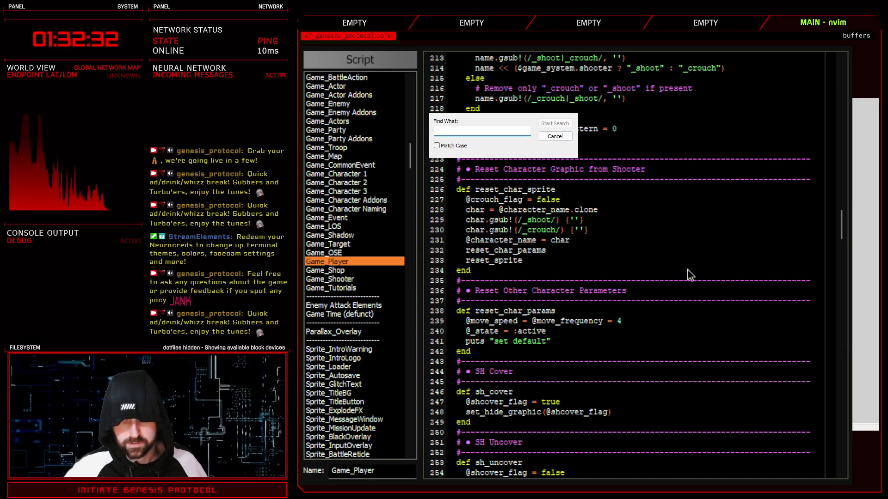
{"action": "key", "text": "Escape"}
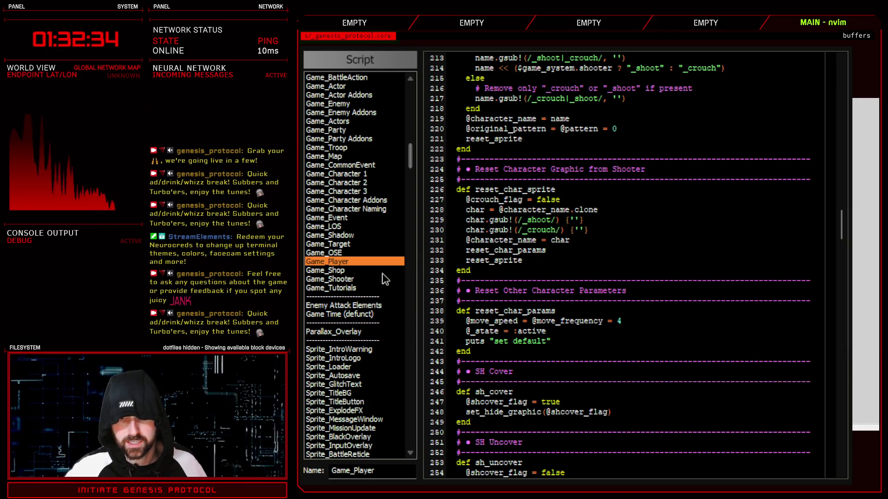
{"action": "key", "text": "ctrl+f"}
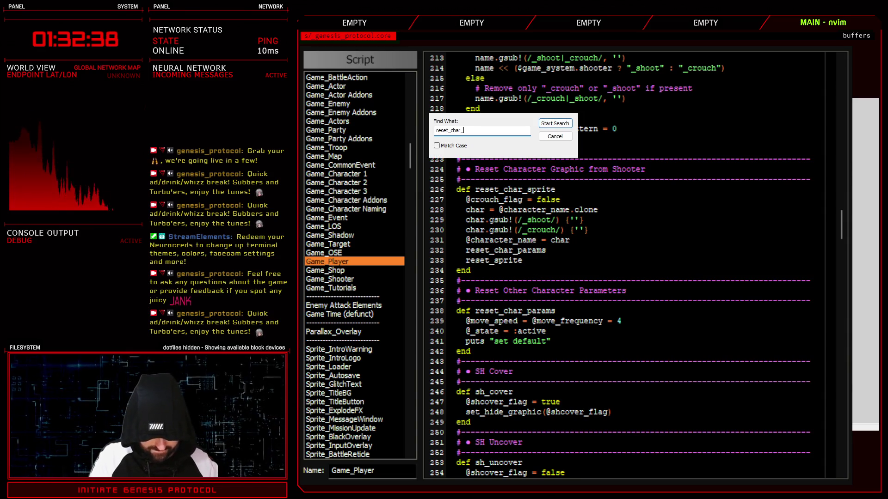
{"action": "key", "text": "Return"}
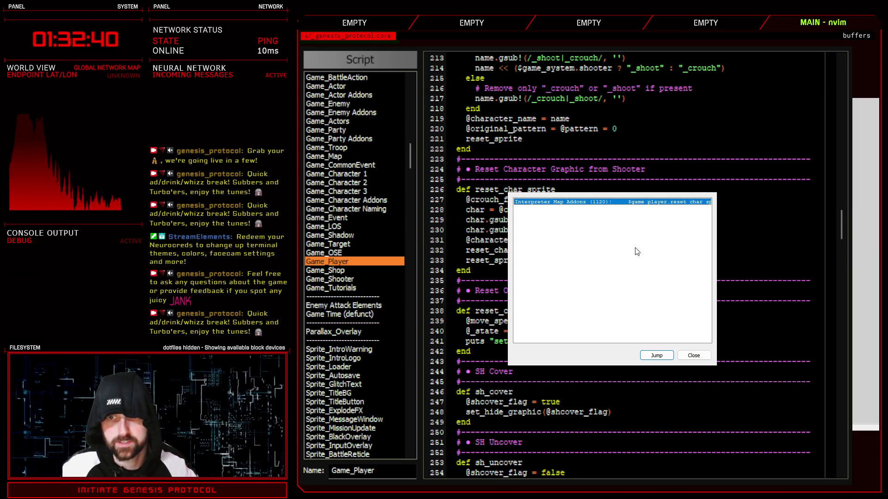
{"action": "double_click", "coordinate": [663, 205]}
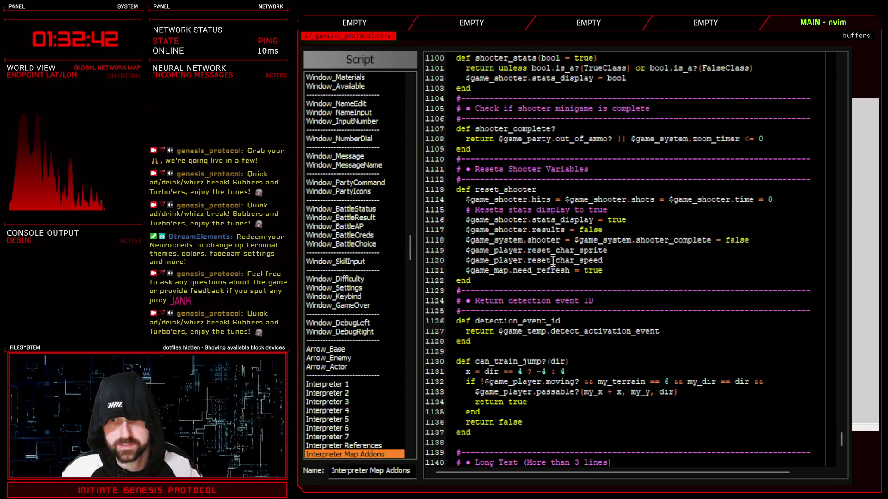
{"action": "left_click_drag", "start_coordinate": [580, 261], "coordinate": [605, 261]}
{"action": "type", "text": "param"}
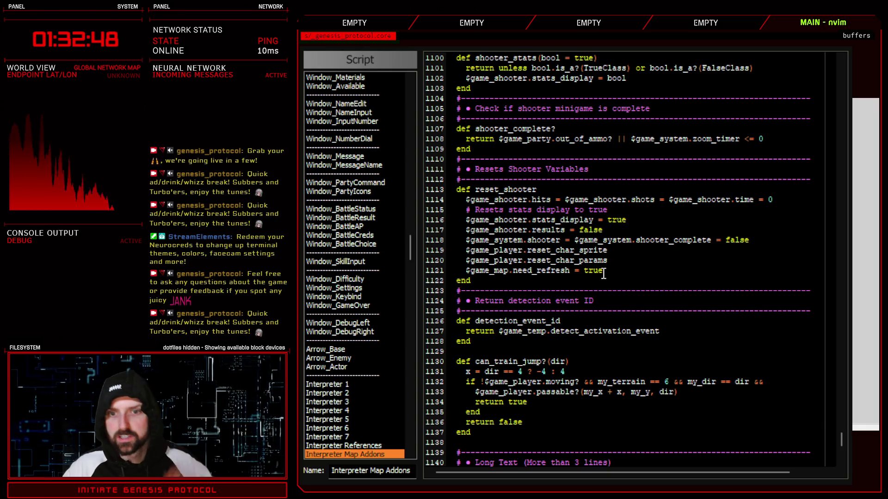
{"action": "left_click", "coordinate": [621, 270]}
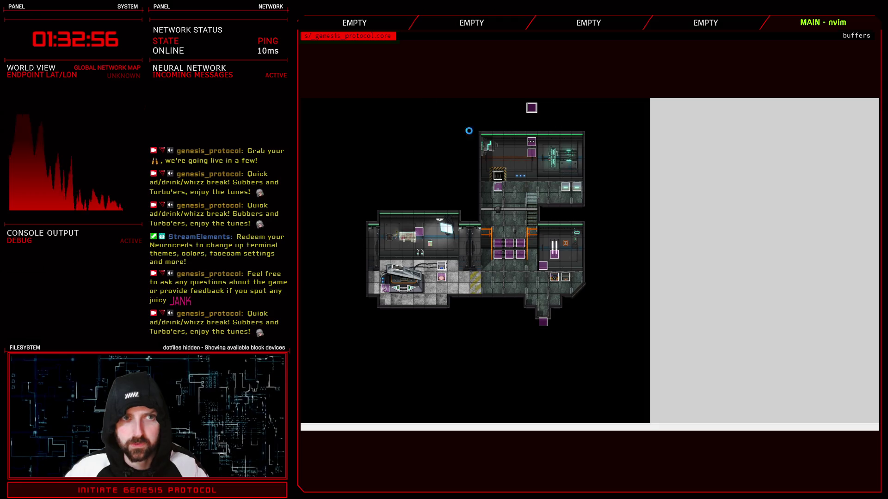
Leave the playtest, review Game_Character 1, 2, 3 and Addons, then open Game_Player.
{"action": "key", "text": "alt+Tab"}
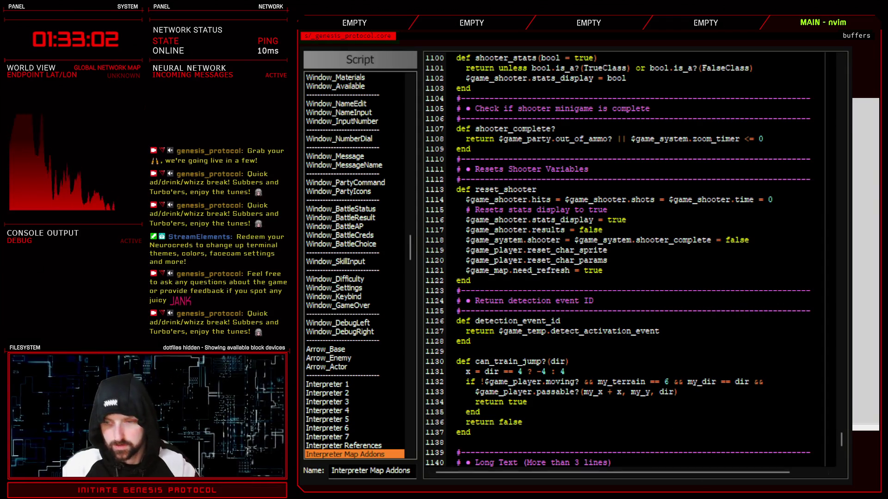
{"action": "left_click_drag", "start_coordinate": [413, 256], "coordinate": [422, 160]}
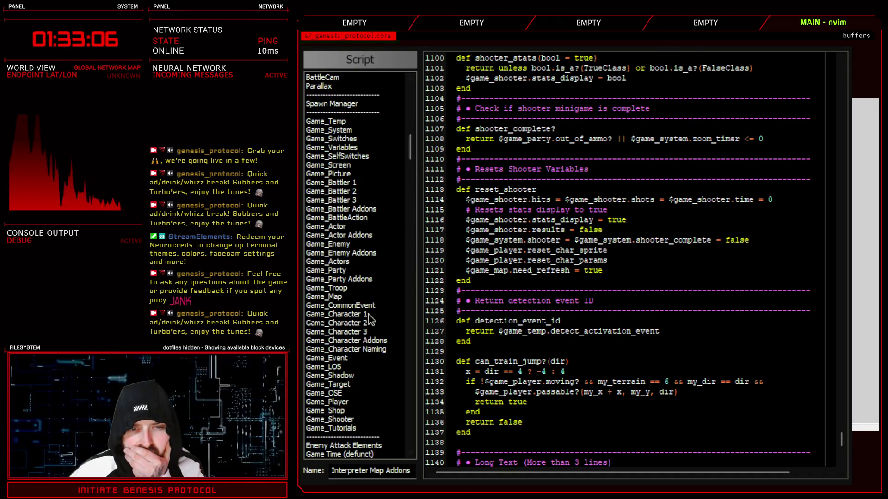
{"action": "left_click", "coordinate": [370, 315]}
{"action": "scroll", "coordinate": [740, 268], "scroll_direction": "down", "scroll_amount": 5}
{"action": "mouse_move", "coordinate": [840, 269]}
{"action": "left_mouse_down"}
{"action": "mouse_move", "coordinate": [840, 92]}
{"action": "mouse_move", "coordinate": [849, 227]}
{"action": "left_mouse_up"}
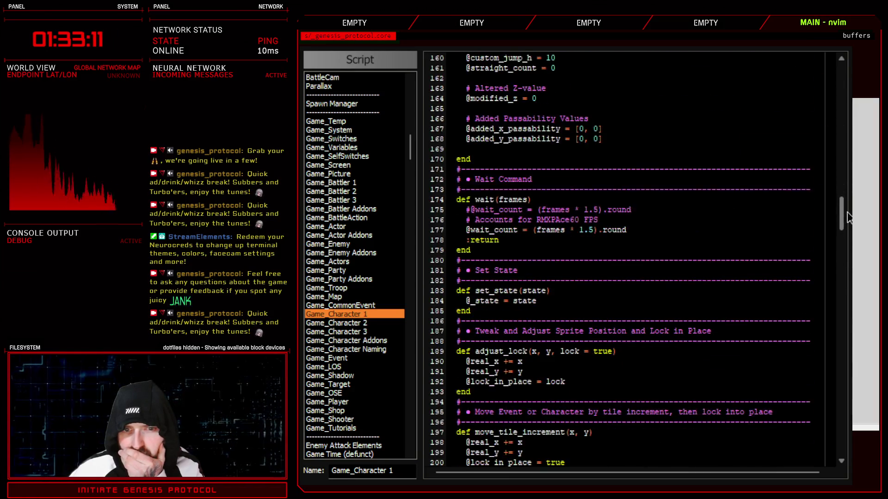
{"action": "left_click", "coordinate": [375, 323]}
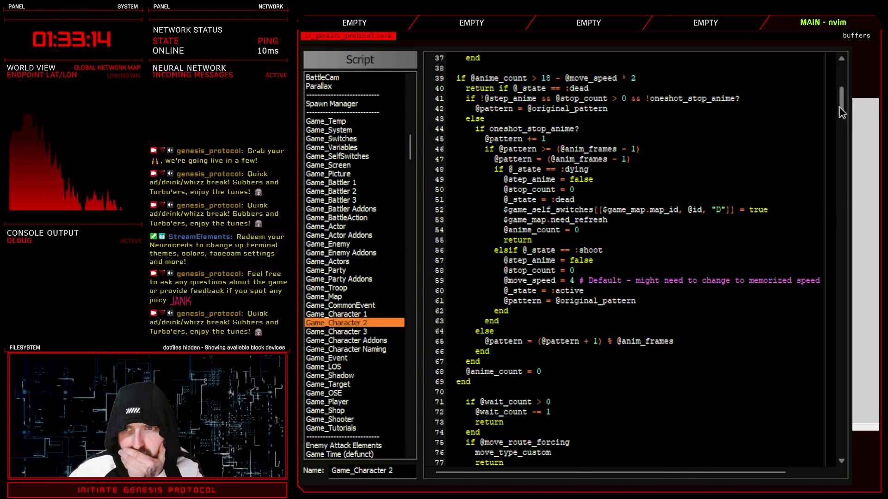
{"action": "left_click_drag", "start_coordinate": [838, 106], "coordinate": [843, 78]}
{"action": "left_click", "coordinate": [351, 331]}
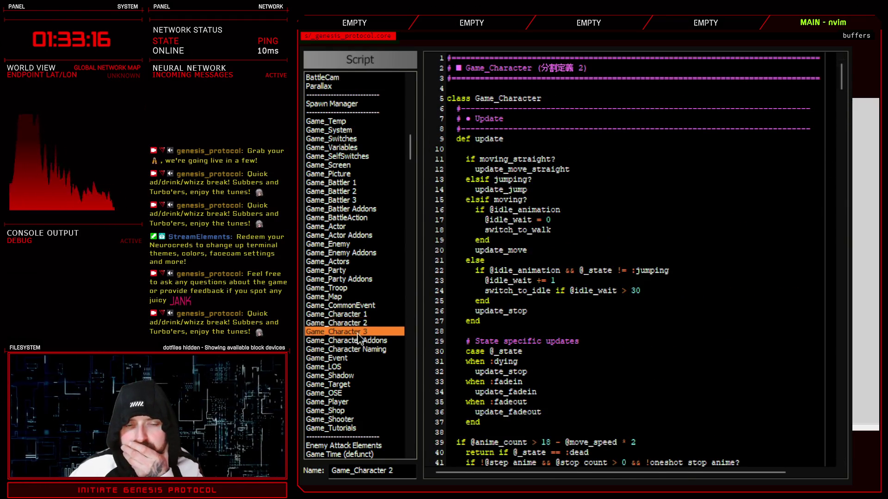
{"action": "left_click", "coordinate": [372, 343]}
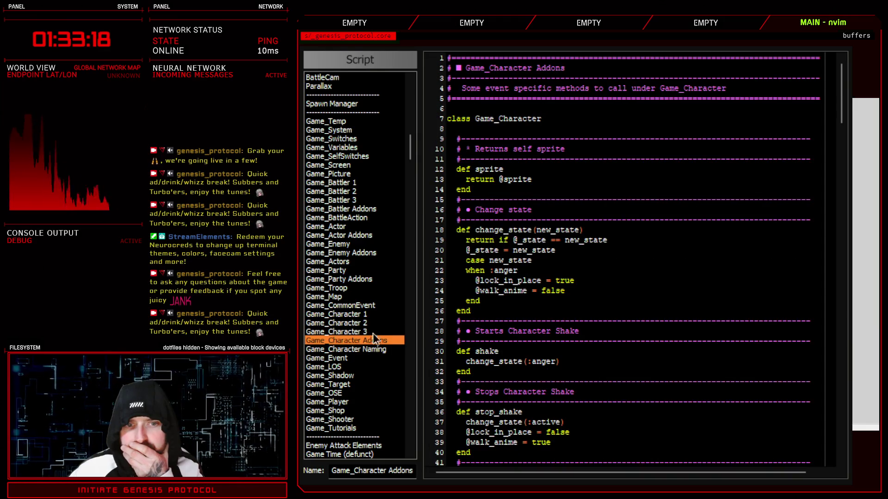
{"action": "left_click", "coordinate": [340, 402]}
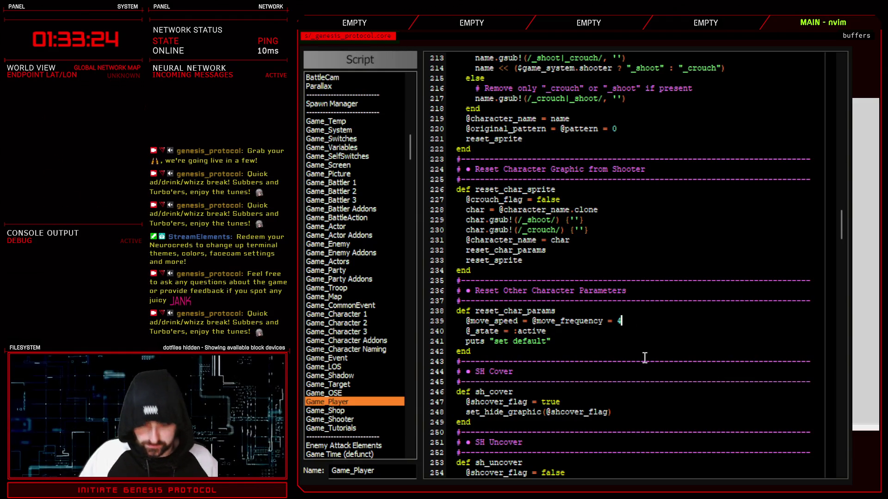
{"action": "key", "text": "o"}
{"action": "type", "text": "ion_fix"}
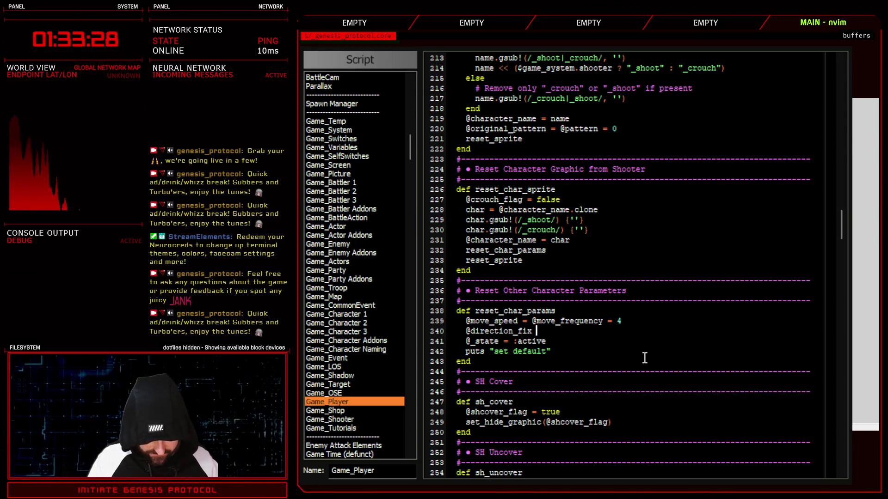
{"action": "type", "text": "o"}
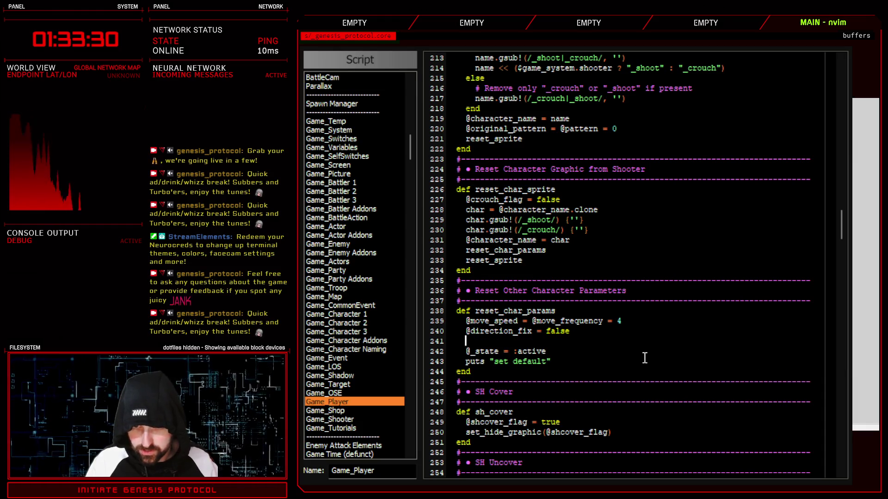
{"action": "type", "text": "ove_ani"}
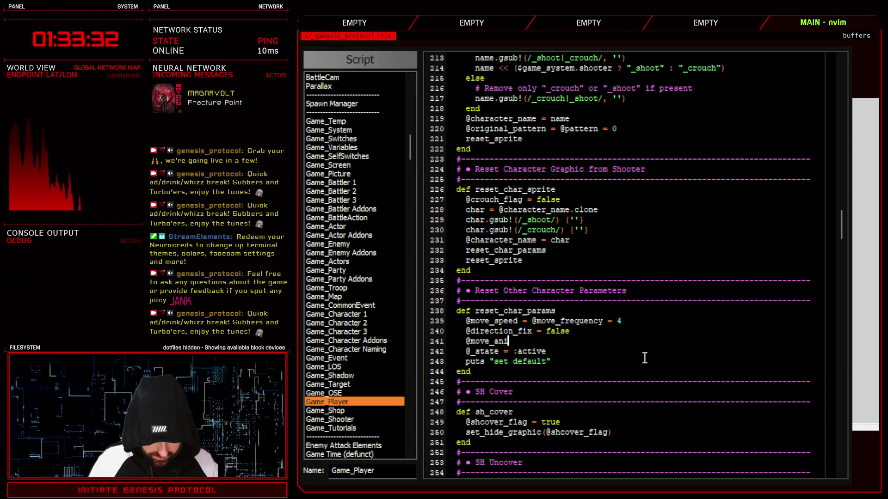
{"action": "type", "text": "e = true"}
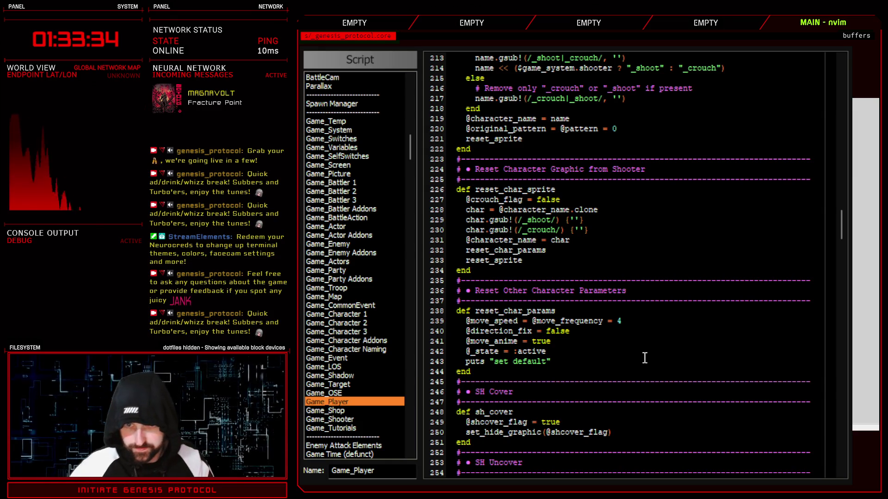
{"action": "key", "text": "Up"}
{"action": "type", "text": "@step_aniome"}
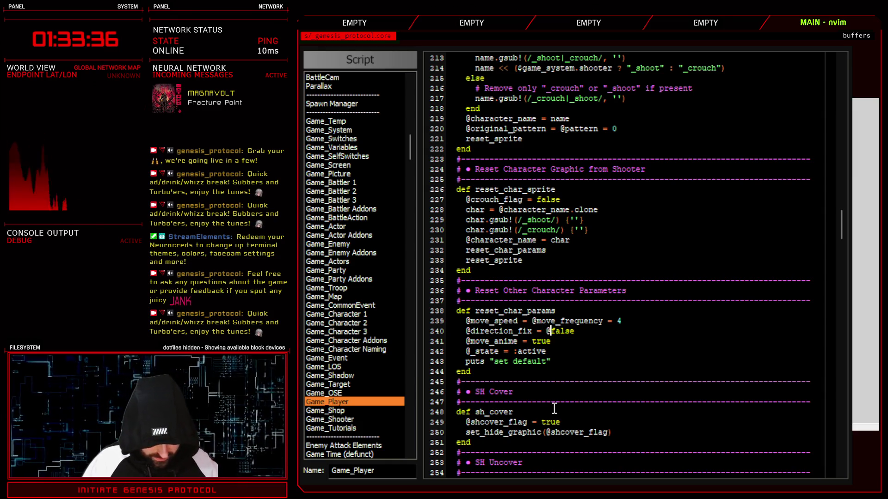
{"action": "key", "text": "BackSpace"}
{"action": "key", "text": "BackSpace"}
{"action": "key", "text": "BackSpace"}
{"action": "type", "text": "me ="}
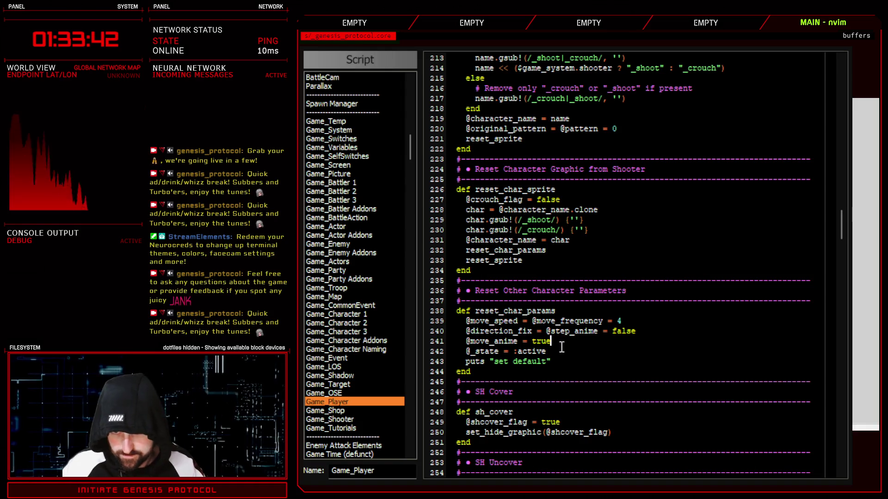
Delete the puts "set default" debug line and start a playtest.
{"action": "left_click_drag", "start_coordinate": [551, 365], "coordinate": [412, 360]}
{"action": "key", "text": "d"}
{"action": "left_click", "coordinate": [631, 334]}
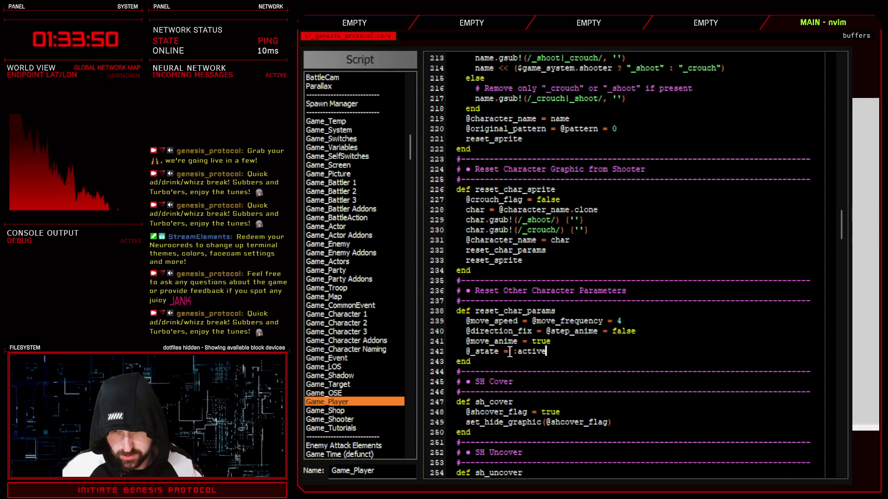
{"action": "key", "text": "F12"}
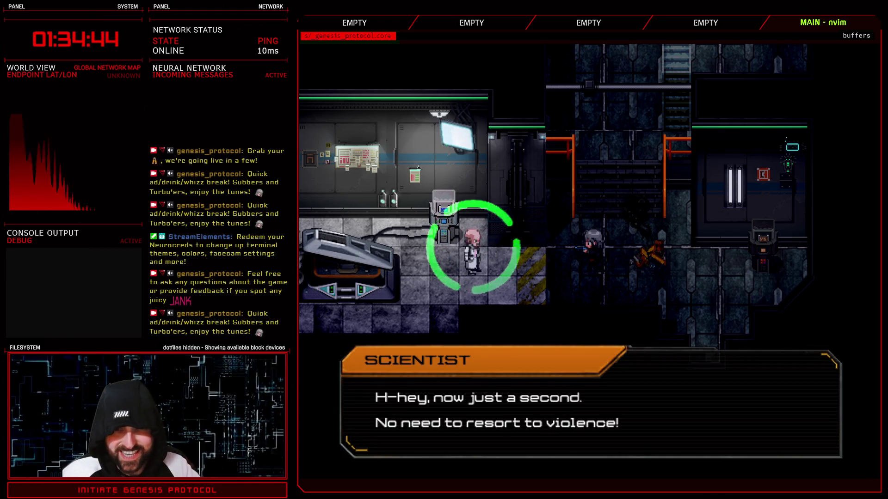
{"action": "key", "text": "space"}
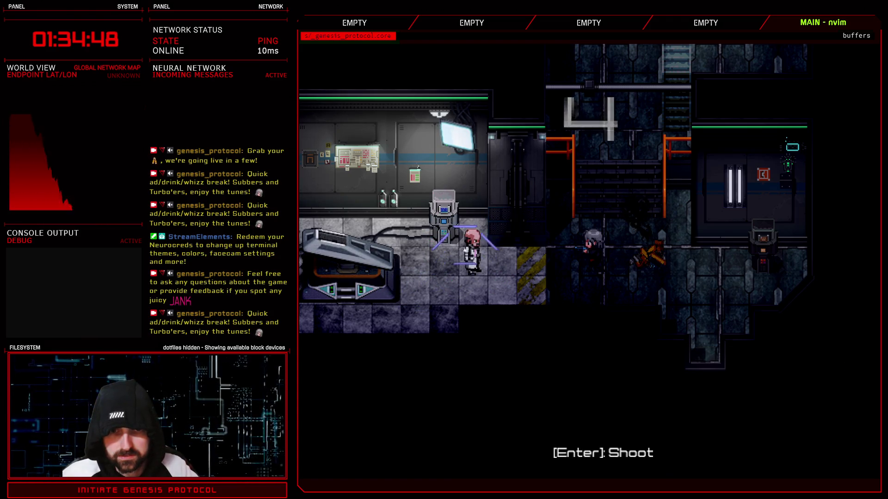
{"action": "key", "text": "Return"}
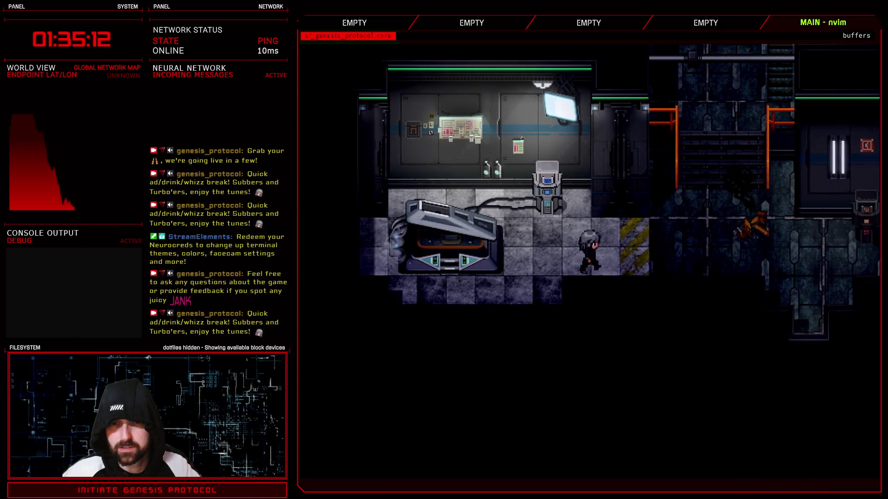
{"action": "key", "text": "Escape"}
{"action": "key", "text": "Up"}
{"action": "key", "text": "Return"}
{"action": "key", "text": "Down"}
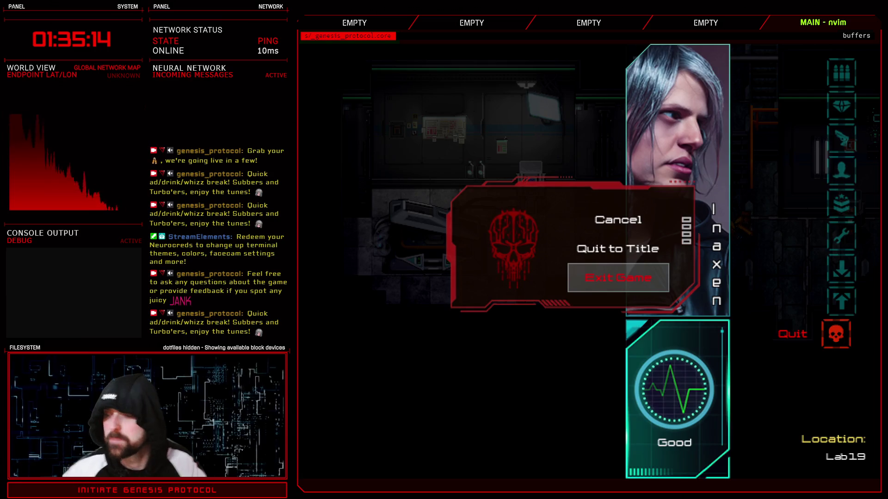
{"action": "key", "text": "Return"}
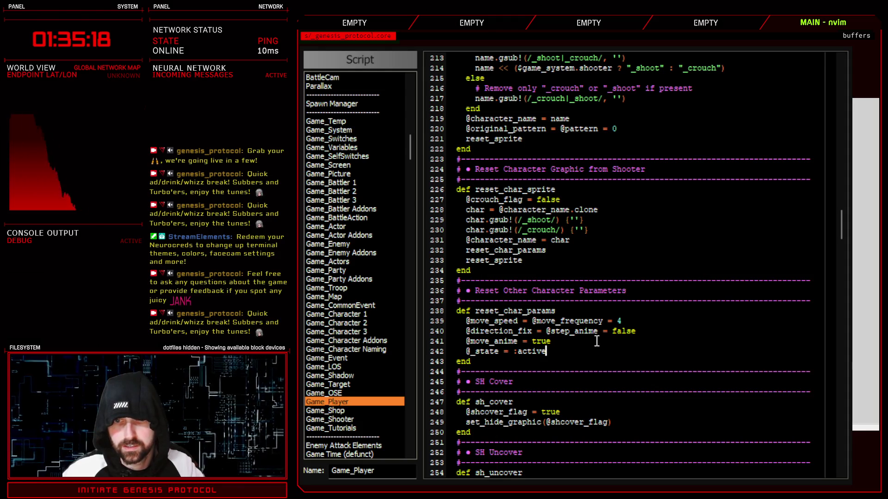
{"action": "left_click", "coordinate": [533, 320]}
{"action": "key", "text": "Return"}
{"action": "type", "text": "3"}
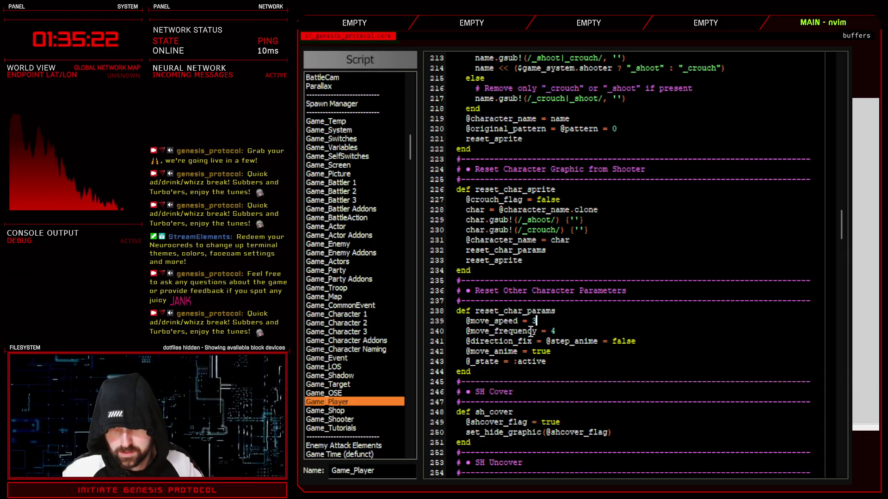
{"action": "left_click", "coordinate": [531, 331]}
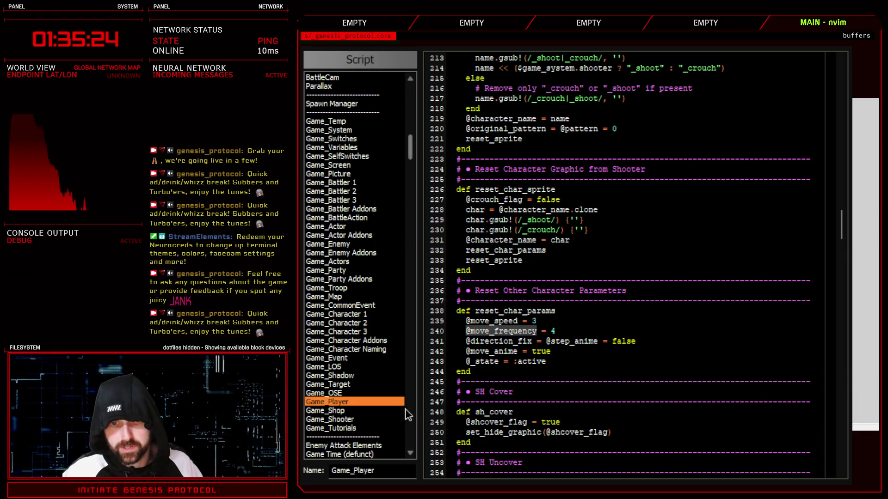
{"action": "left_click", "coordinate": [584, 267]}
{"action": "left_click", "coordinate": [357, 324]}
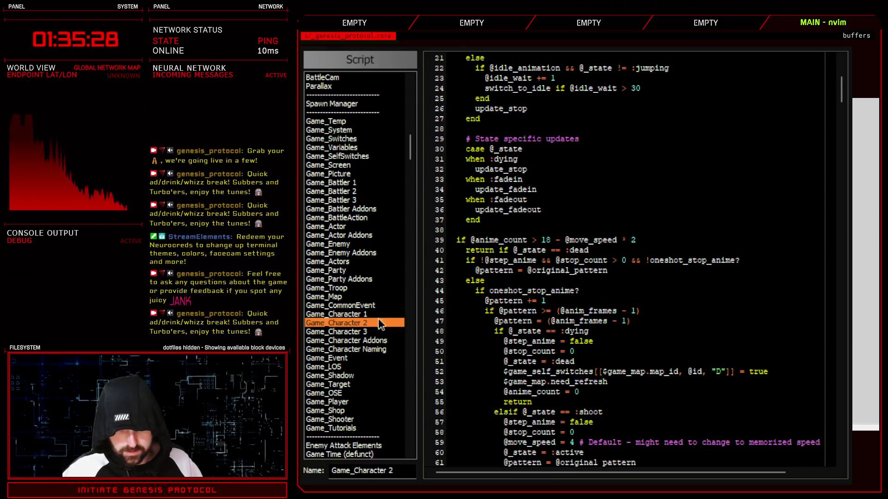
{"action": "key", "text": "Up"}
{"action": "scroll", "coordinate": [584, 329], "scroll_direction": "up", "scroll_amount": 10}
{"action": "key", "text": "ctrl+f"}
{"action": "type", "text": "@move_frequency"}
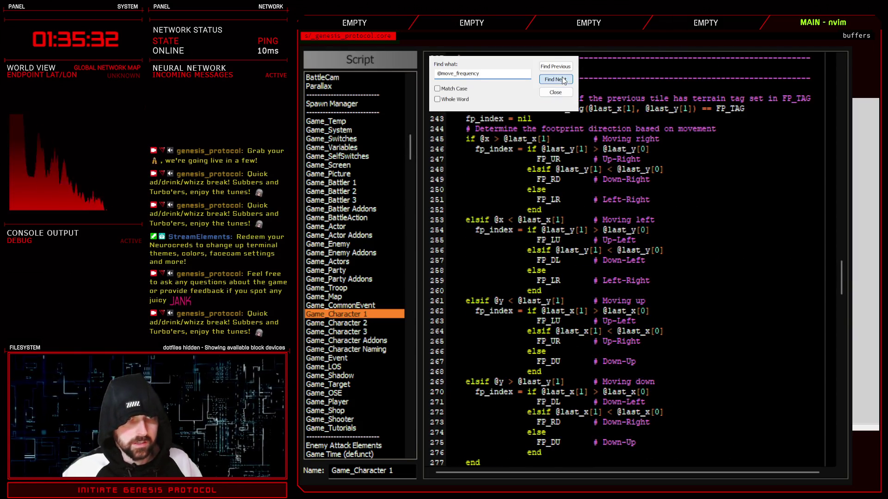
{"action": "left_click", "coordinate": [563, 80]}
{"action": "scroll", "coordinate": [642, 251], "scroll_direction": "up", "scroll_amount": 6}
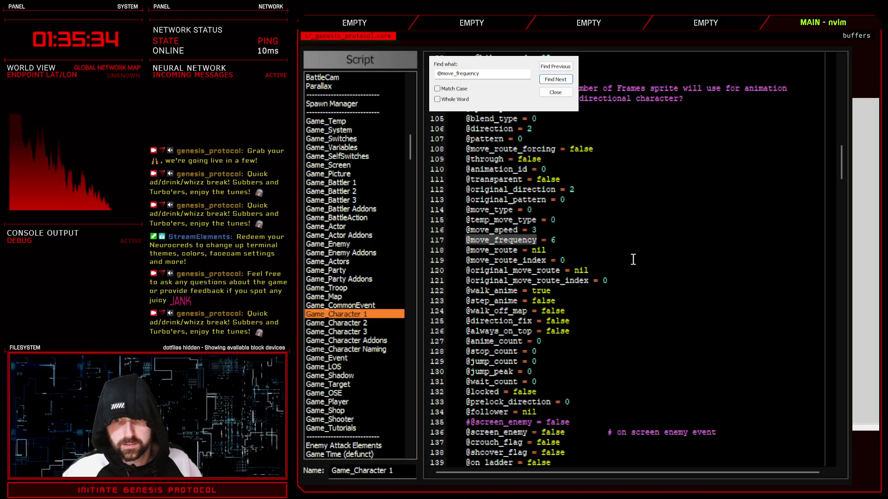
{"action": "scroll", "coordinate": [489, 207], "scroll_direction": "up", "scroll_amount": 8}
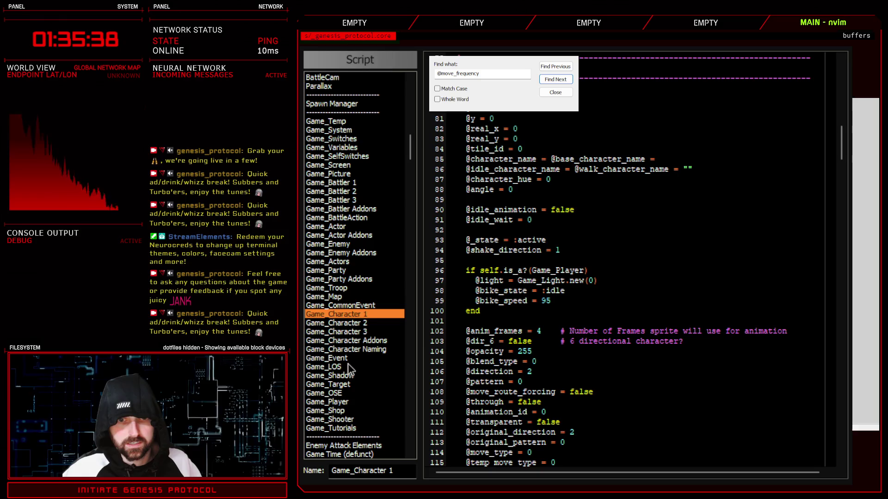
{"action": "left_click", "coordinate": [344, 403]}
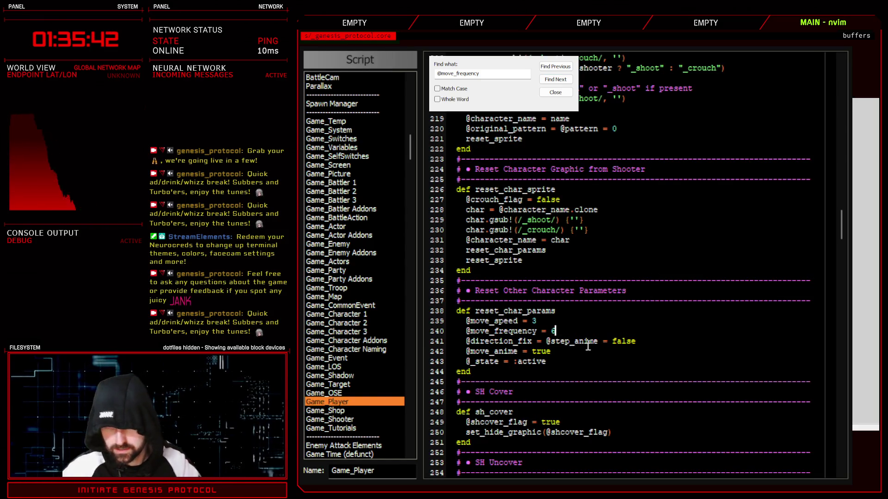
{"action": "left_click", "coordinate": [555, 331]}
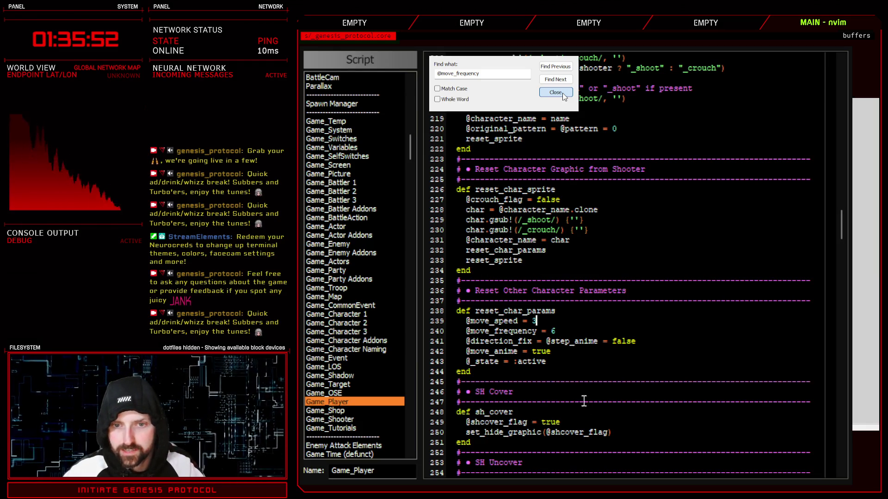
{"action": "key", "text": "alt+Tab"}
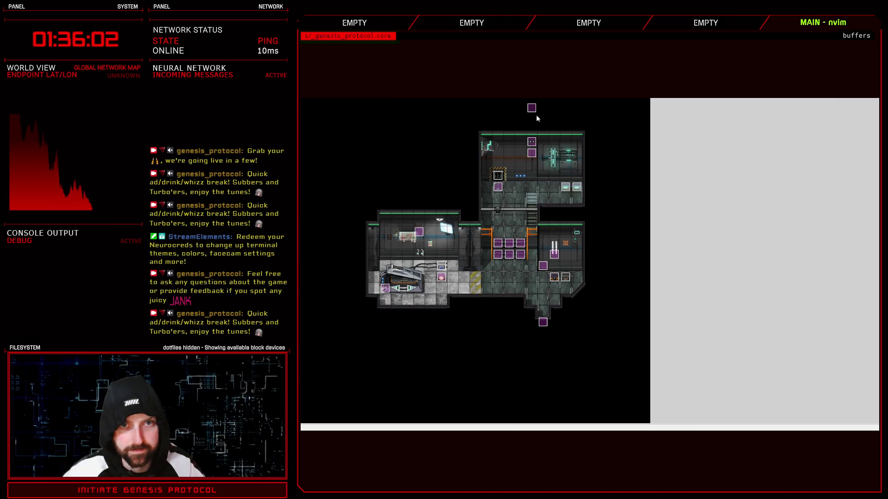
Inspect the smoke1 and smoke \anim_frames[20] events unchanged, then playtest and continue the saved game.
{"action": "middle_click", "coordinate": [632, 268]}
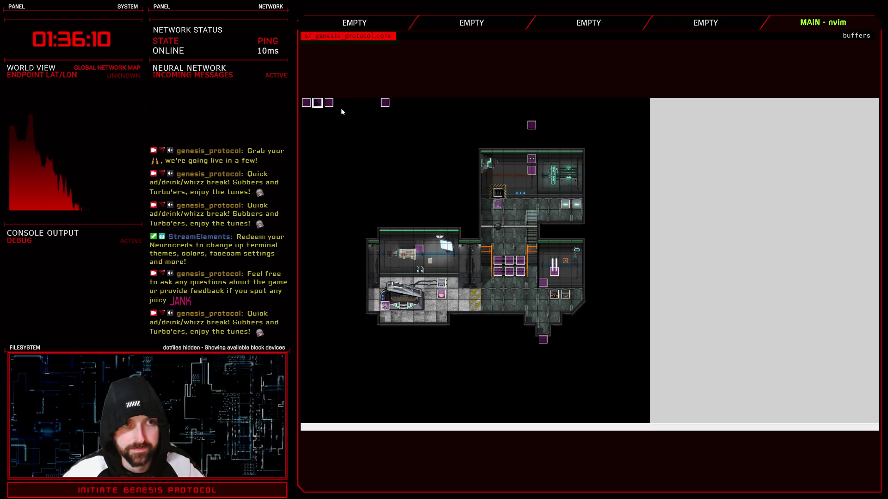
{"action": "key", "text": "Return"}
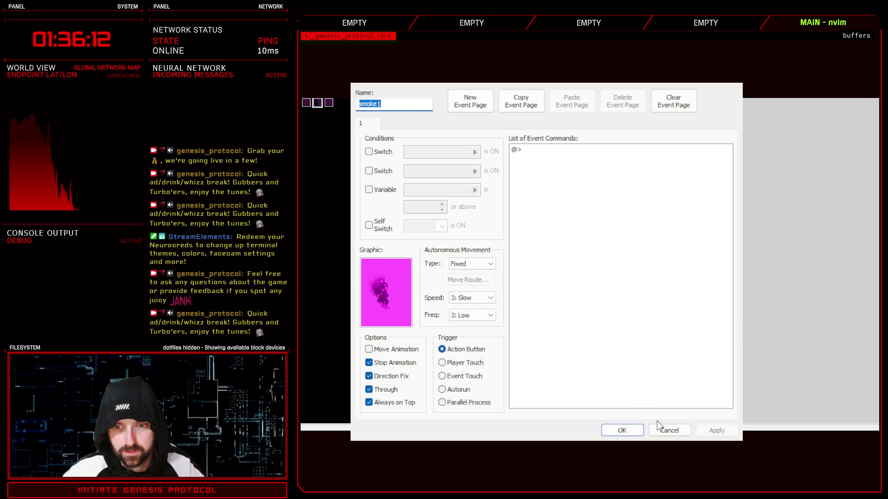
{"action": "left_click", "coordinate": [667, 430]}
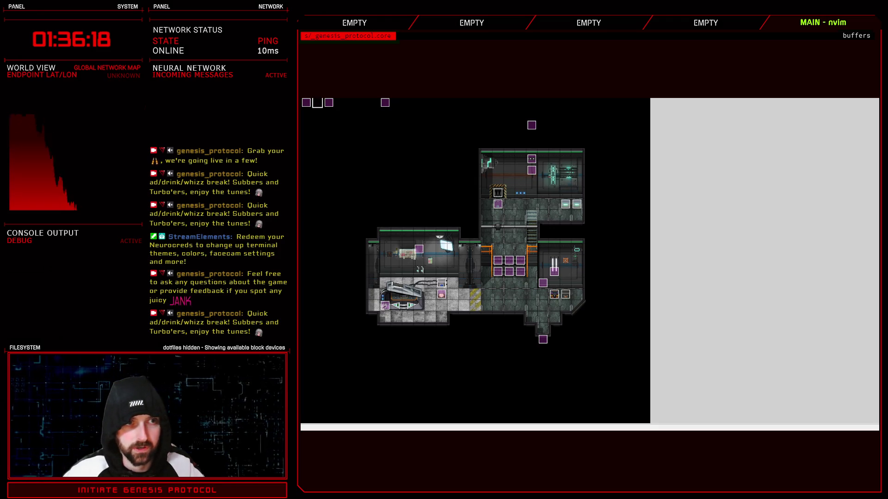
{"action": "key", "text": "Return"}
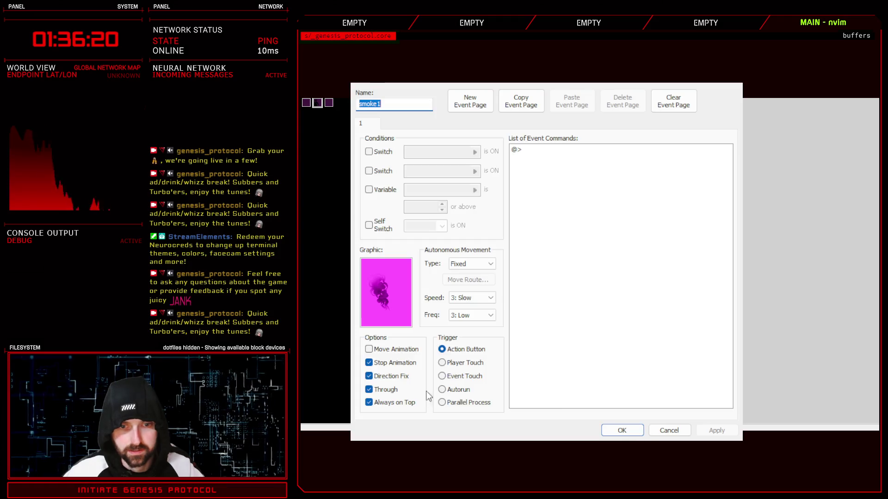
{"action": "key", "text": "Escape"}
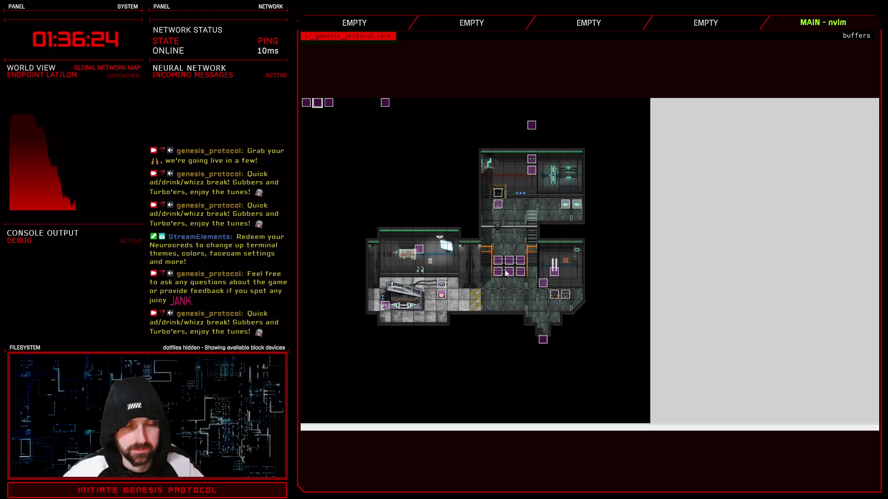
{"action": "key", "text": "Return"}
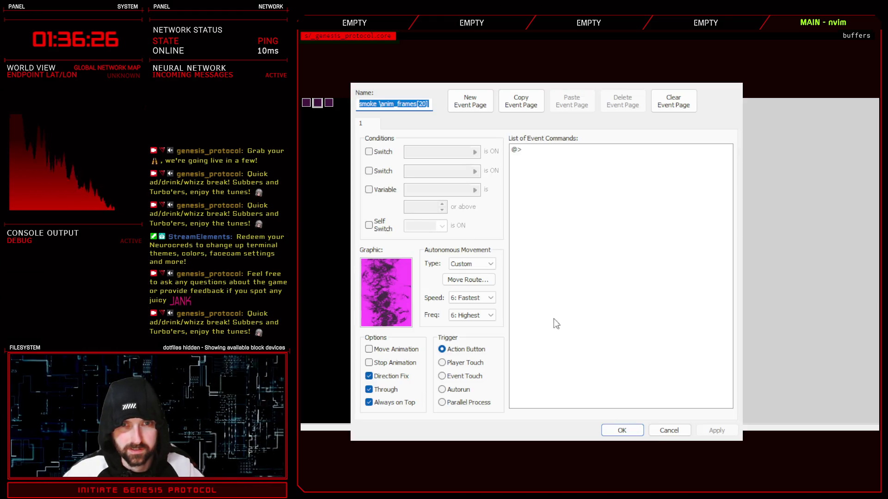
{"action": "left_click", "coordinate": [622, 431]}
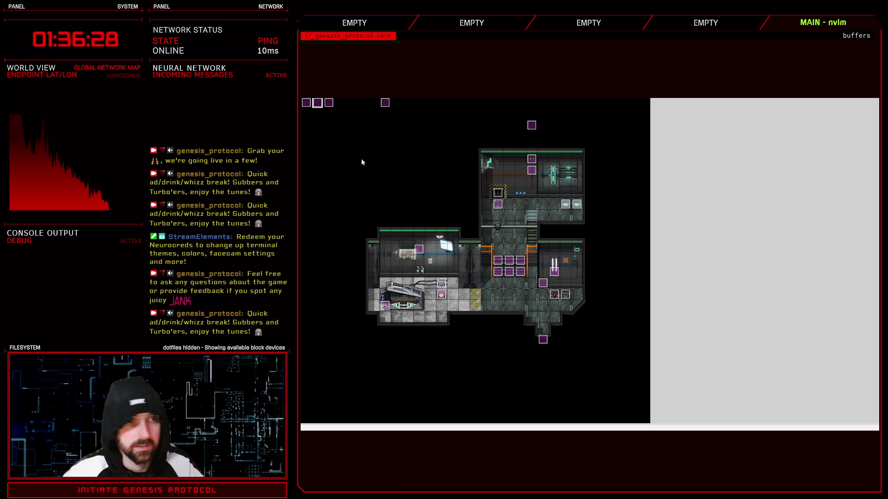
{"action": "key", "text": "F5"}
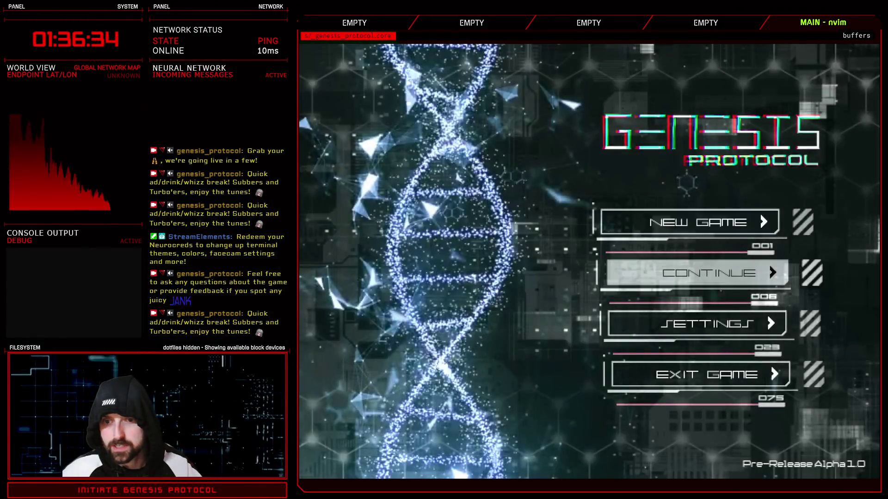
{"action": "left_click", "coordinate": [694, 271]}
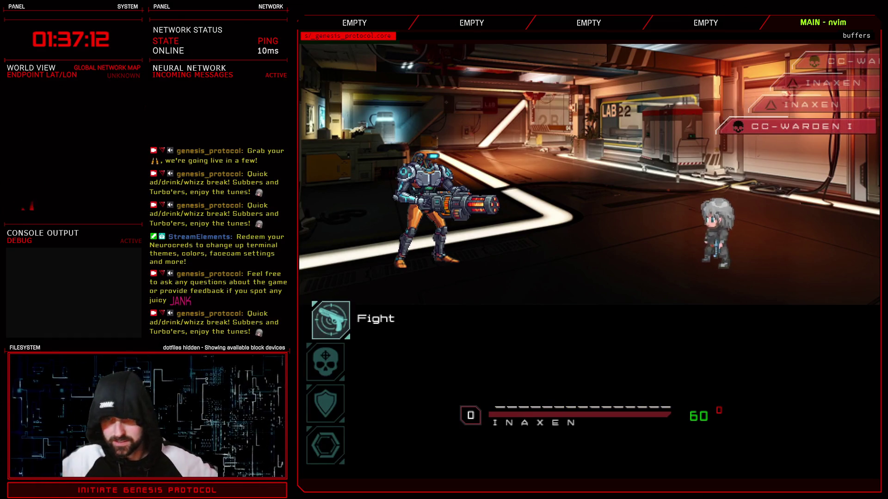
Defeat CC-WARDEN I with Fast Blast and collect the battle loot.
{"action": "key", "text": "Up"}
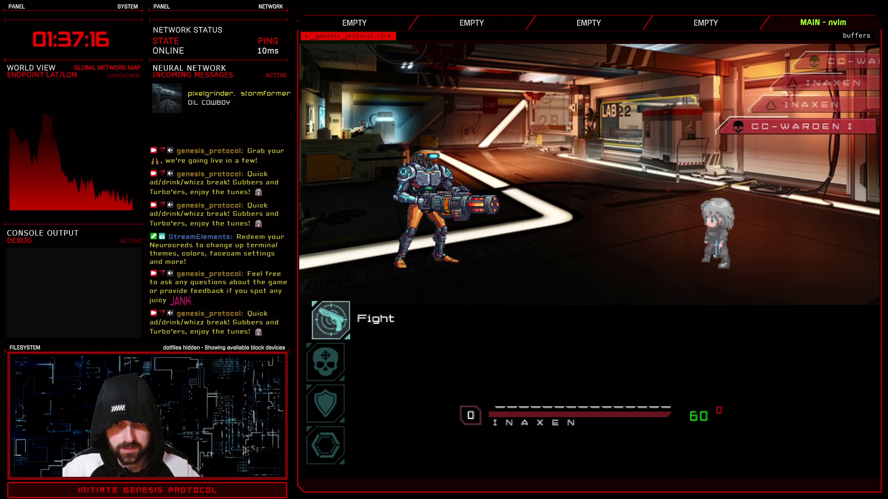
{"action": "key", "text": "Return"}
{"action": "key", "text": "Return"}
{"action": "key", "text": "Return"}
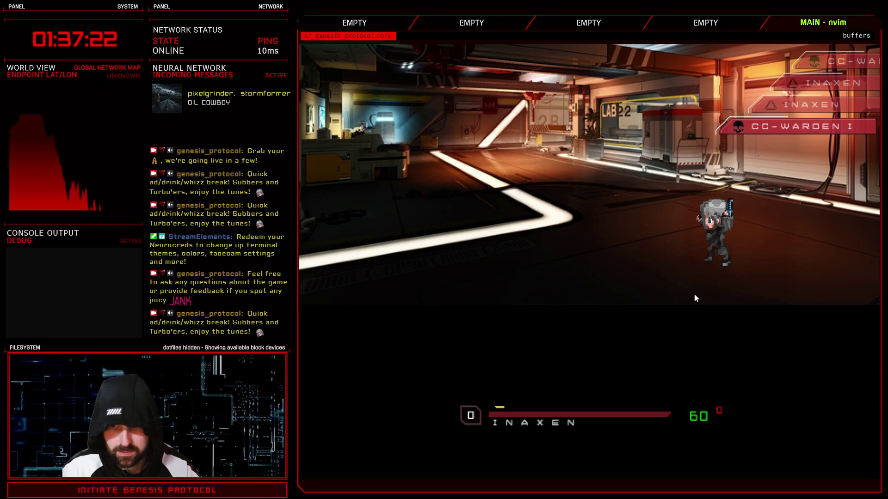
{"action": "key", "text": "Return"}
{"action": "key", "text": "Return"}
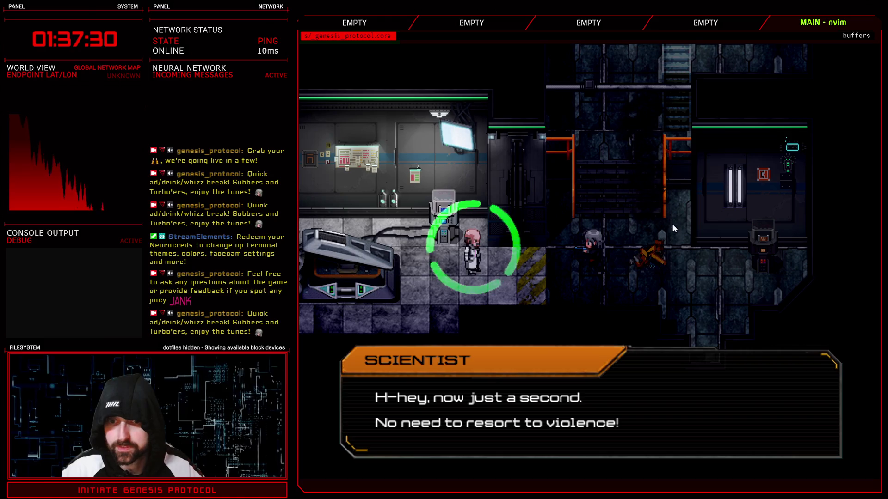
Dismiss the scientist's dialogue, shoot him, and advance Inaxen's line.
{"action": "left_click", "coordinate": [704, 266]}
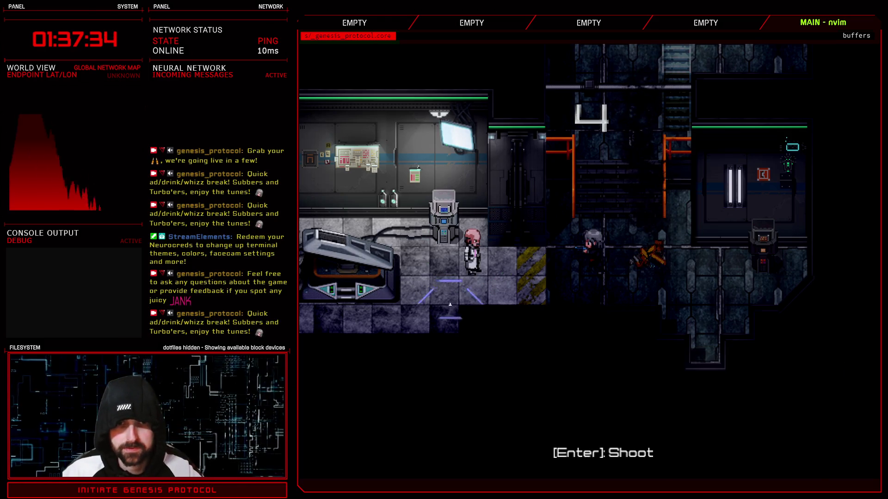
{"action": "key", "text": "Return"}
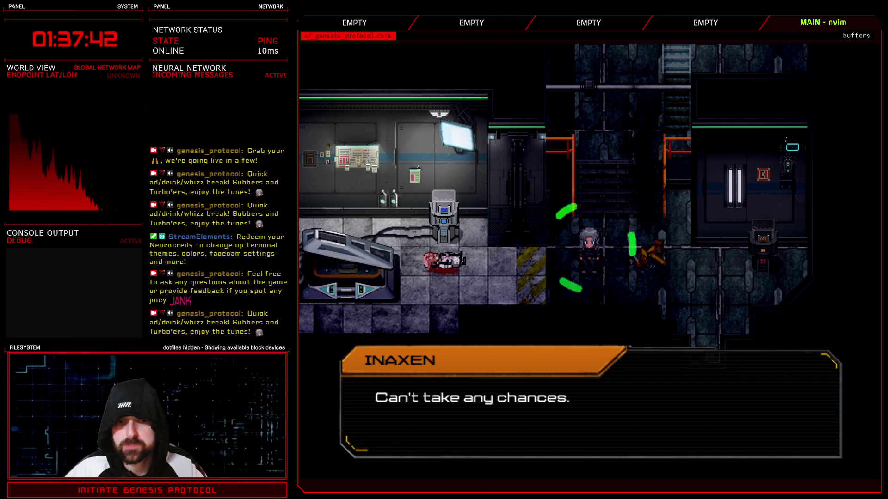
{"action": "key", "text": "Return"}
Walk past the scientist's body up the stairs and open the inventory showing the O-Tablet.
{"action": "key", "text": "Left"}
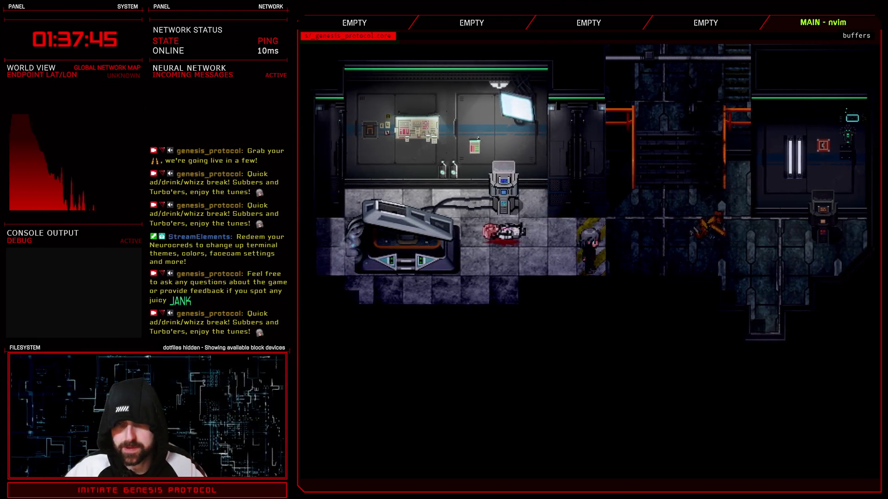
{"action": "key", "text": "Right"}
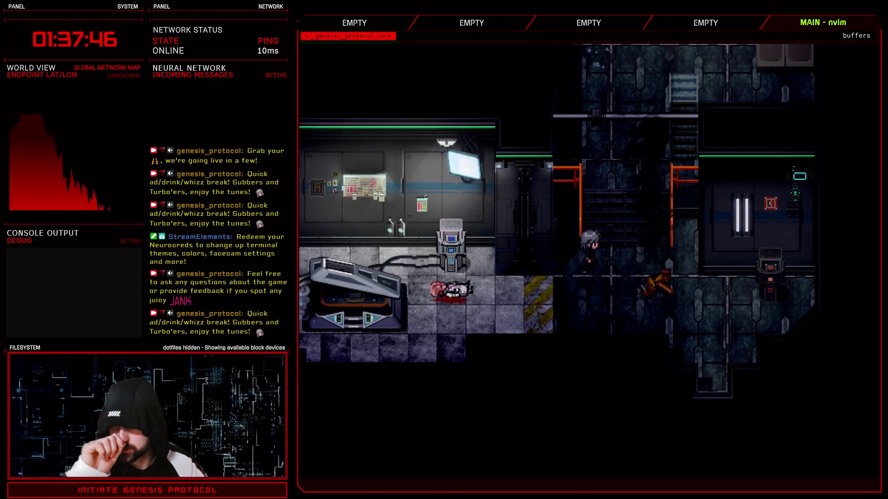
{"action": "key", "text": "Left"}
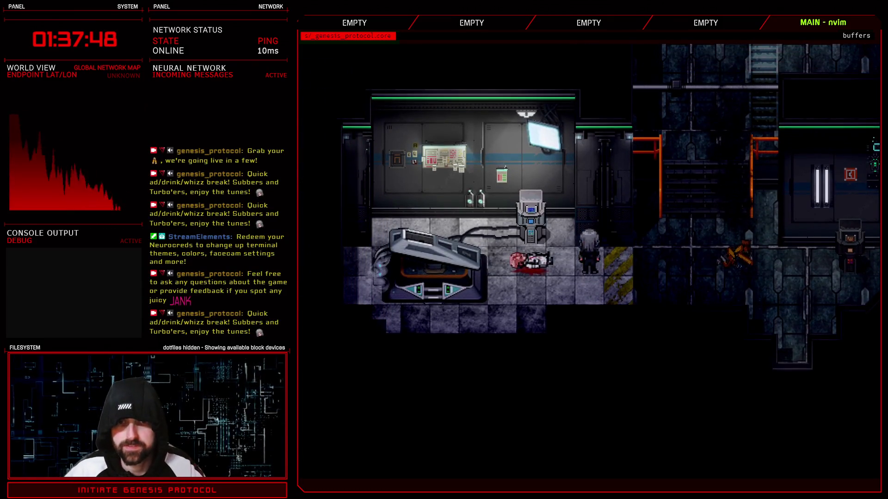
{"action": "key", "text": "Up"}
{"action": "key", "text": "Left"}
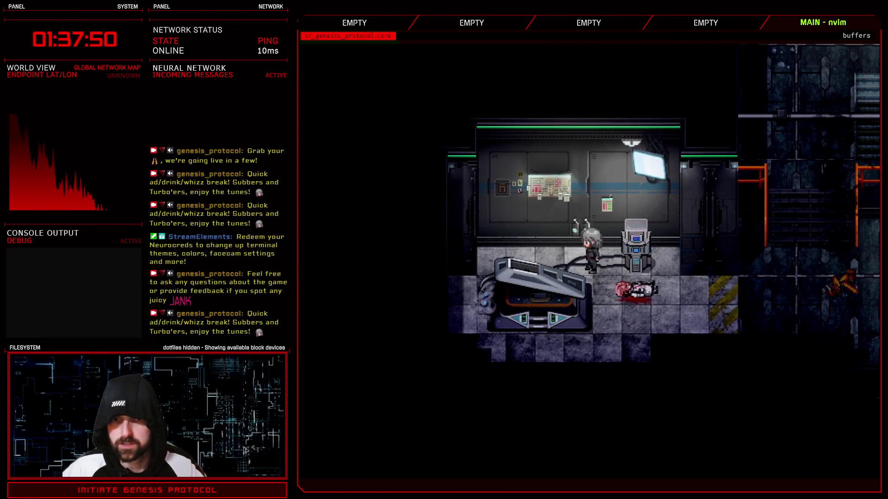
{"action": "key", "text": "Down"}
{"action": "key", "text": "Right"}
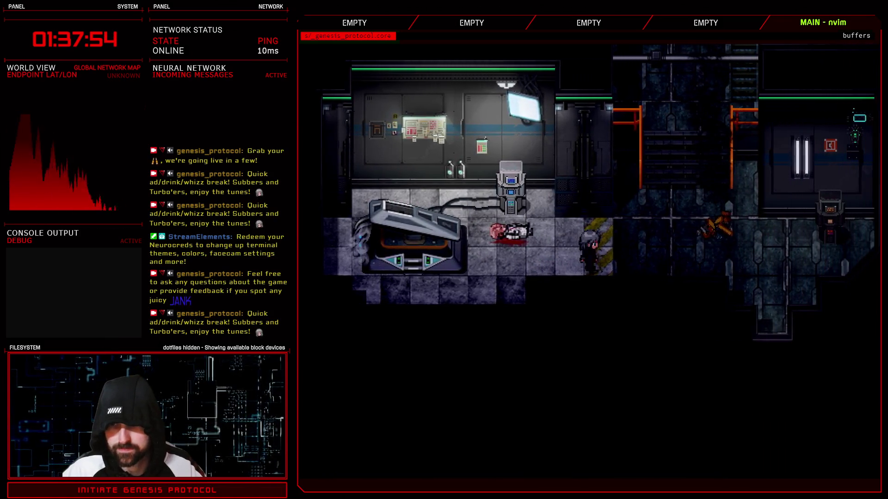
{"action": "key", "text": "Right"}
{"action": "key", "text": "Up"}
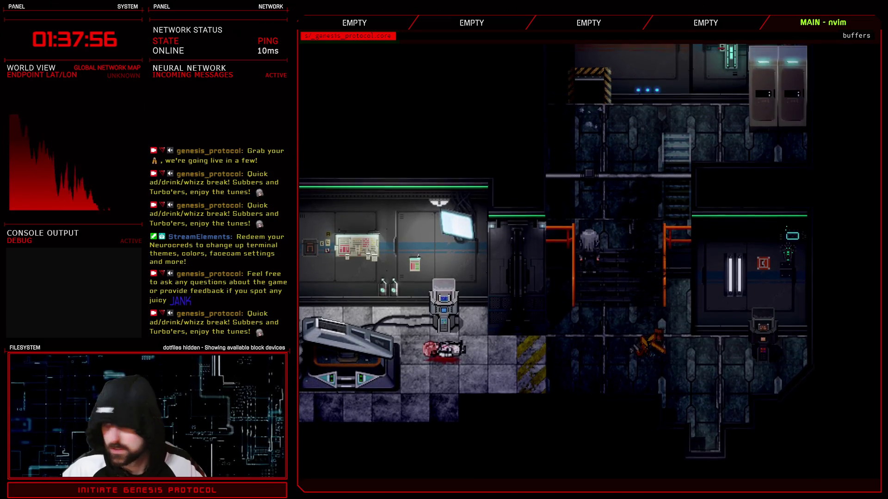
{"action": "key", "text": "Right"}
{"action": "key", "text": "Up"}
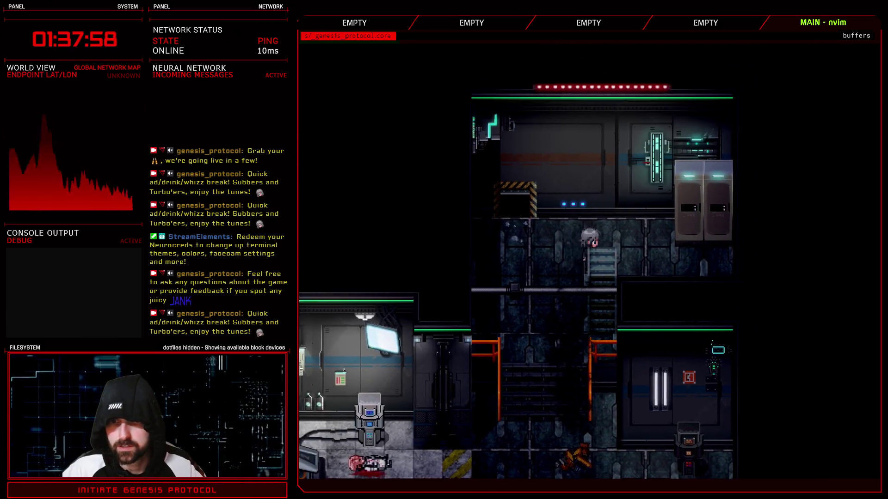
{"action": "key", "text": "Up"}
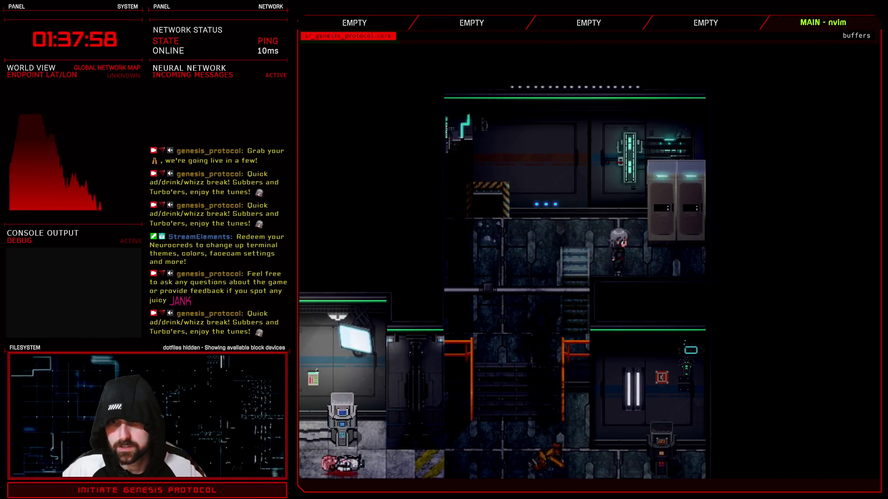
{"action": "key", "text": "Tab"}
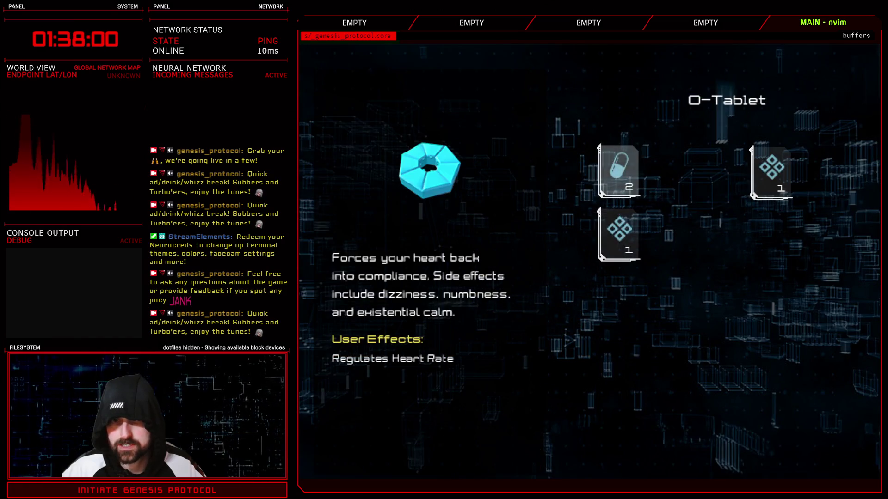
Browse the inventory items, including the Hydro Flask and O-Tablet, then close it.
{"action": "key", "text": "Right"}
{"action": "key", "text": "Down"}
{"action": "key", "text": "Up"}
{"action": "key", "text": "Right"}
{"action": "key", "text": "Left"}
{"action": "key", "text": "Down"}
{"action": "key", "text": "Up"}
{"action": "key", "text": "Right"}
{"action": "key", "text": "Left"}
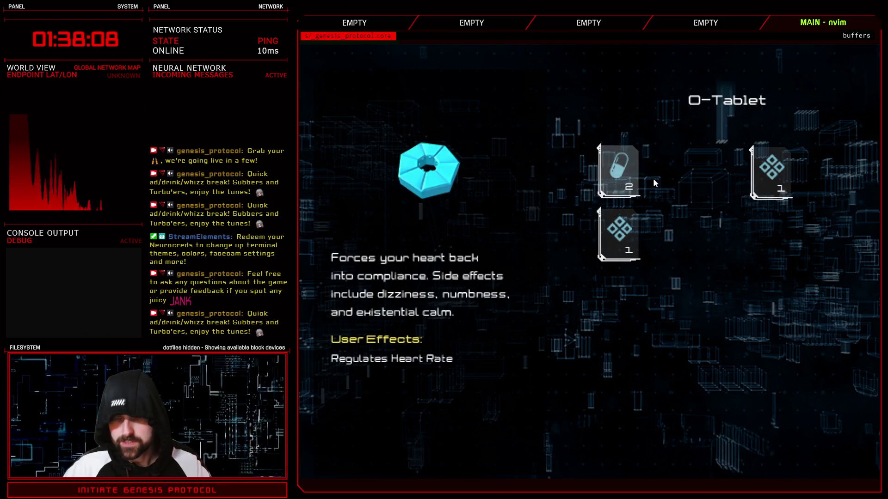
{"action": "key", "text": "Escape"}
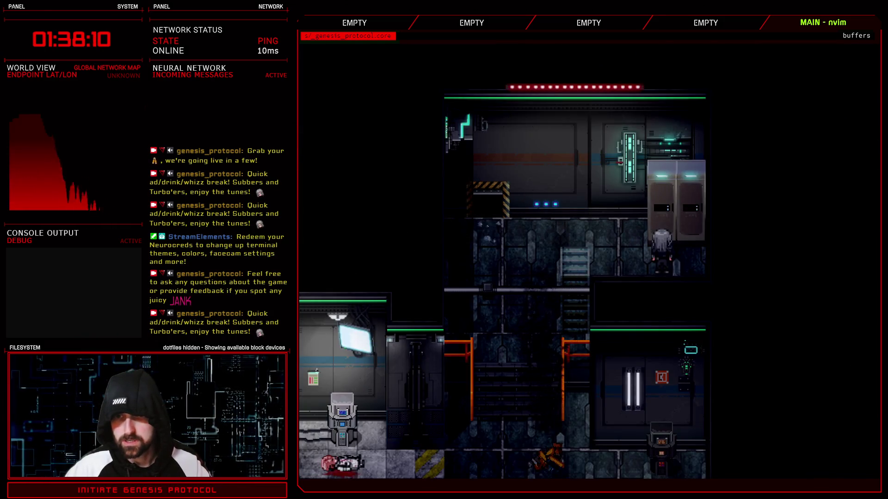
{"action": "key", "text": "Tab"}
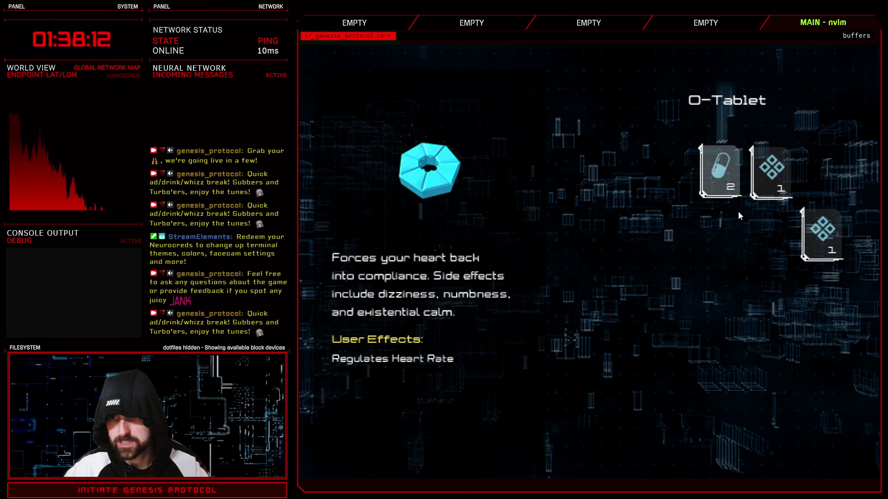
{"action": "key", "text": "Escape"}
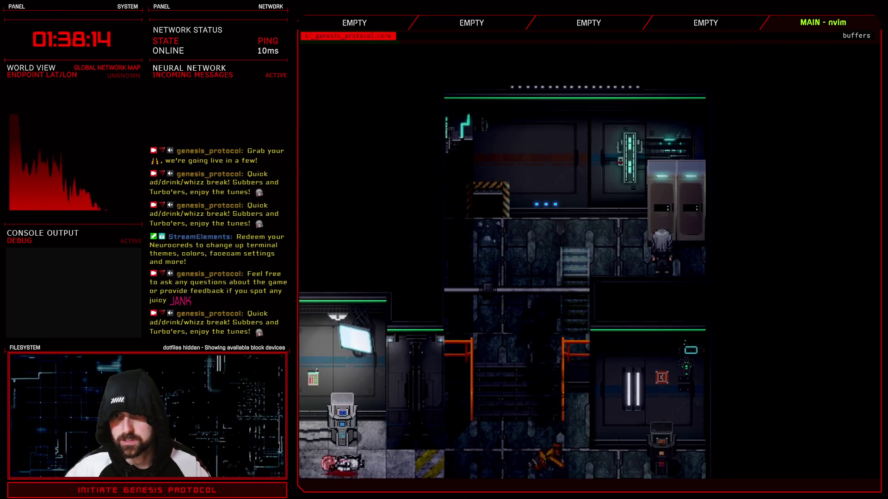
{"action": "key", "text": "Tab"}
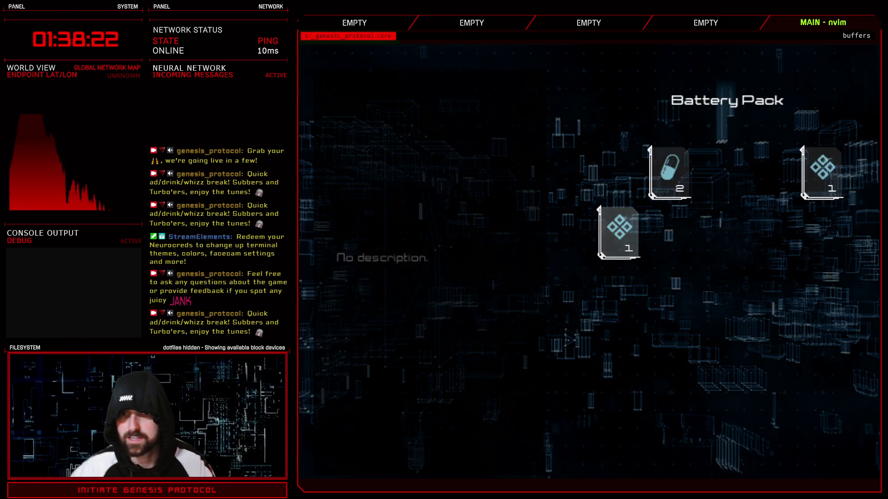
{"action": "key", "text": "Escape"}
Search the first locker and take the Five Carat Ring.
{"action": "key", "text": "e"}
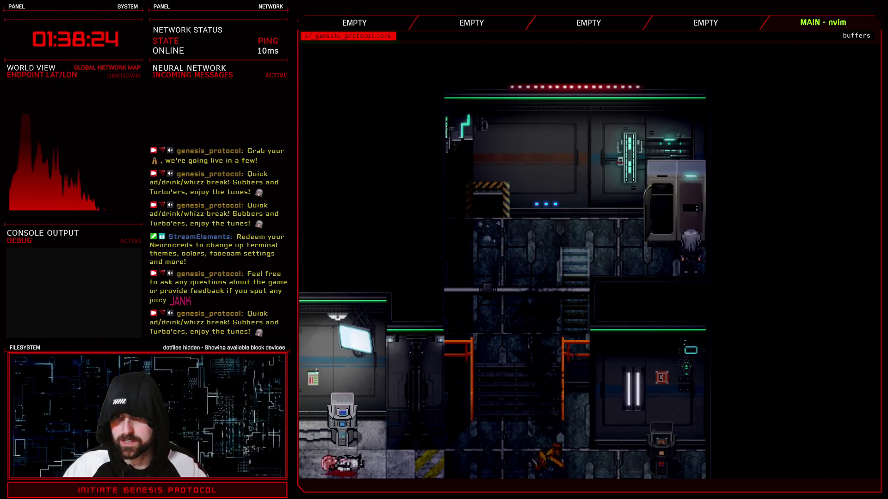
{"action": "key", "text": "e"}
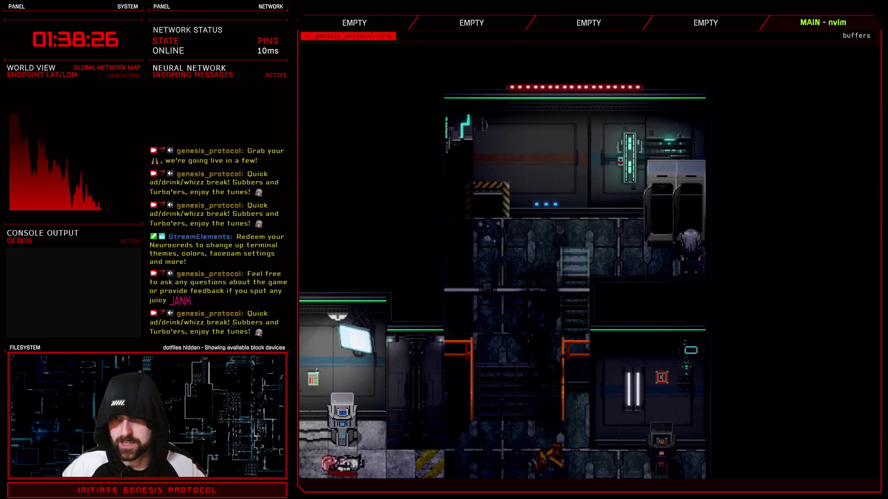
{"action": "key", "text": "e"}
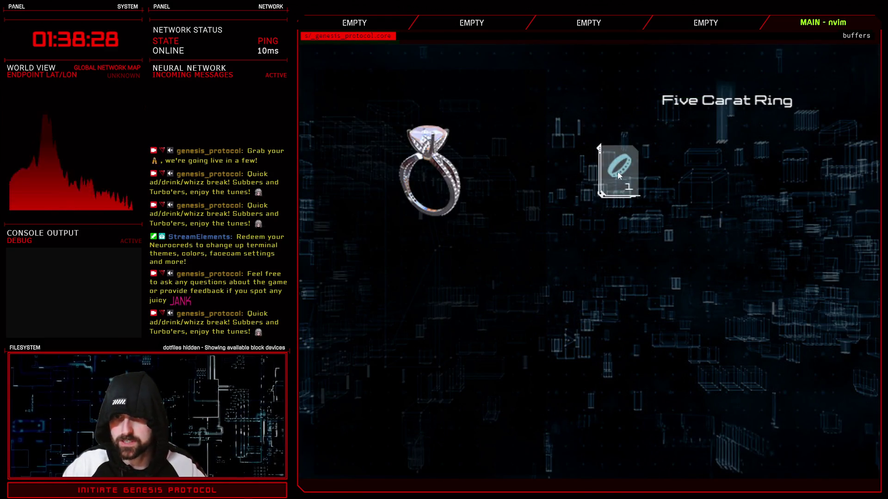
{"action": "key", "text": "e"}
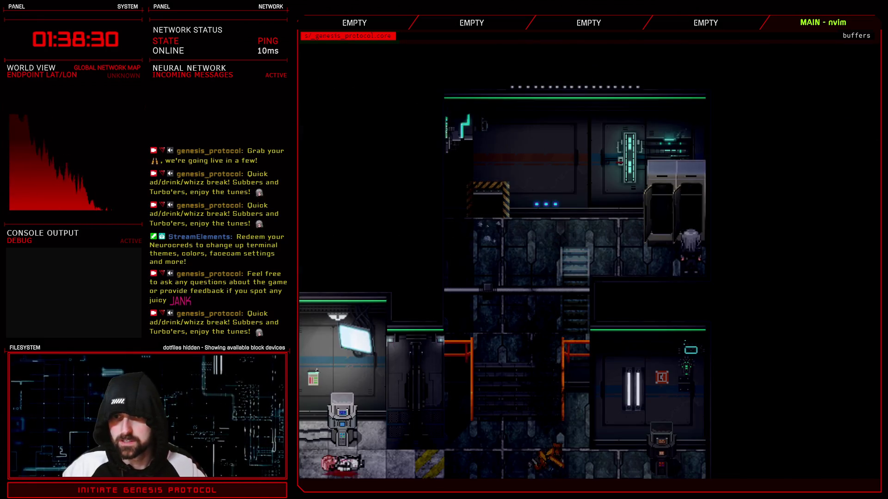
{"action": "key", "text": "Tab"}
{"action": "key", "text": "Tab"}
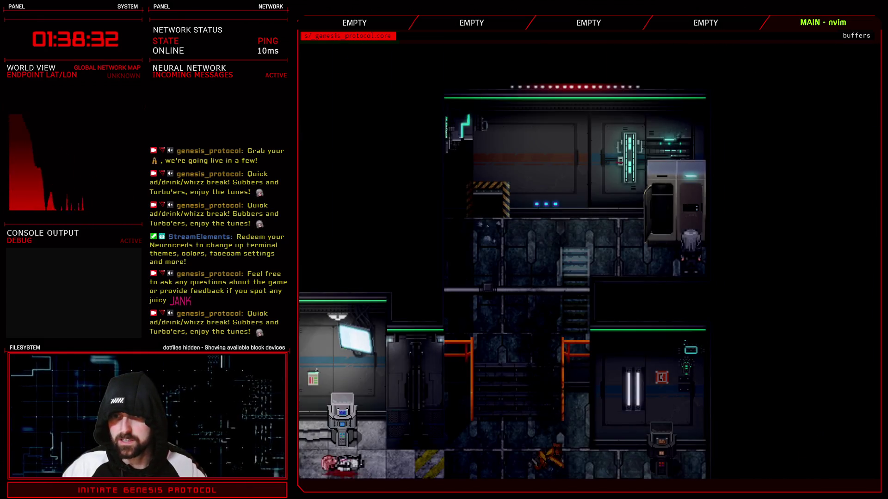
{"action": "key", "text": "e"}
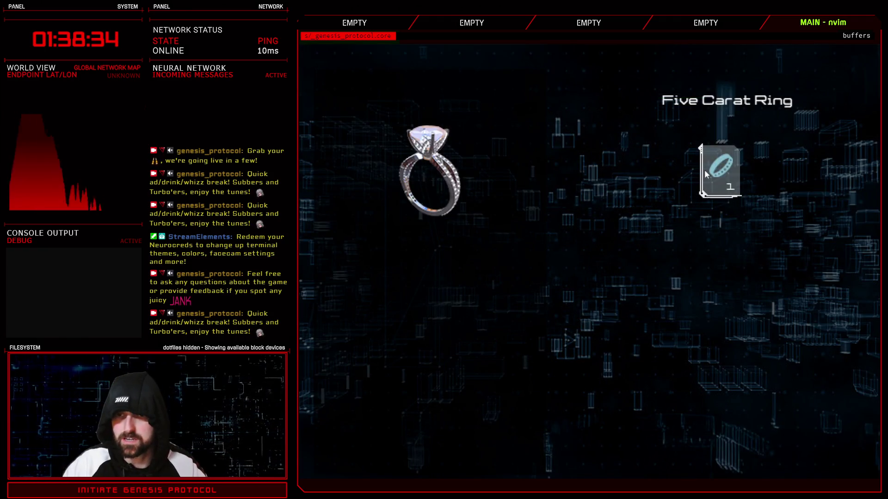
{"action": "key", "text": "e"}
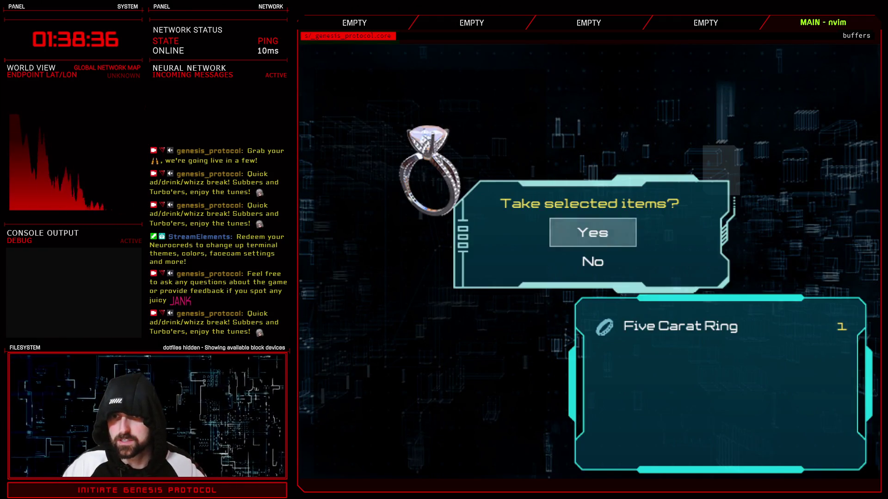
{"action": "key", "text": "e"}
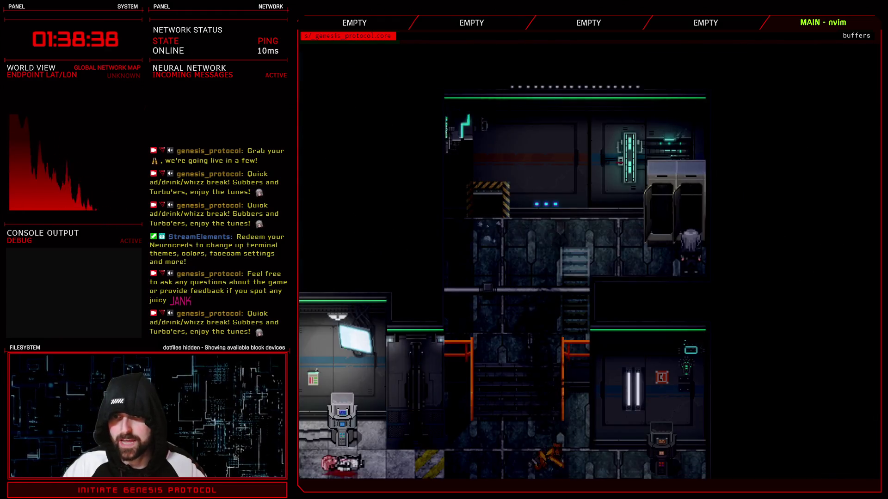
Take the O-Tablet, Hydro Flask and Battery Pack from the next locker.
{"action": "key", "text": "e"}
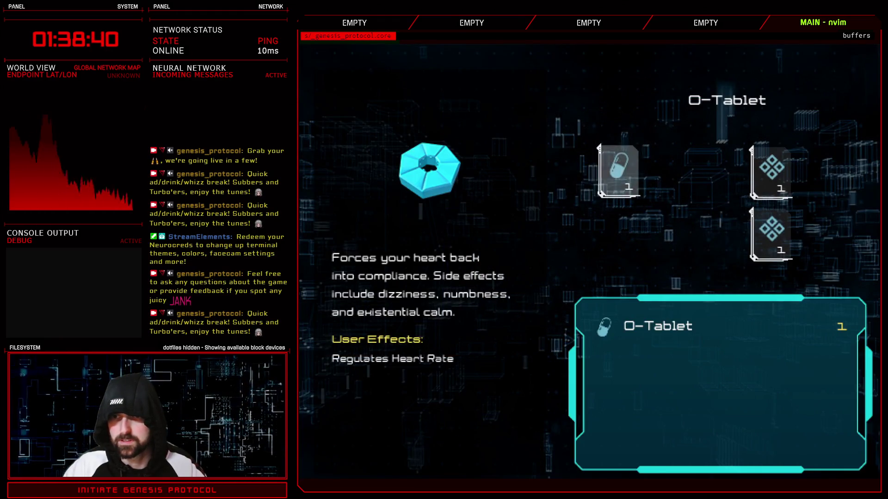
{"action": "key", "text": "e"}
{"action": "key", "text": "e"}
{"action": "key", "text": "e"}
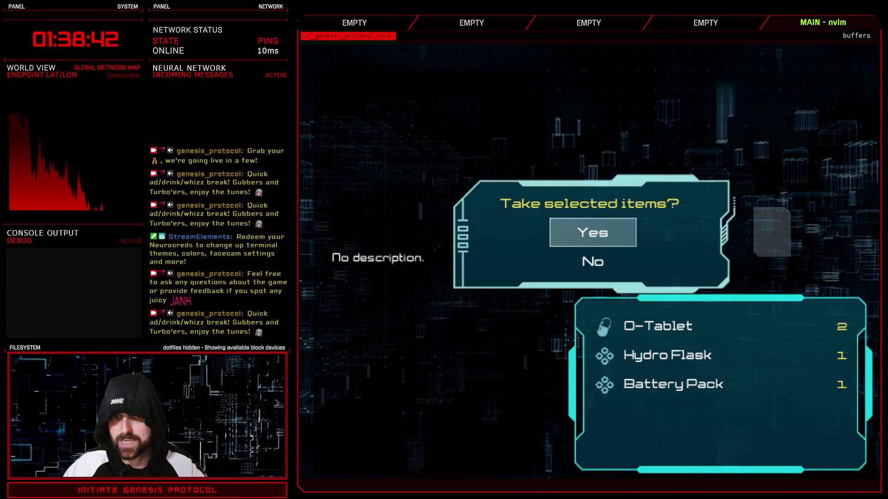
{"action": "key", "text": "e"}
Walk down the stairs into the lower corridor, then open the Game_Event script after the crash.
{"action": "key", "text": "Left"}
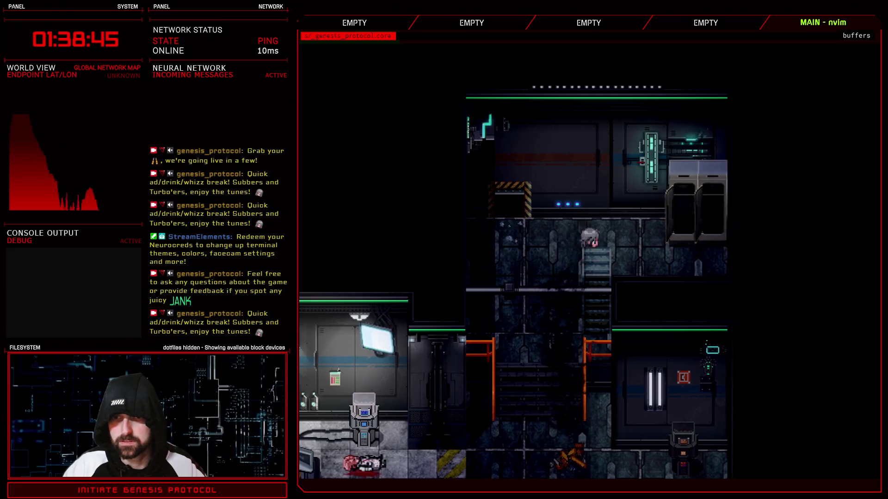
{"action": "key", "text": "Right"}
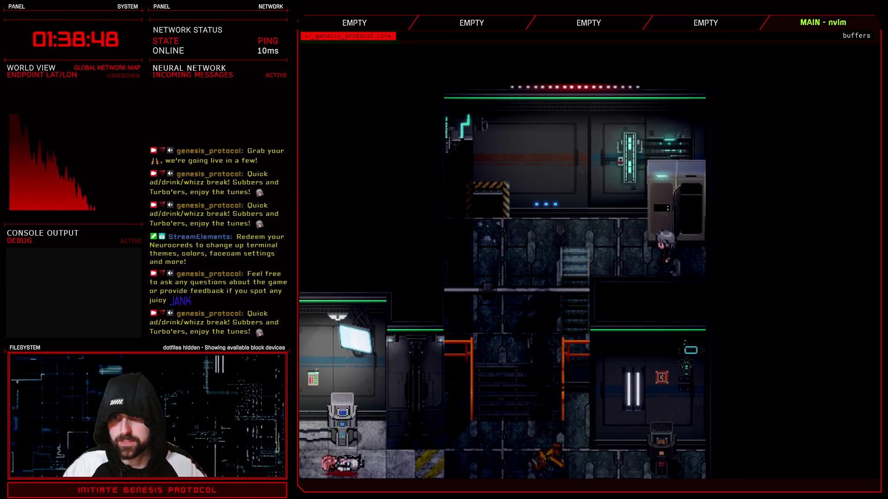
{"action": "key", "text": "Left"}
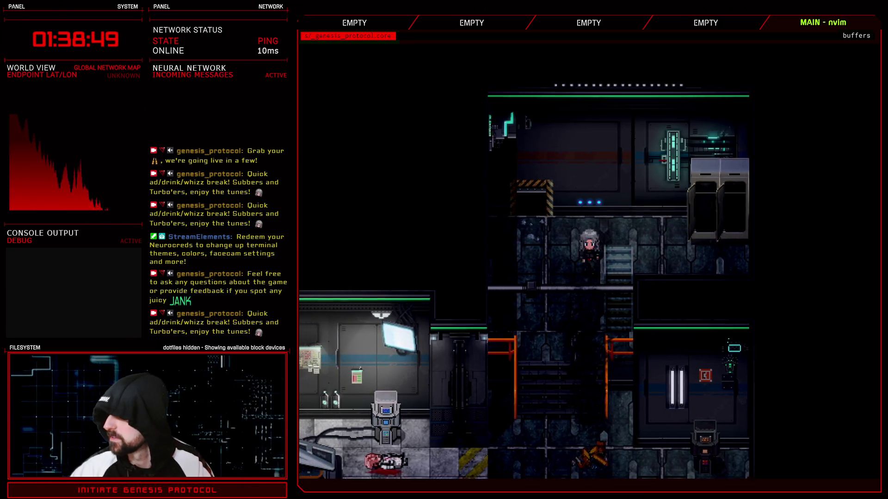
{"action": "key", "text": "Down"}
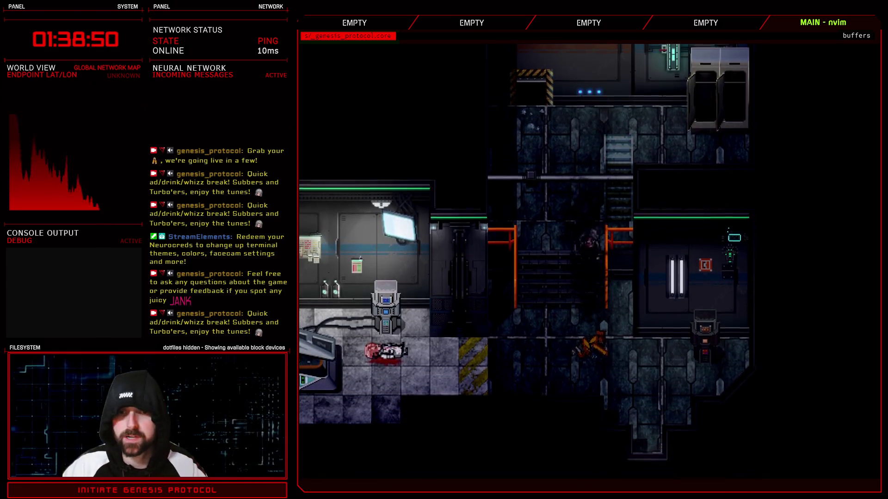
{"action": "key", "text": "Down"}
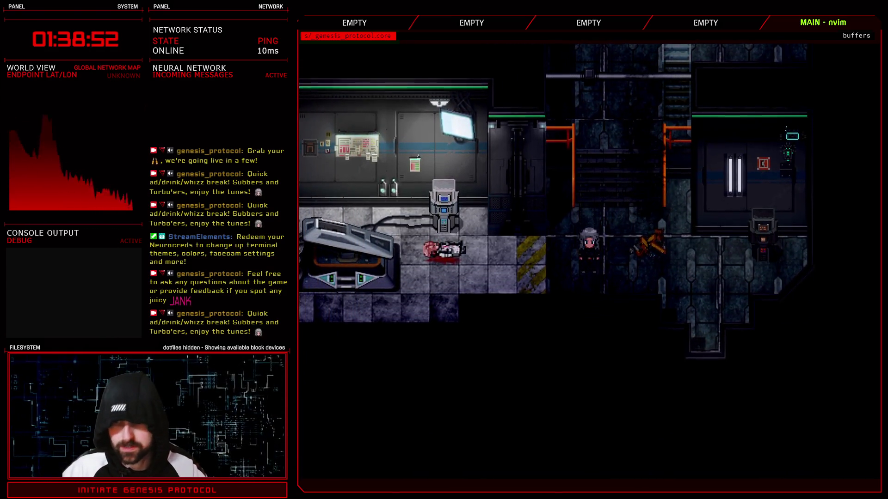
{"action": "key", "text": "Down"}
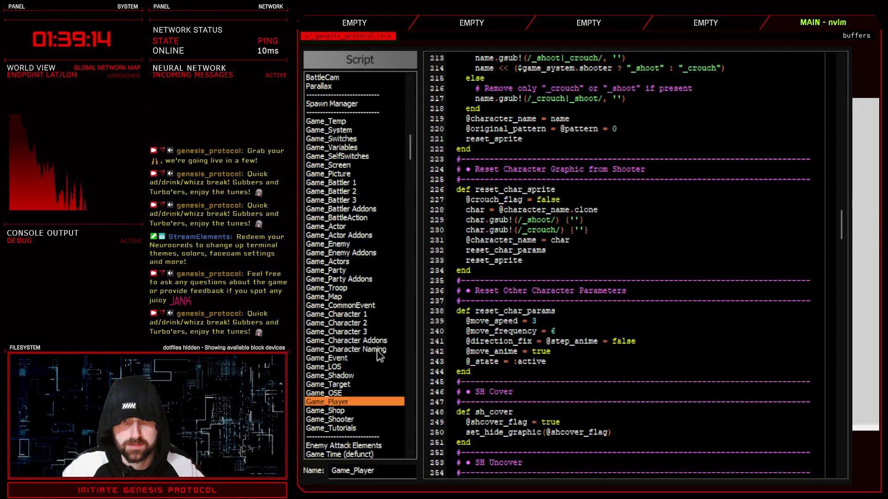
{"action": "left_click", "coordinate": [344, 359]}
Change line 92's moveto call to use death_coords instead of coords.
{"action": "scroll", "coordinate": [504, 256], "scroll_direction": "down", "scroll_amount": 20}
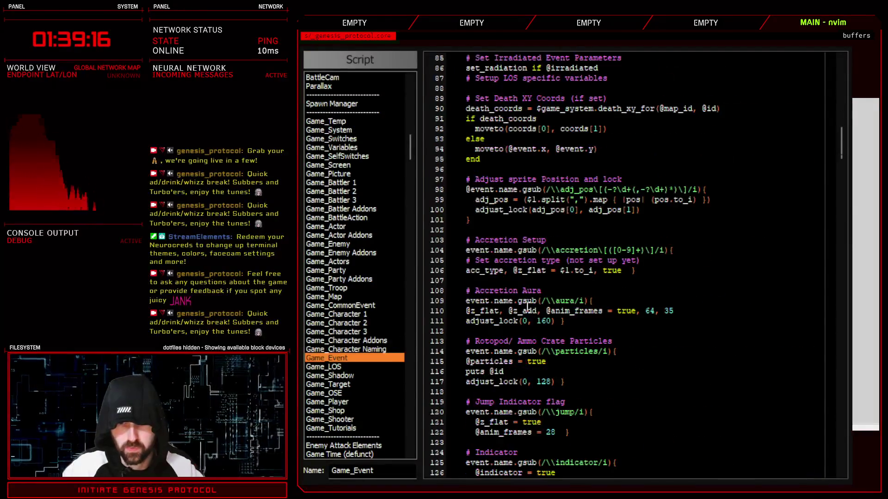
{"action": "left_click_drag", "start_coordinate": [475, 129], "coordinate": [626, 130]}
{"action": "scroll", "coordinate": [623, 400], "scroll_direction": "up", "scroll_amount": 6}
{"action": "left_click", "coordinate": [618, 311]}
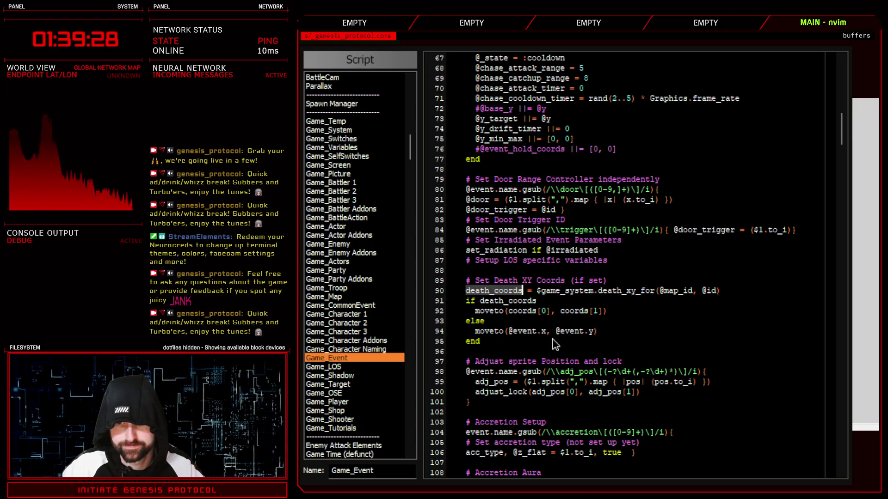
{"action": "left_click_drag", "start_coordinate": [510, 311], "coordinate": [529, 312]}
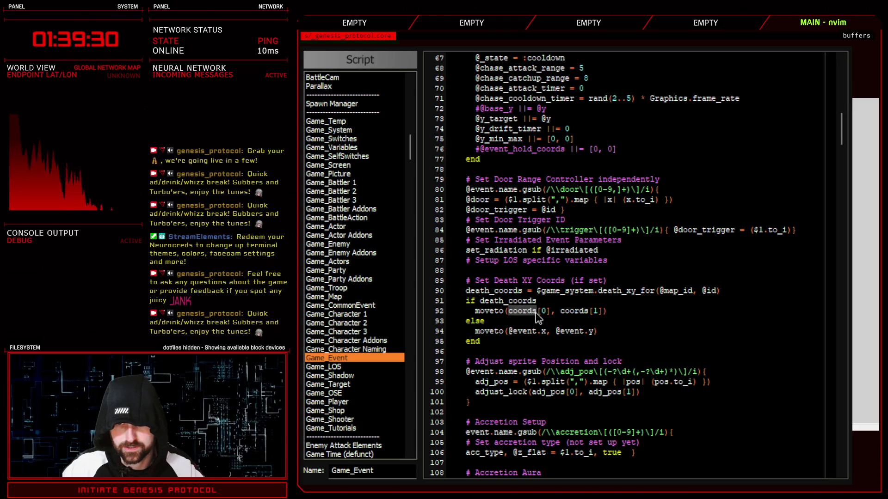
{"action": "type", "text": "death_coordsv"}
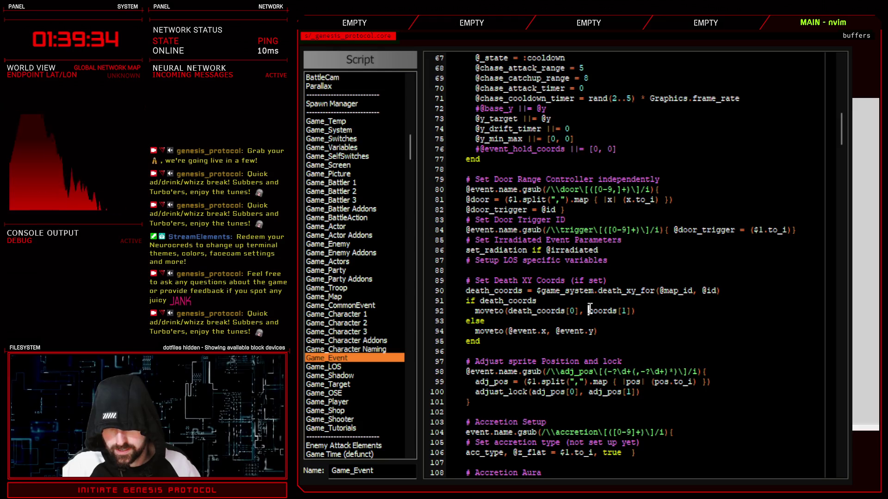
{"action": "type", "text": "death_coords"}
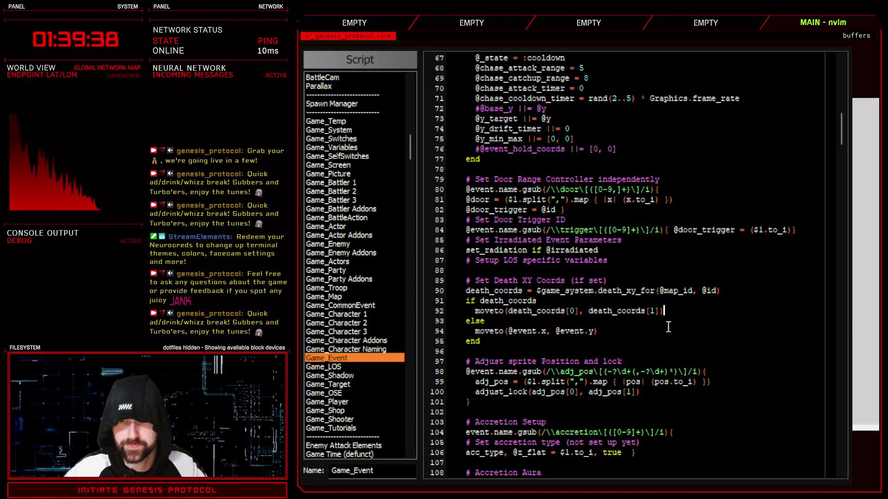
Search all scripts for death_xy_for and jump to its Game_System definition.
{"action": "double_click", "coordinate": [619, 291]}
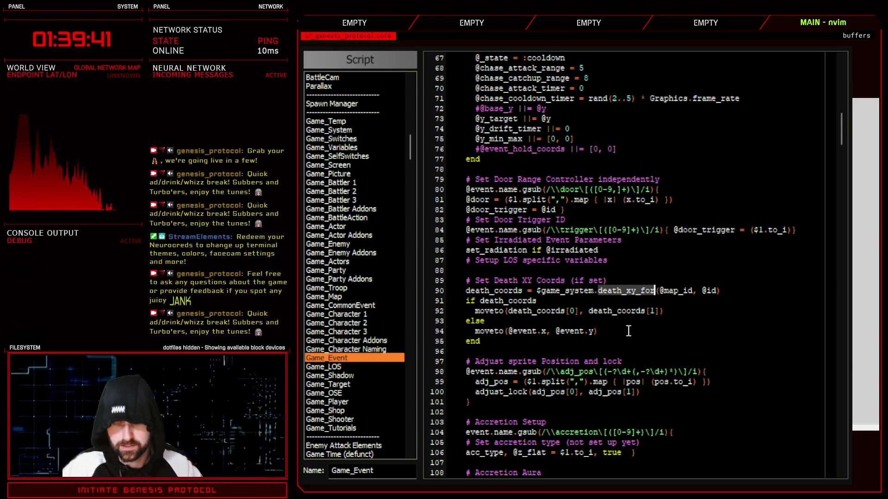
{"action": "left_click", "coordinate": [379, 359]}
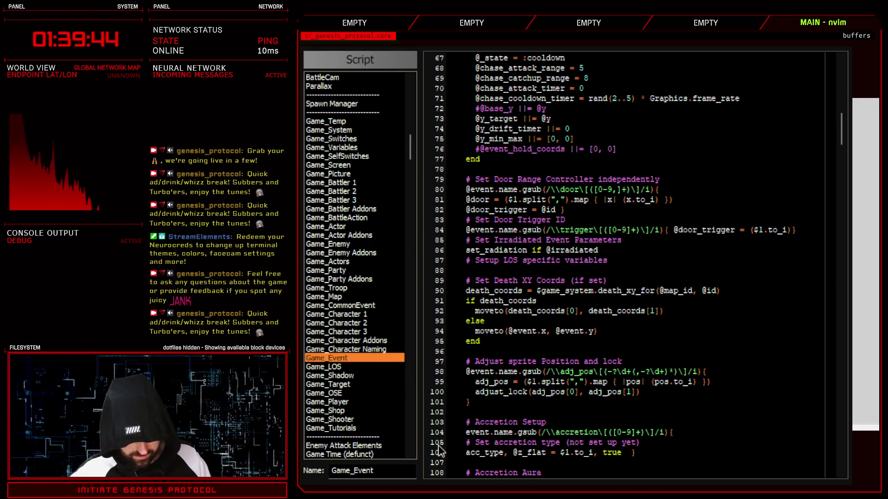
{"action": "key", "text": "ctrl+f"}
{"action": "key", "text": "Escape"}
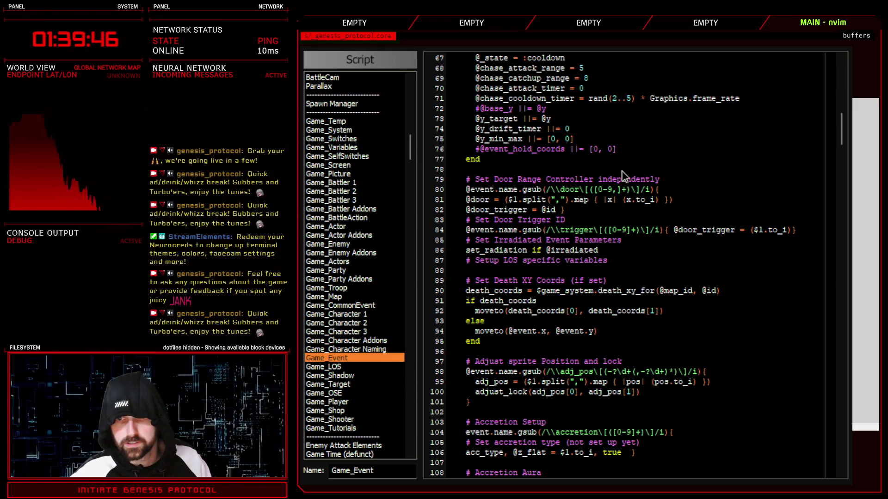
{"action": "key", "text": "ctrl+shift+f"}
{"action": "double_click", "coordinate": [642, 205]}
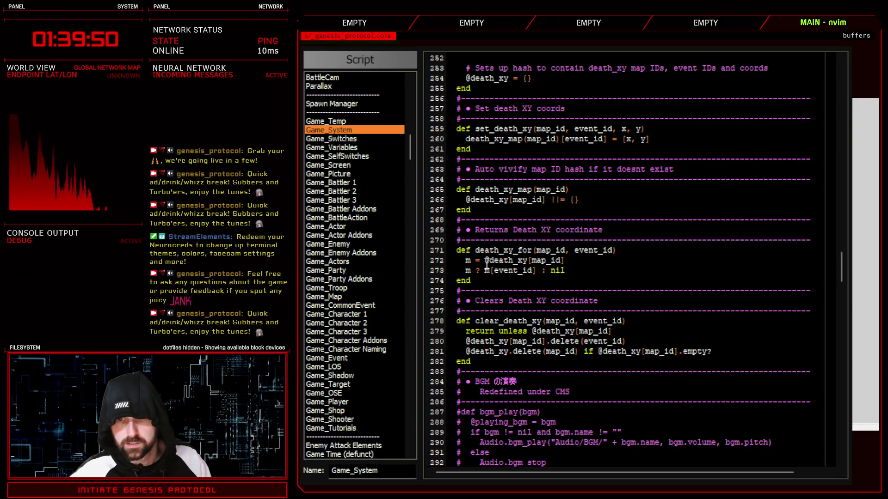
{"action": "left_click_drag", "start_coordinate": [485, 260], "coordinate": [547, 262]}
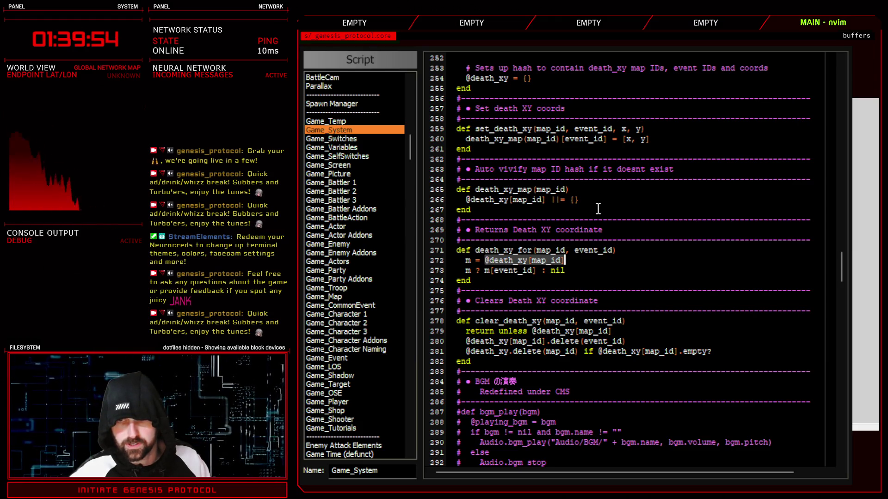
{"action": "left_click", "coordinate": [519, 261]}
{"action": "double_click", "coordinate": [538, 261]}
{"action": "left_click", "coordinate": [574, 265]}
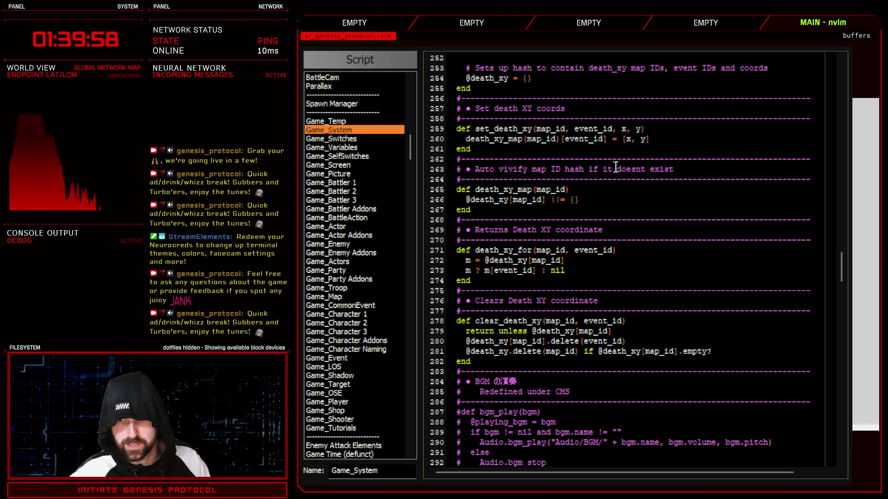
{"action": "left_click_drag", "start_coordinate": [491, 201], "coordinate": [541, 198]}
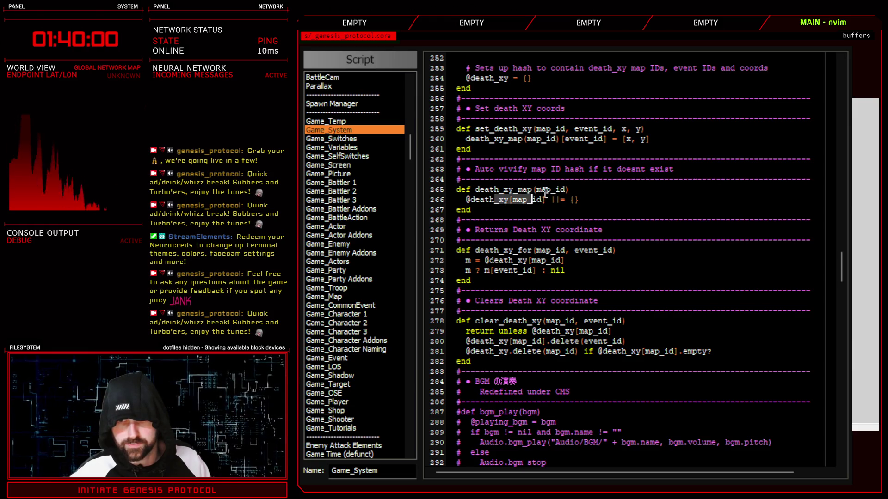
{"action": "left_click", "coordinate": [521, 132]}
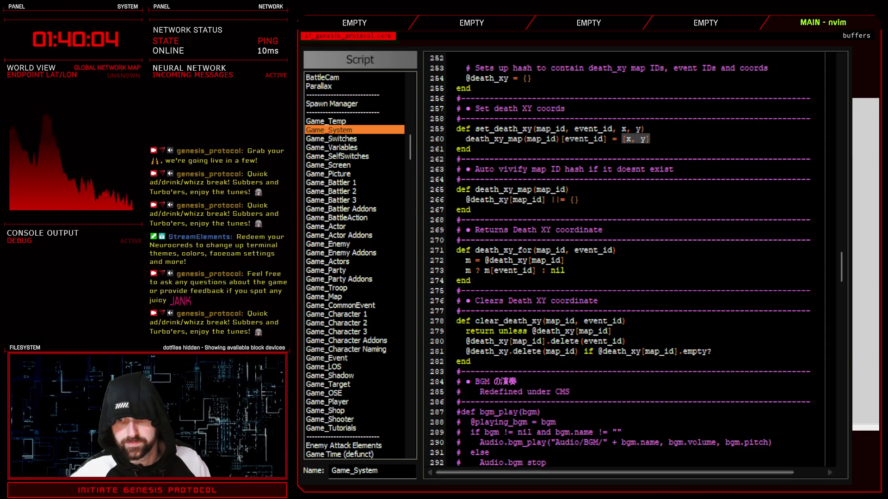
{"action": "key", "text": "Escape"}
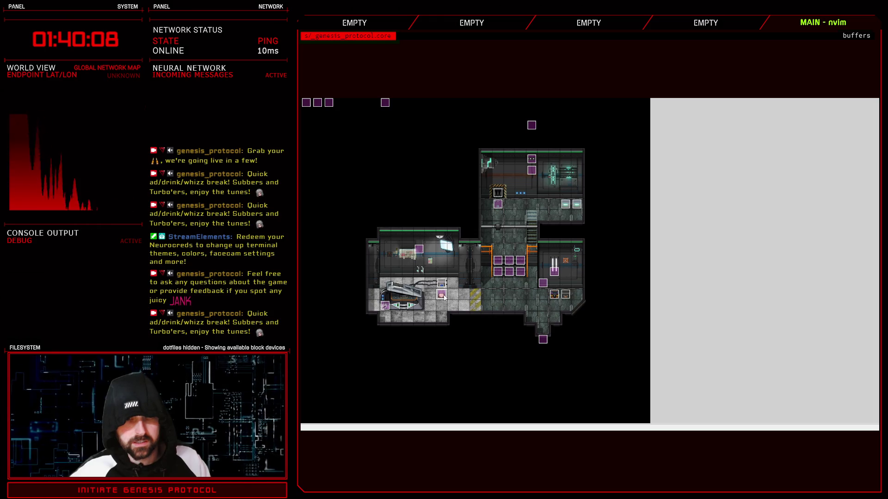
{"action": "double_click", "coordinate": [530, 212]}
{"action": "left_click", "coordinate": [435, 124]}
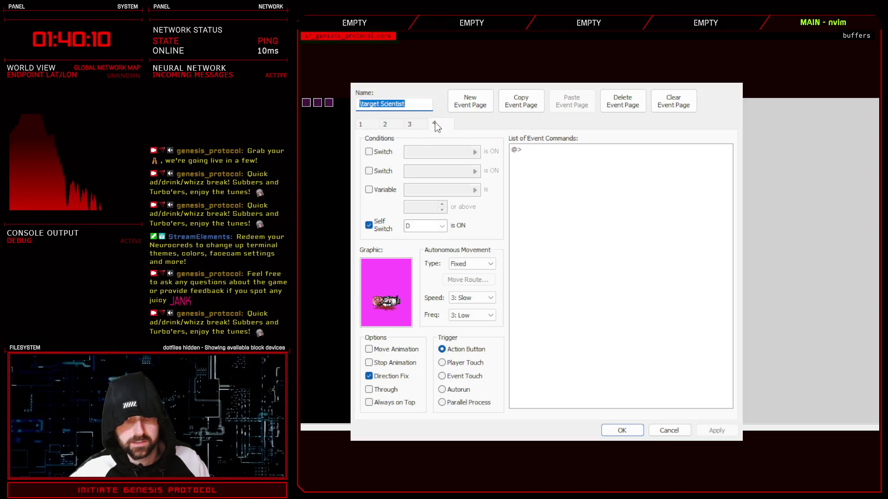
{"action": "left_click", "coordinate": [669, 431]}
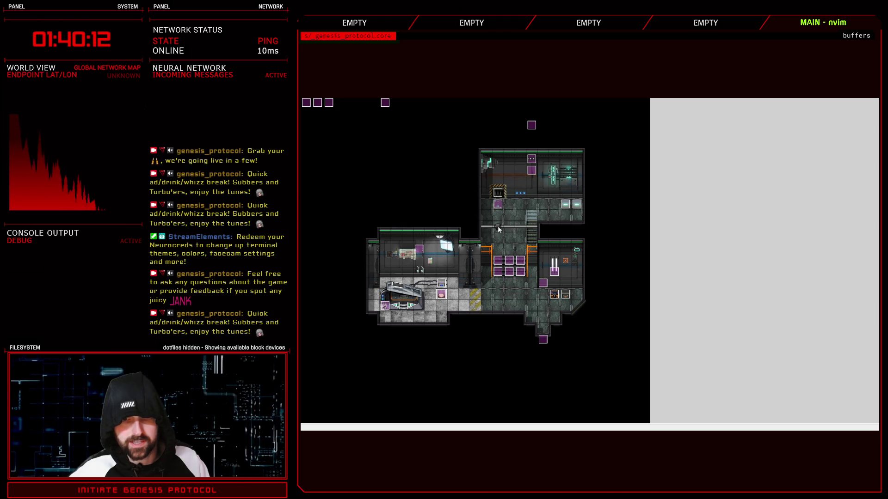
{"action": "double_click", "coordinate": [581, 176]}
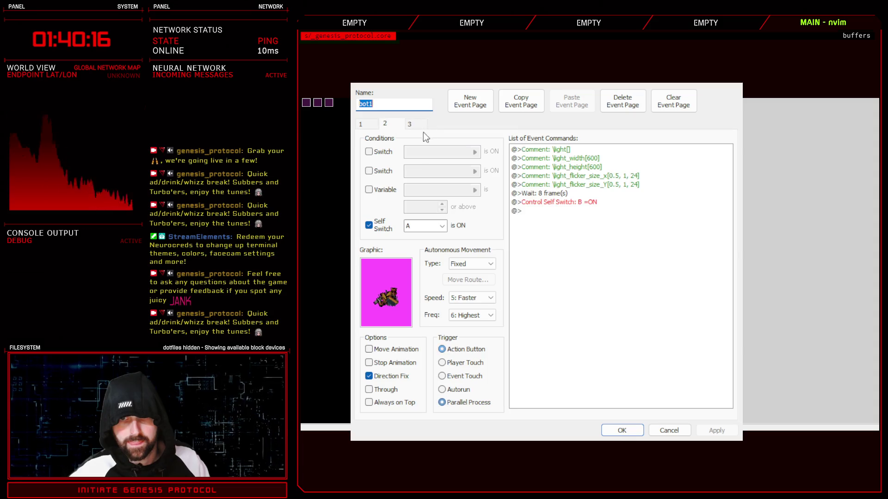
{"action": "left_click", "coordinate": [668, 432]}
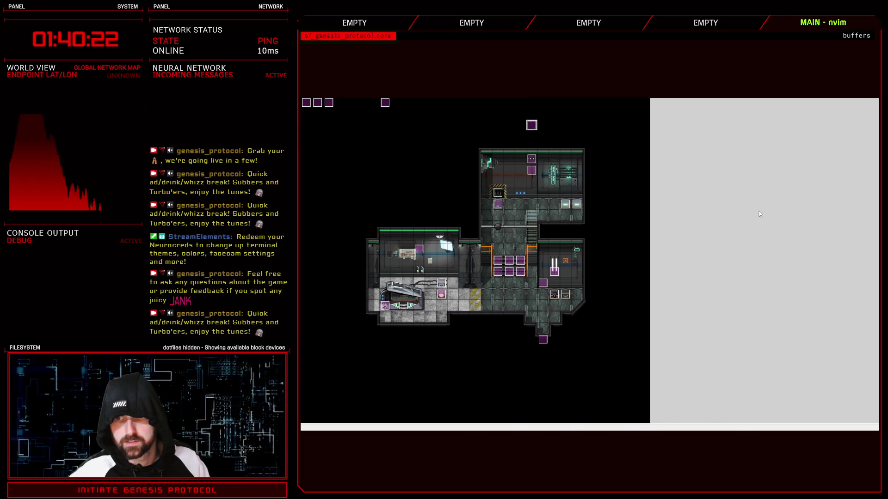
{"action": "key", "text": "Return"}
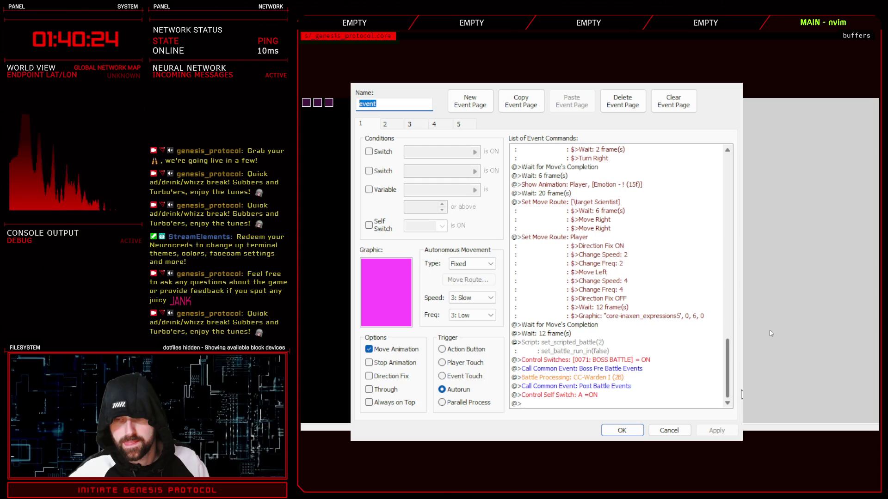
{"action": "left_click", "coordinate": [574, 347]}
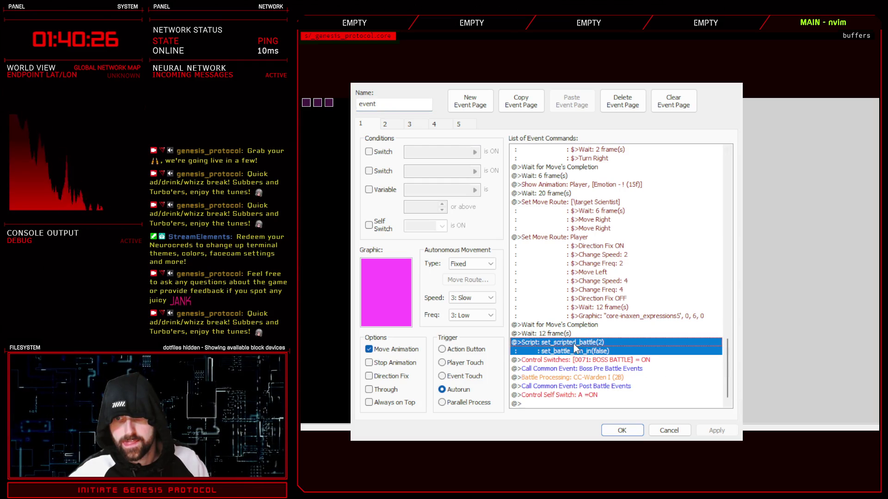
{"action": "scroll", "coordinate": [575, 347], "scroll_direction": "up", "scroll_amount": 8}
{"action": "scroll", "coordinate": [581, 345], "scroll_direction": "down", "scroll_amount": 8}
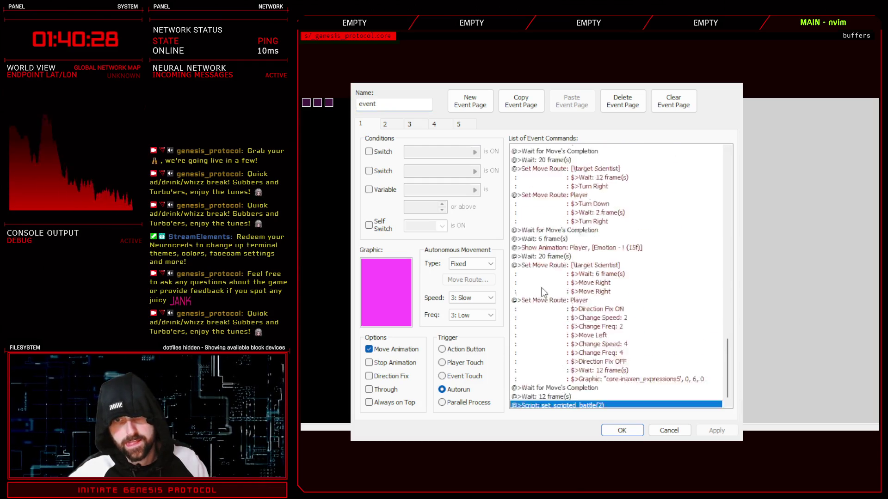
{"action": "left_click", "coordinate": [392, 121]}
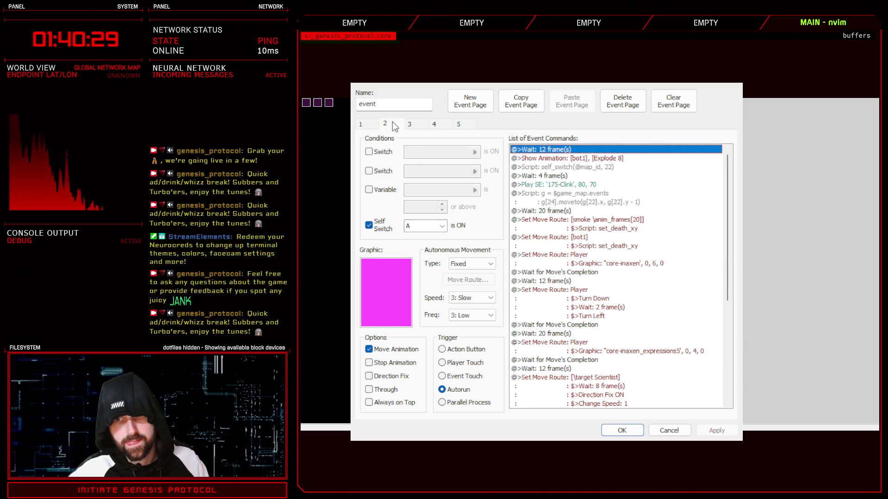
{"action": "left_click", "coordinate": [592, 203]}
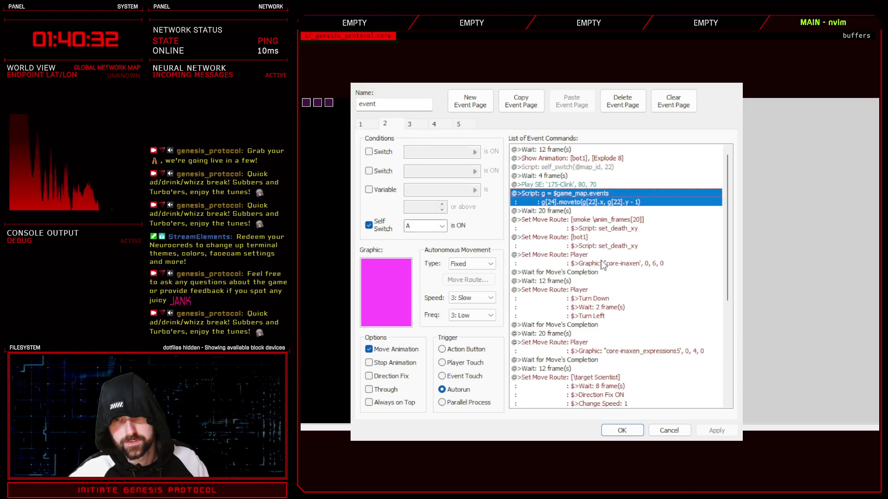
{"action": "left_click", "coordinate": [573, 169]}
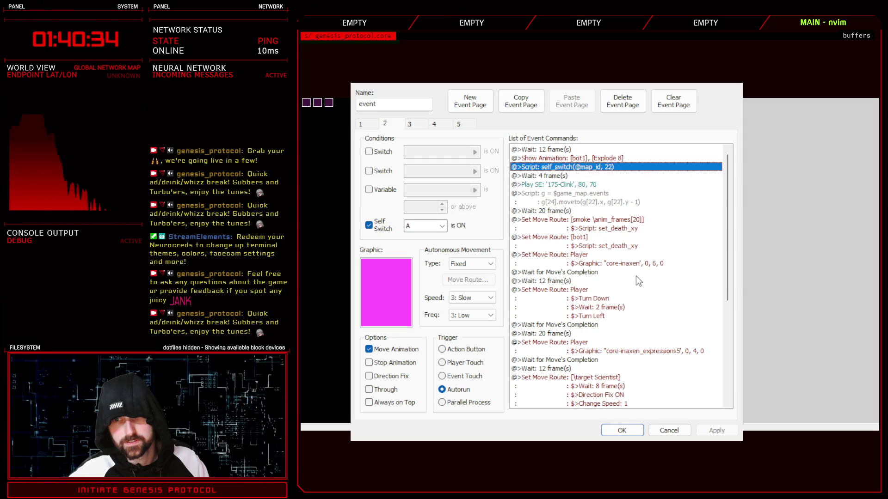
{"action": "left_click", "coordinate": [602, 224]}
{"action": "left_click", "coordinate": [592, 239]}
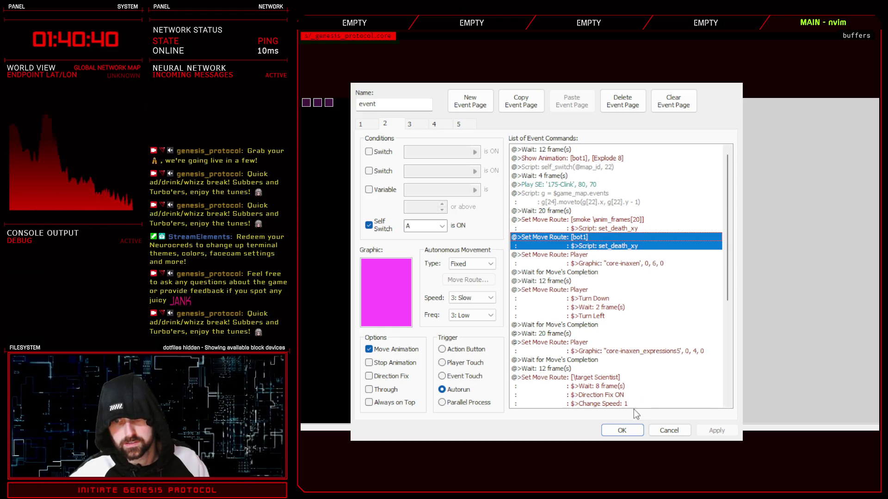
{"action": "left_click", "coordinate": [622, 430]}
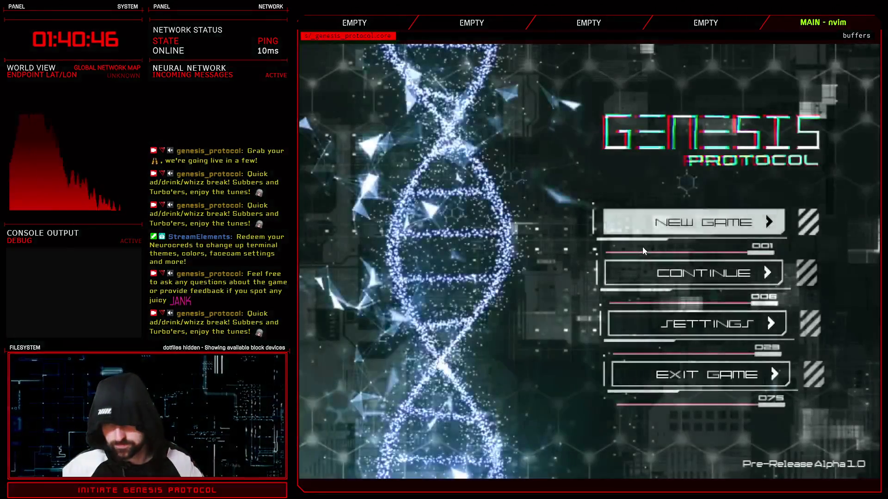
Playtest from the Ventilation Shaft save, accept the Circuit Board loot, and walk right then down.
{"action": "left_click", "coordinate": [712, 271]}
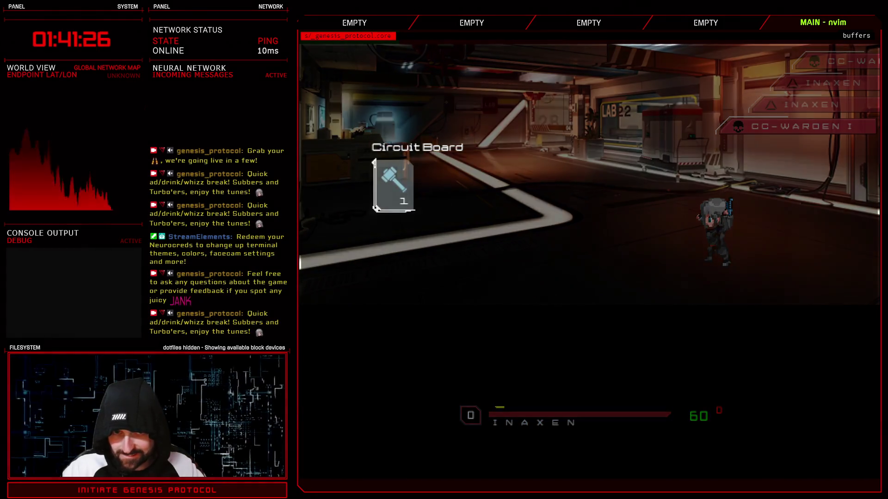
{"action": "key", "text": "Return"}
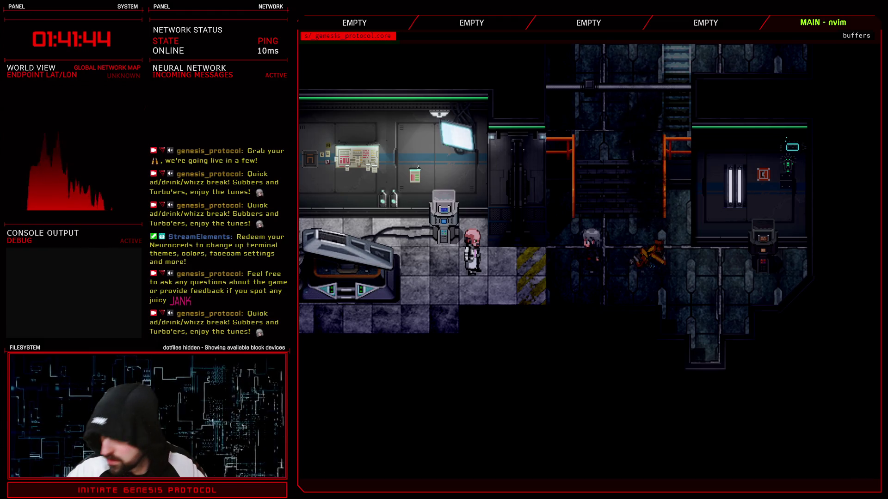
{"action": "key", "text": "Right"}
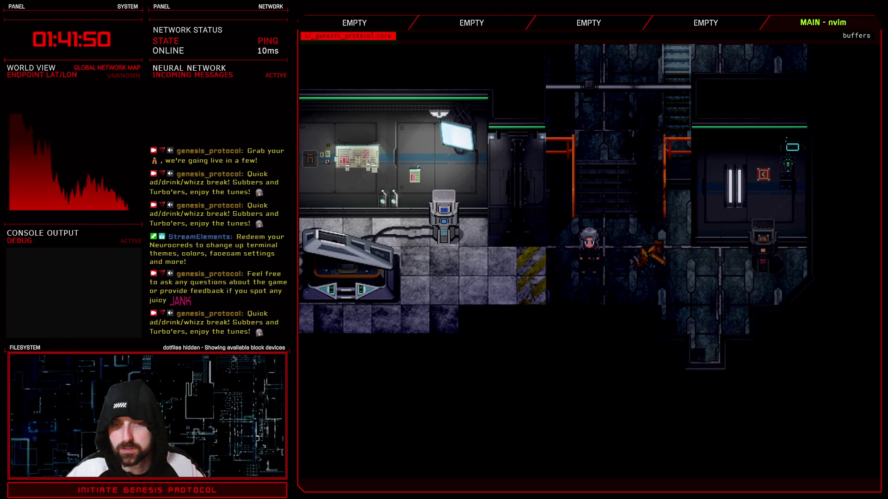
{"action": "key", "text": "Down"}
{"action": "key", "text": "Right"}
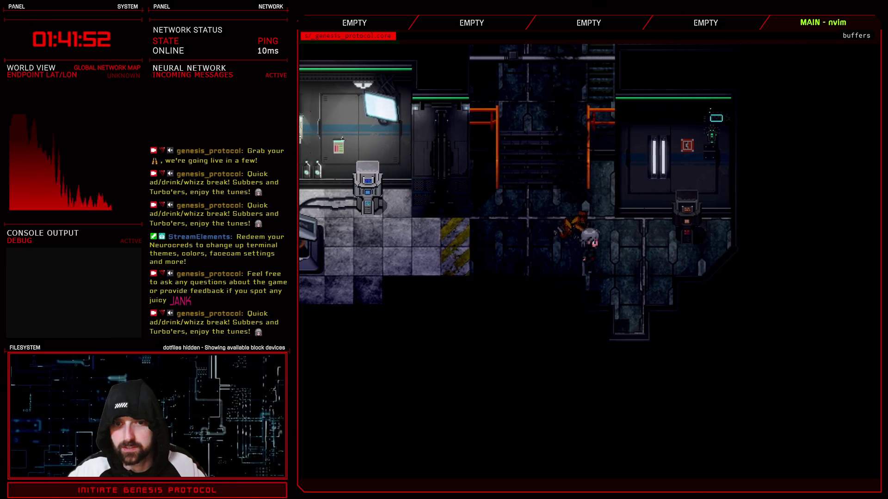
Walk through the upper station area and down through the doorway to the next map.
{"action": "key", "text": "Down"}
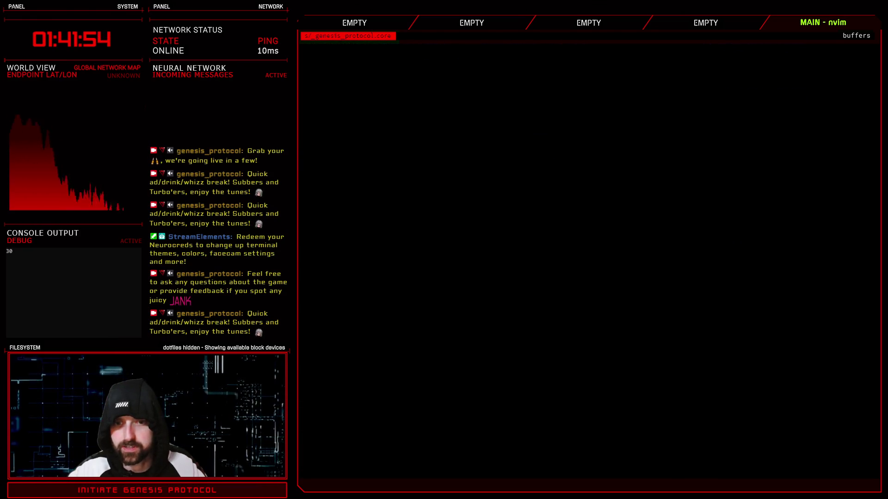
{"action": "key", "text": "Up"}
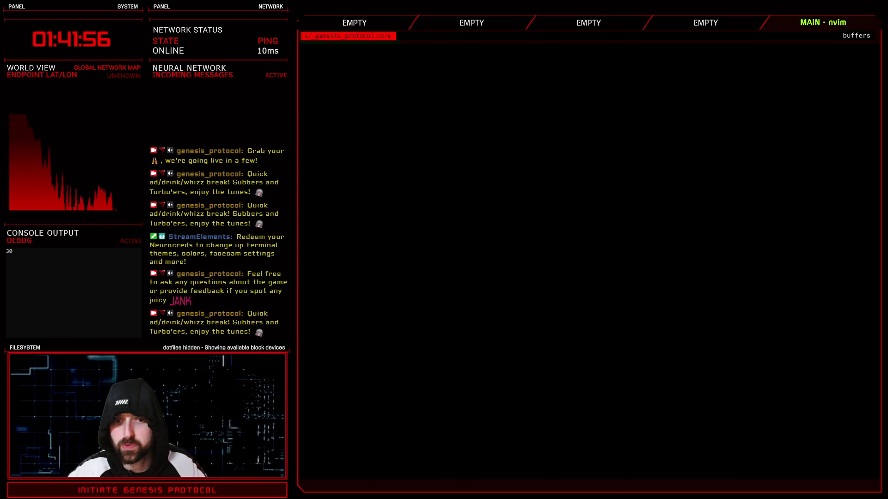
{"action": "key", "text": "Up"}
{"action": "key", "text": "Left"}
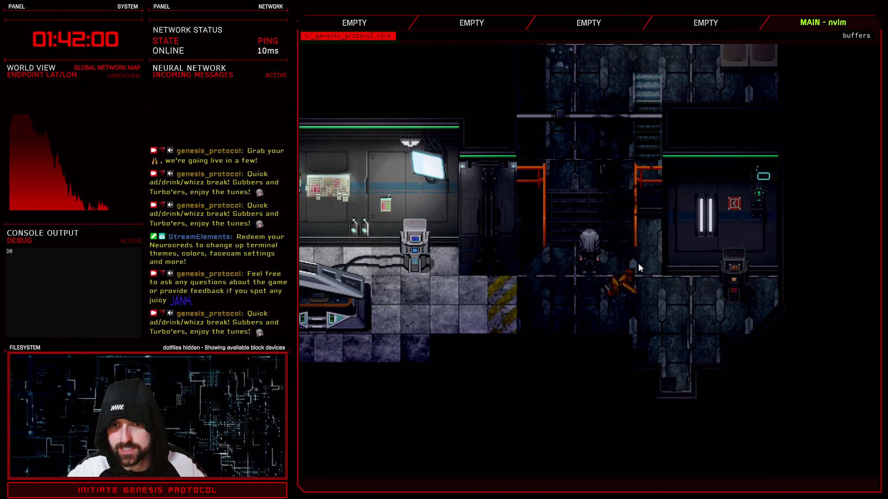
{"action": "key", "text": "Down"}
{"action": "key", "text": "Left"}
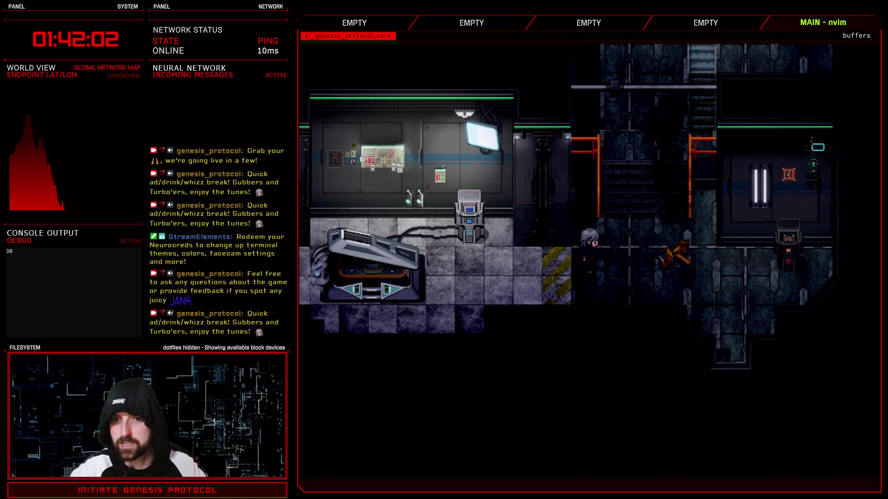
{"action": "key", "text": "Right"}
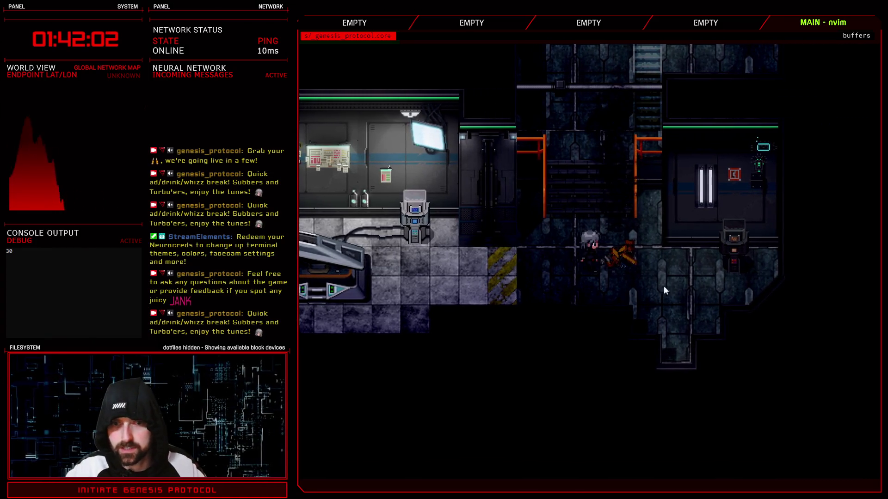
{"action": "key", "text": "Left"}
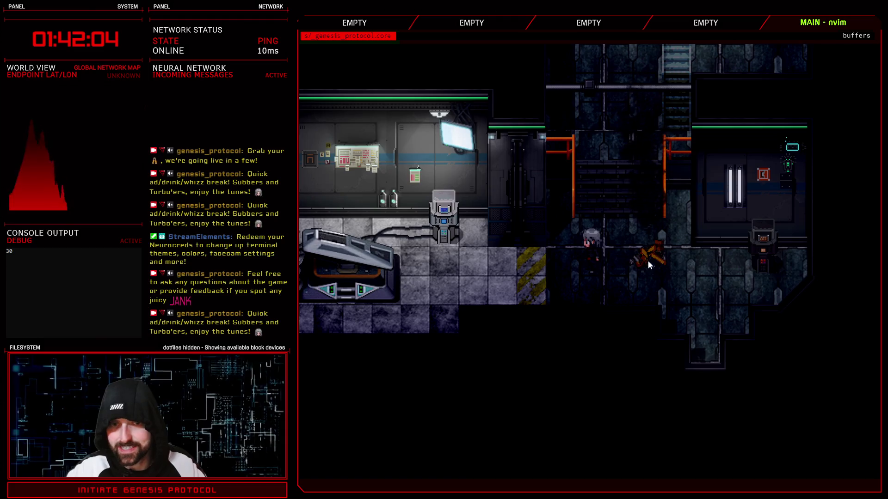
{"action": "key", "text": "Left"}
{"action": "key", "text": "Right"}
{"action": "key", "text": "Down"}
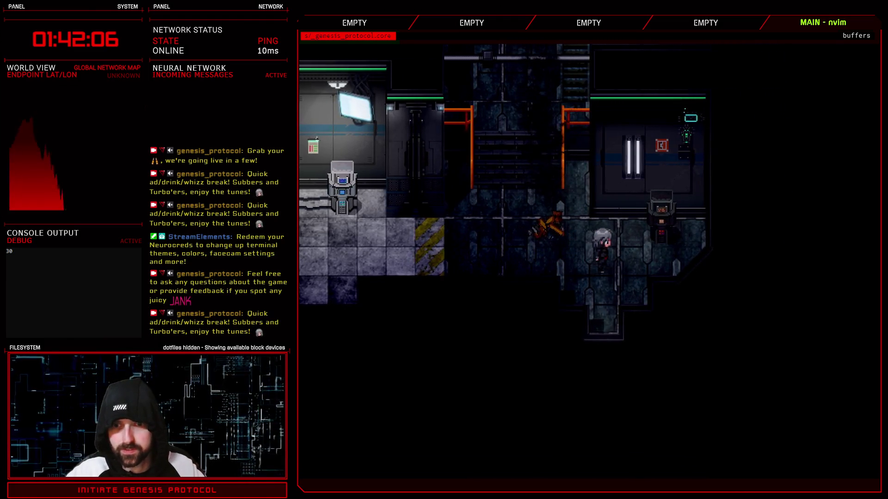
{"action": "key", "text": "Down"}
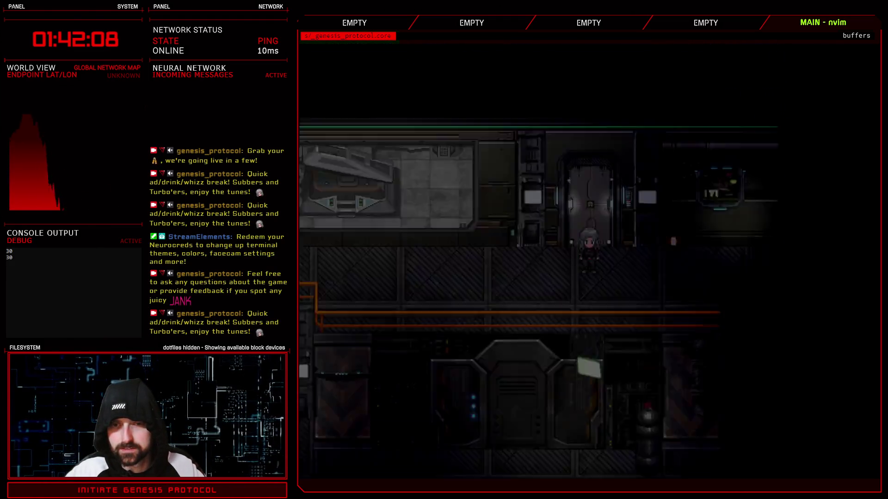
Walk the corridor to the MEDI-Cell and collect 1 Neurocyllin and 2 O-Tablets.
{"action": "key", "text": "Left"}
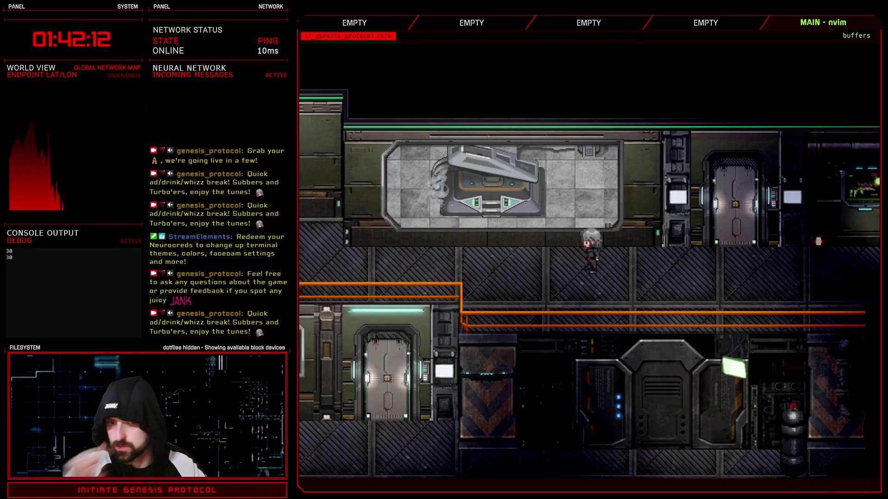
{"action": "key", "text": "Left"}
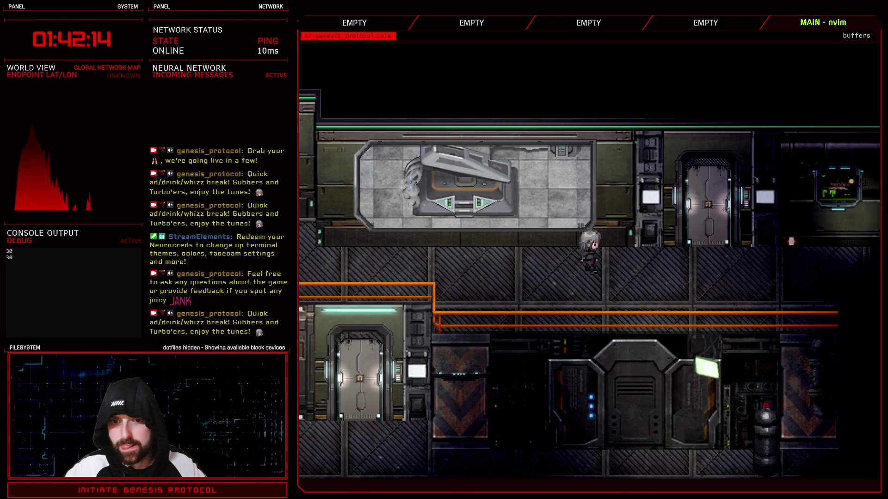
{"action": "key", "text": "Left"}
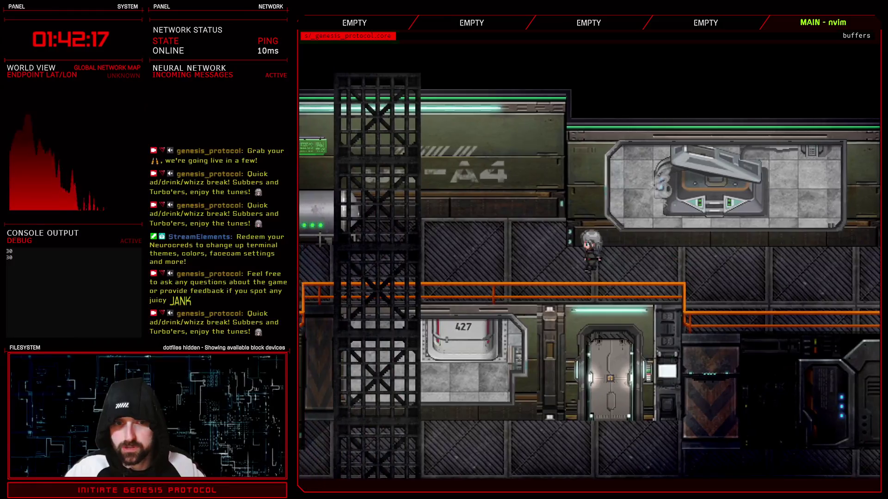
{"action": "key", "text": "Left"}
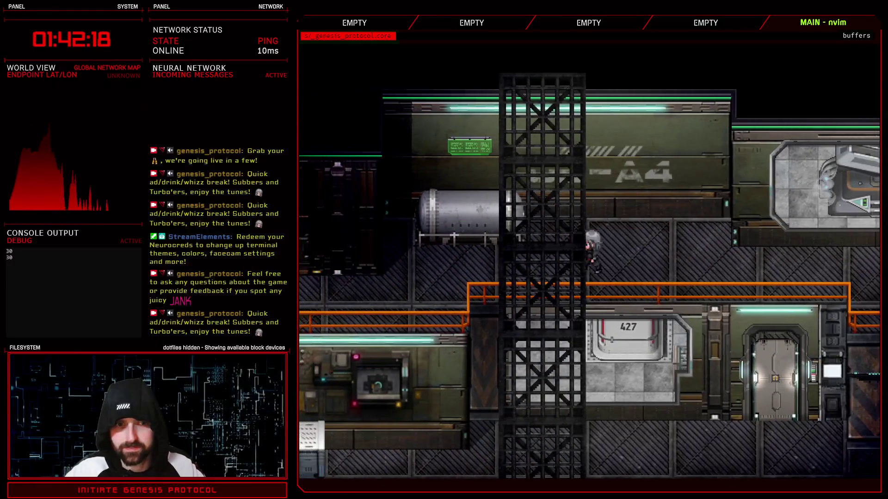
{"action": "key", "text": "Left"}
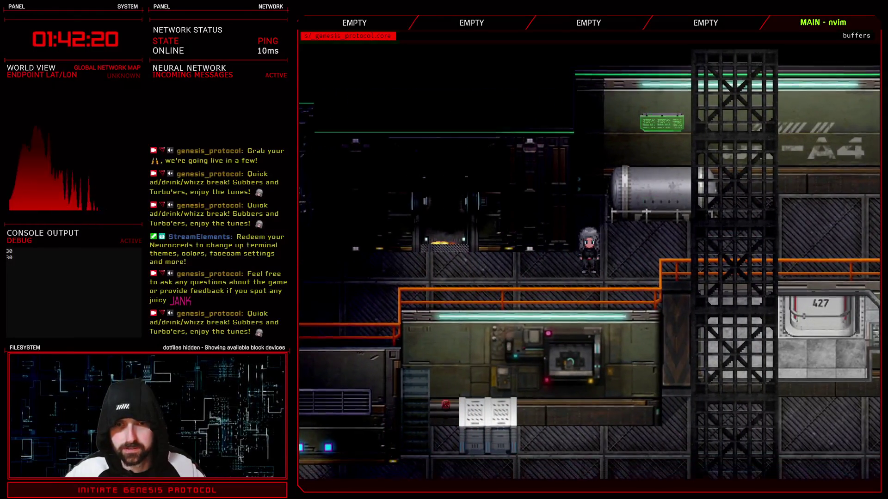
{"action": "key", "text": "Left"}
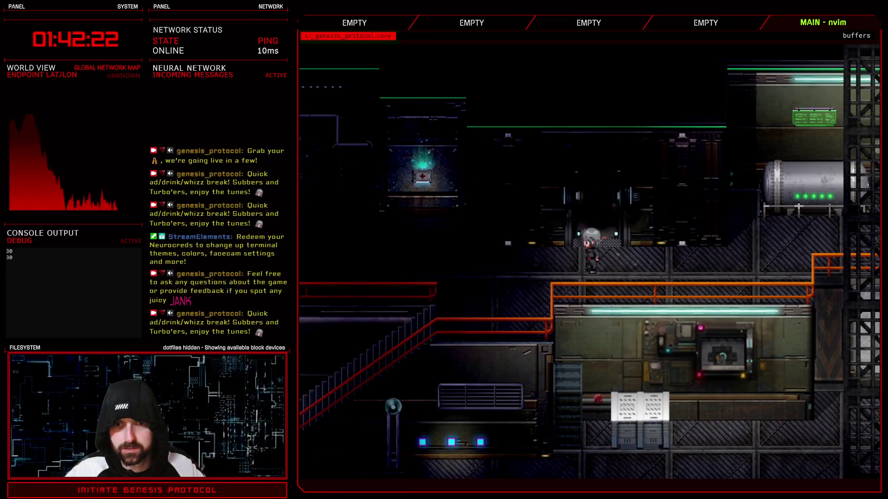
{"action": "key", "text": "Left"}
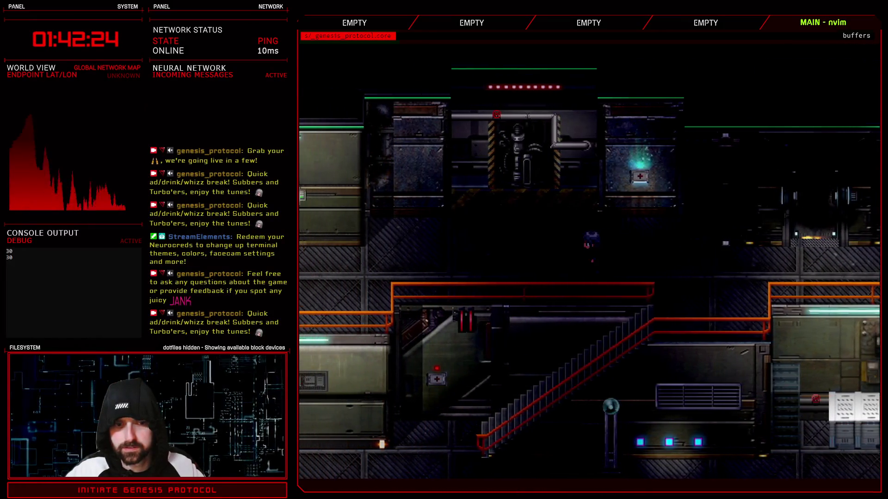
{"action": "key", "text": "Left"}
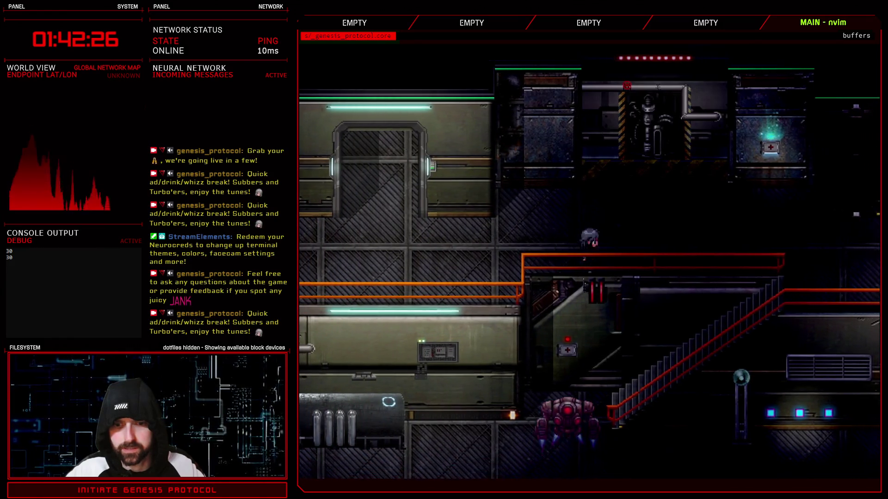
{"action": "key", "text": "Right"}
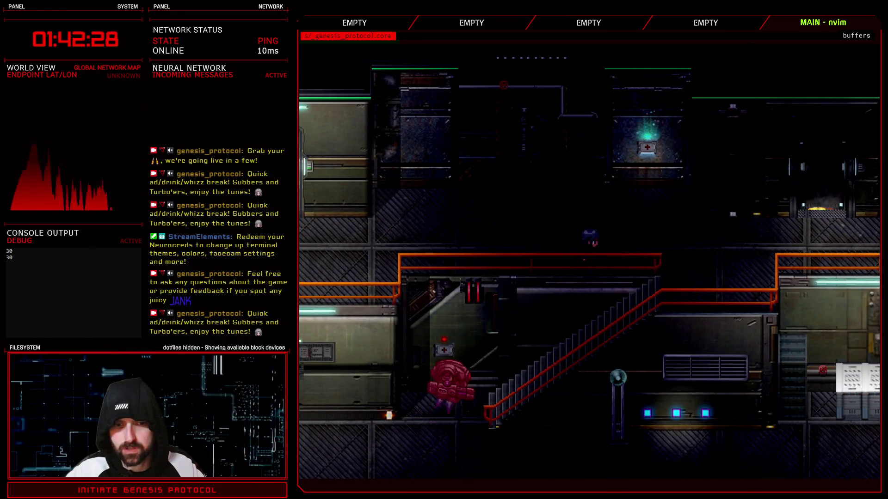
{"action": "key", "text": "Right"}
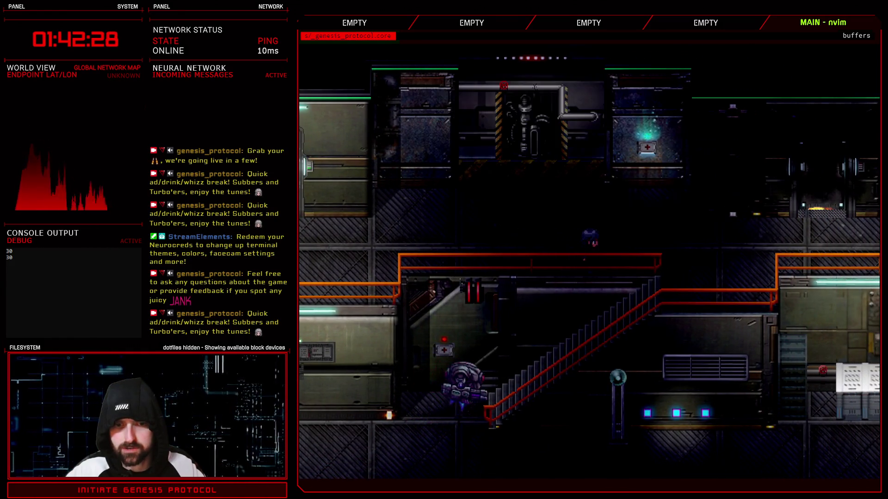
{"action": "key", "text": "Right"}
{"action": "key", "text": "space"}
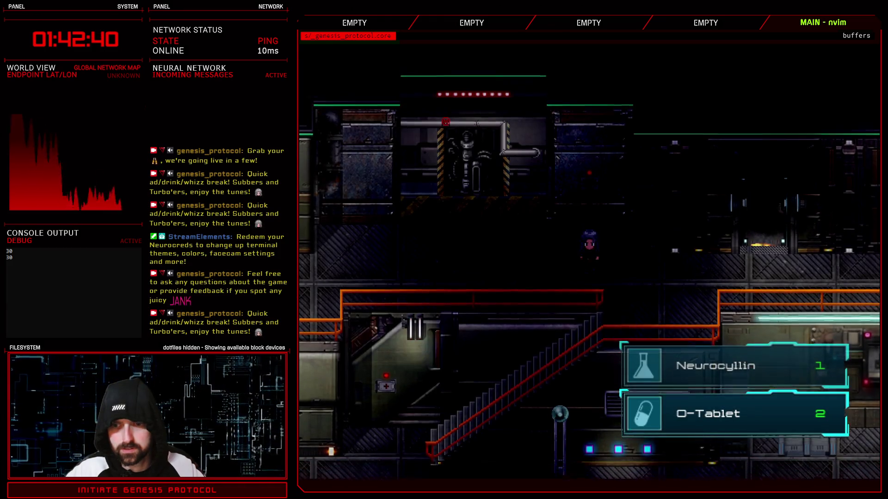
{"action": "key", "text": "s"}
{"action": "key", "text": "d"}
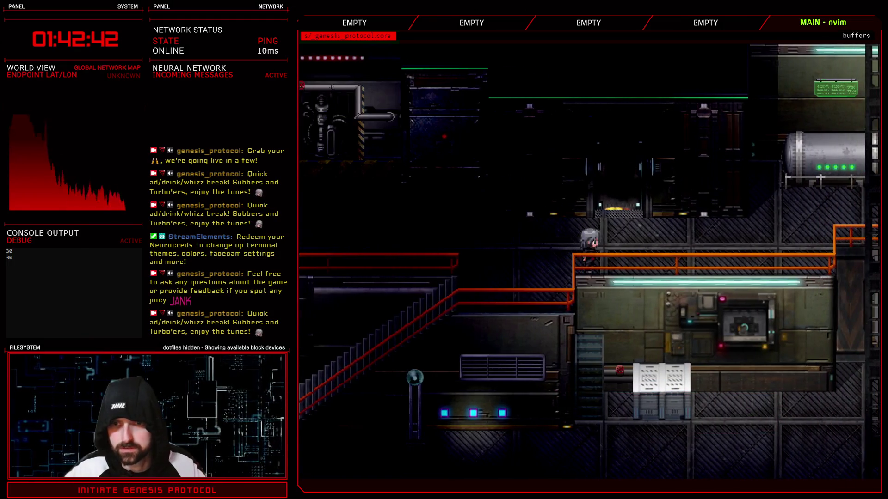
{"action": "key", "text": "Tab"}
{"action": "key", "text": "d"}
{"action": "key", "text": "d"}
{"action": "key", "text": "w"}
{"action": "key", "text": "d"}
{"action": "key", "text": "d"}
{"action": "key", "text": "s"}
{"action": "key", "text": "w"}
{"action": "key", "text": "d"}
{"action": "key", "text": "d"}
{"action": "key", "text": "d"}
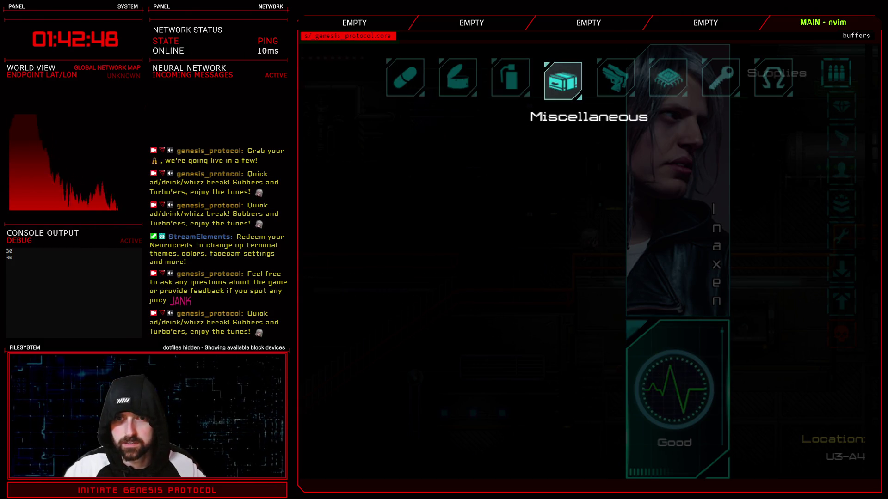
{"action": "key", "text": "d"}
{"action": "key", "text": "s"}
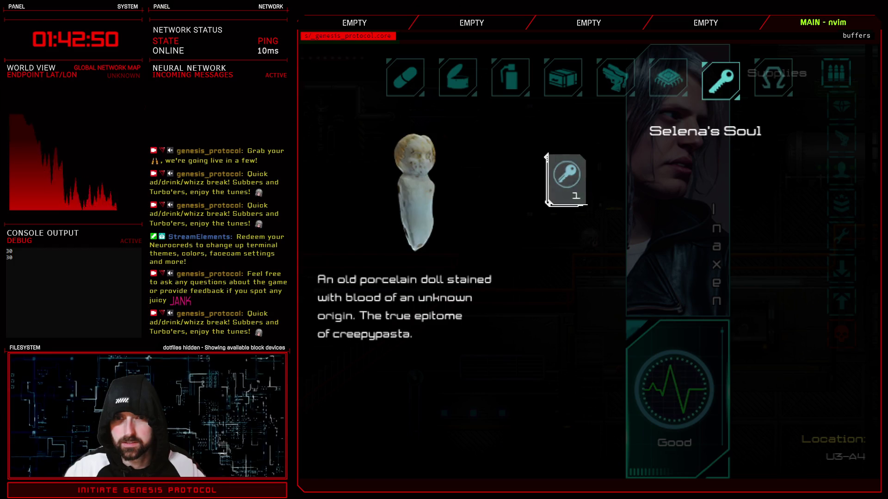
{"action": "key", "text": "w"}
{"action": "key", "text": "d"}
{"action": "key", "text": "a"}
{"action": "key", "text": "a"}
{"action": "key", "text": "a"}
{"action": "key", "text": "a"}
{"action": "key", "text": "s"}
{"action": "key", "text": "d"}
{"action": "key", "text": "d"}
{"action": "key", "text": "a"}
{"action": "key", "text": "a"}
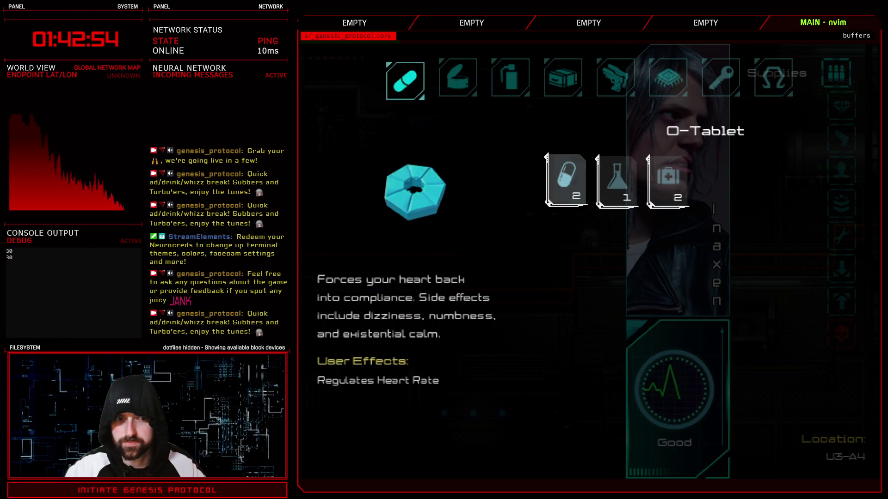
{"action": "key", "text": "d"}
{"action": "key", "text": "d"}
{"action": "key", "text": "a"}
{"action": "key", "text": "a"}
{"action": "key", "text": "w"}
{"action": "key", "text": "Escape"}
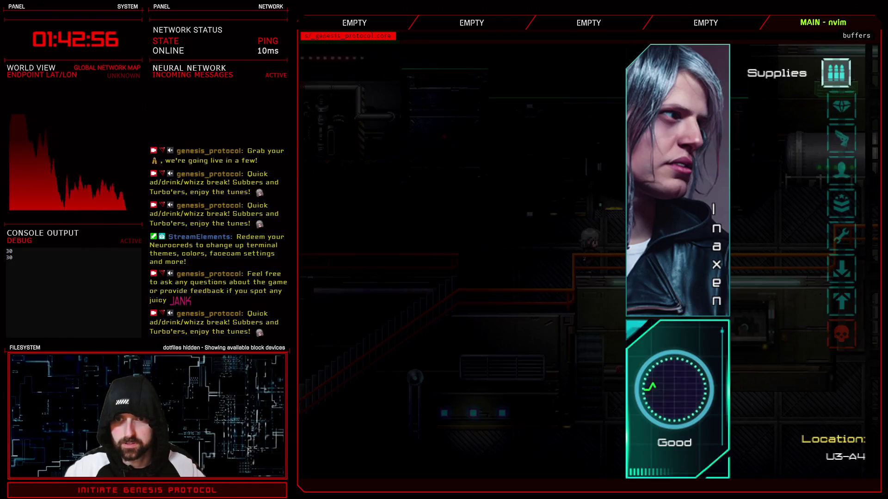
{"action": "key", "text": "d"}
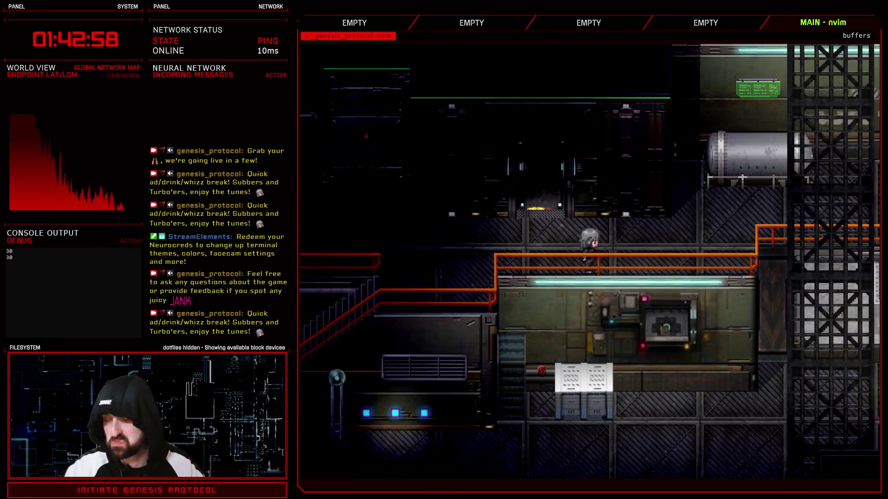
{"action": "key", "text": "a"}
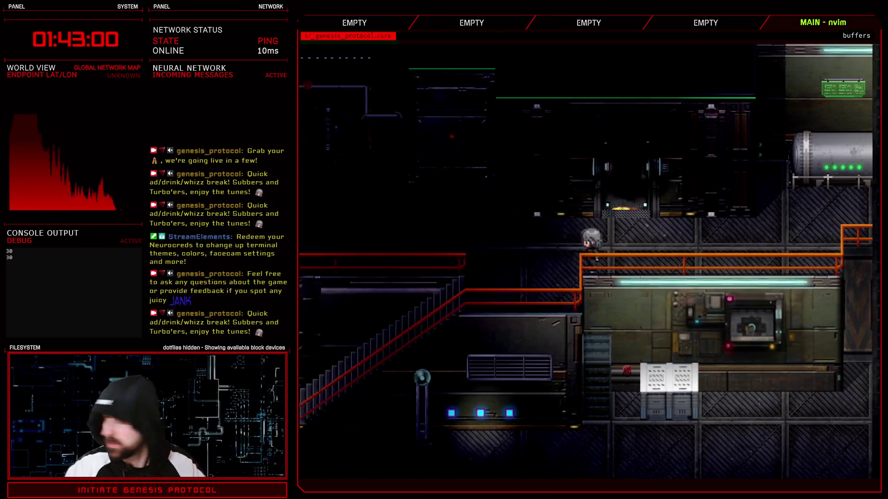
{"action": "key", "text": "a"}
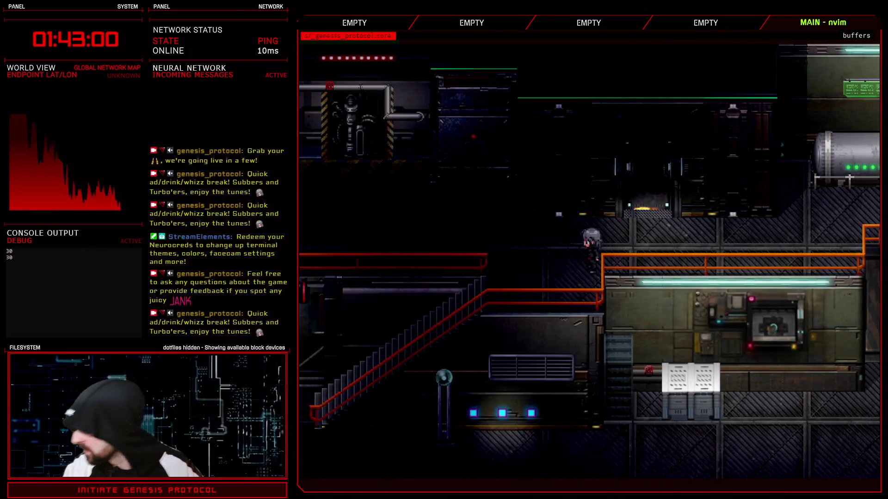
Walk down the staircase and back up along the upper walkway to the door.
{"action": "key", "text": "s"}
{"action": "key", "text": "a"}
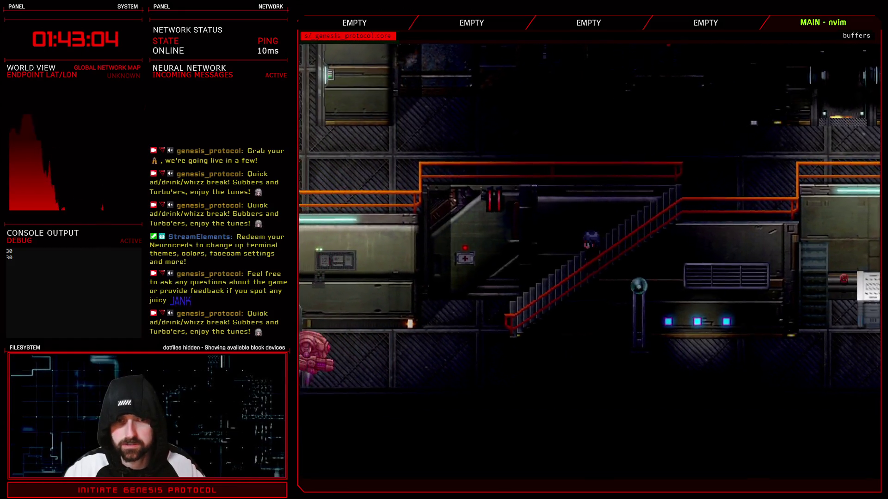
{"action": "key", "text": "a"}
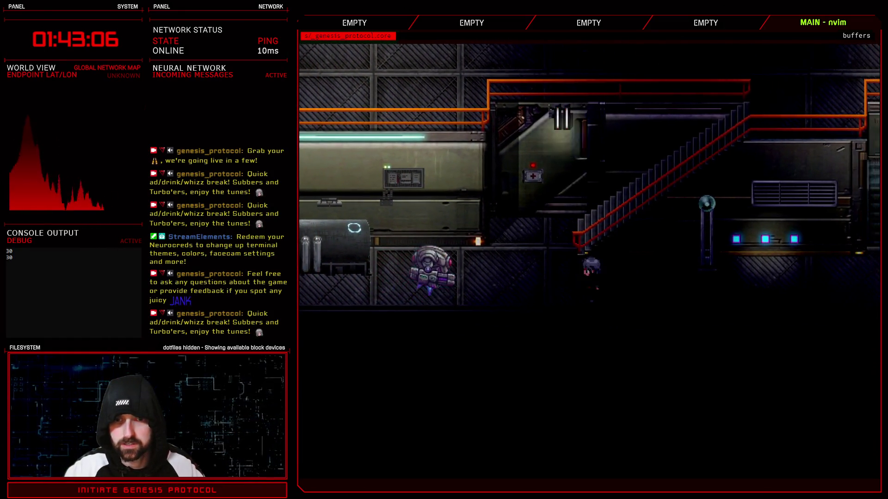
{"action": "key", "text": "a"}
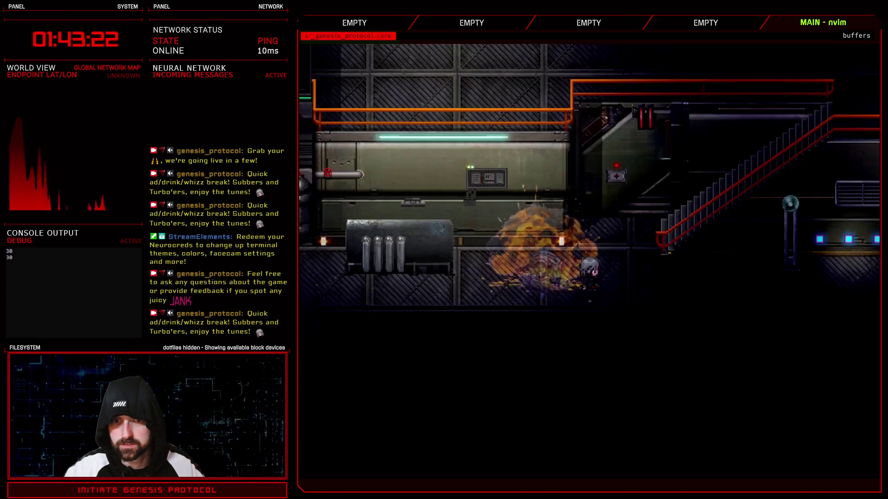
{"action": "key", "text": "Right"}
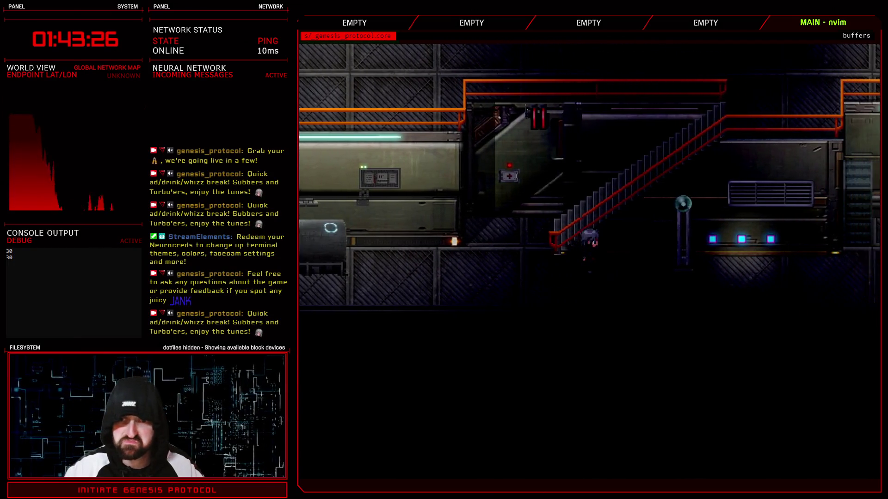
{"action": "key", "text": "Left"}
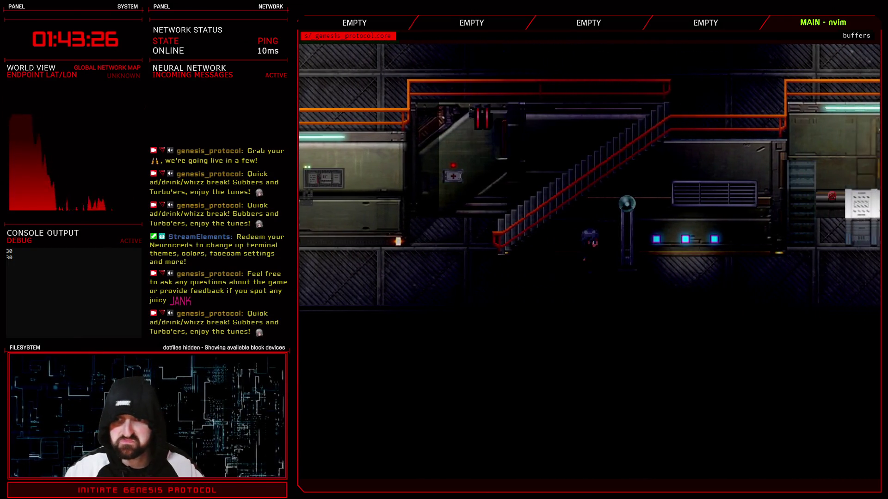
{"action": "key", "text": "Up"}
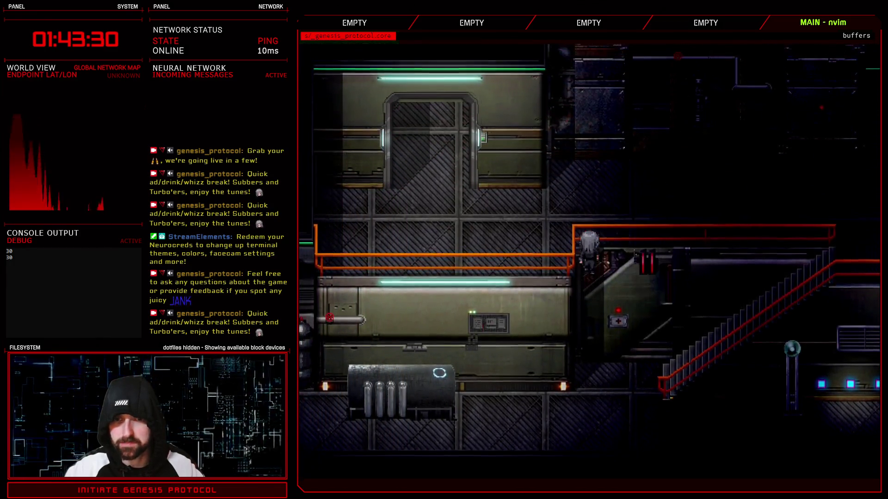
{"action": "key", "text": "Left"}
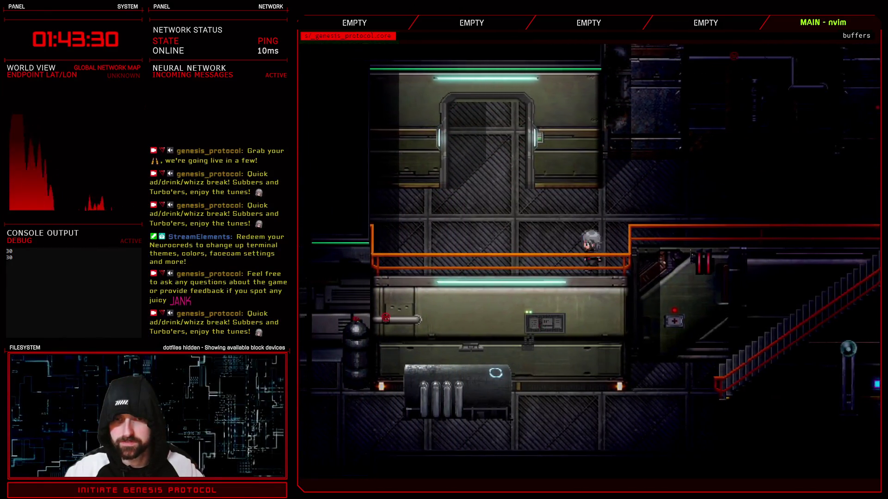
{"action": "key", "text": "Up"}
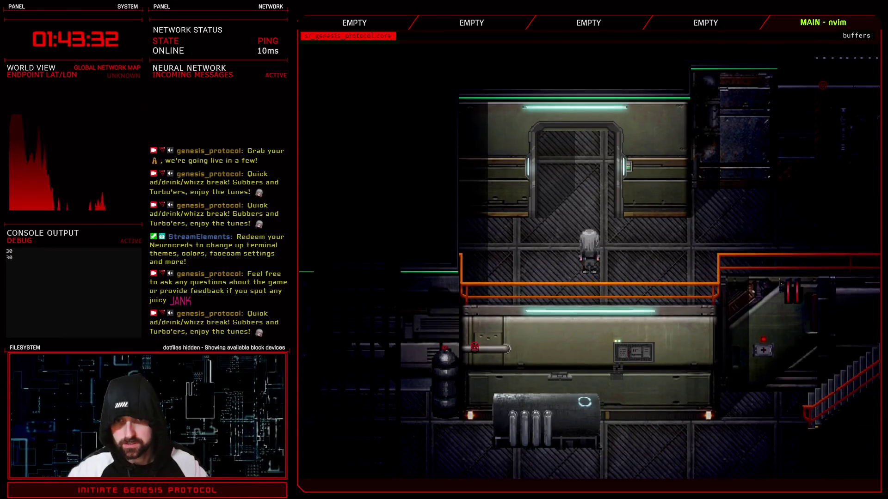
Save the game into the earlier save slot through the F9 debug menu.
{"action": "key", "text": "F9"}
{"action": "key", "text": "Up"}
{"action": "key", "text": "Up"}
{"action": "key", "text": "Up"}
{"action": "key", "text": "Up"}
{"action": "key", "text": "Up"}
{"action": "key", "text": "Down"}
{"action": "key", "text": "Down"}
{"action": "key", "text": "Return"}
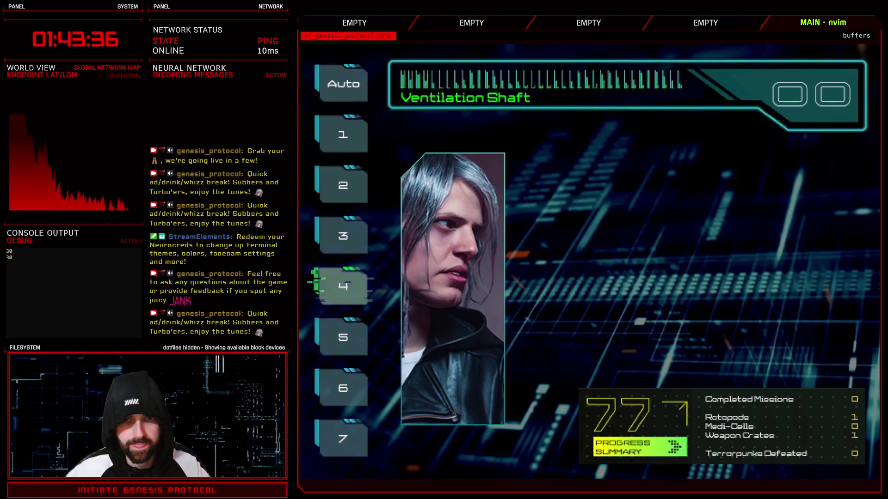
{"action": "key", "text": "Down"}
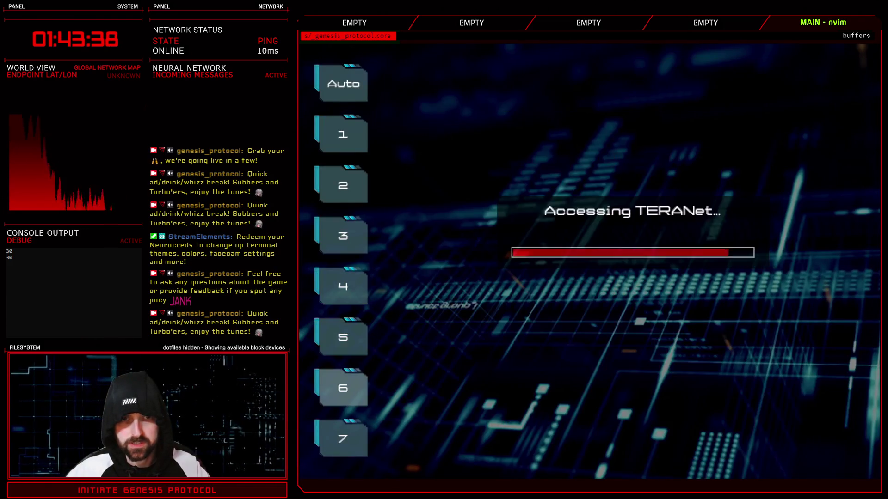
{"action": "key", "text": "Up"}
{"action": "key", "text": "Return"}
{"action": "key", "text": "Return"}
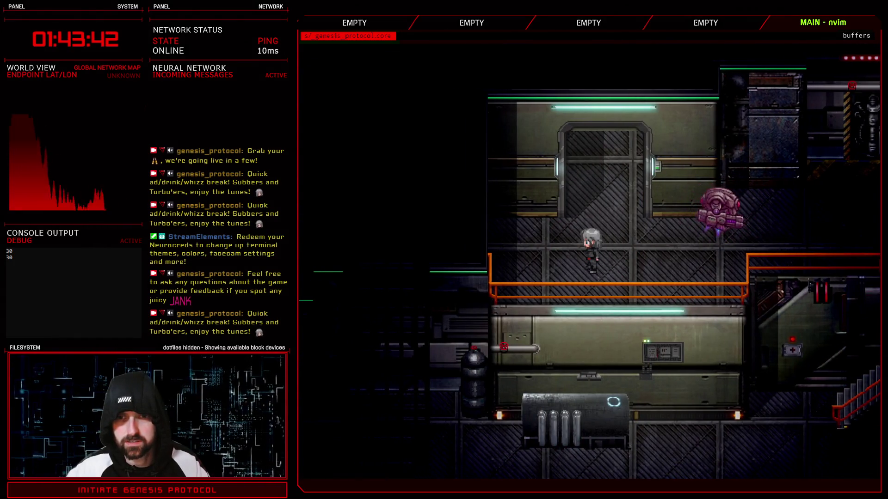
Bring up the quit choices from the pause menu and select Exit Game.
{"action": "key", "text": "Escape"}
{"action": "key", "text": "Up"}
{"action": "key", "text": "Return"}
{"action": "key", "text": "Down"}
{"action": "key", "text": "Down"}
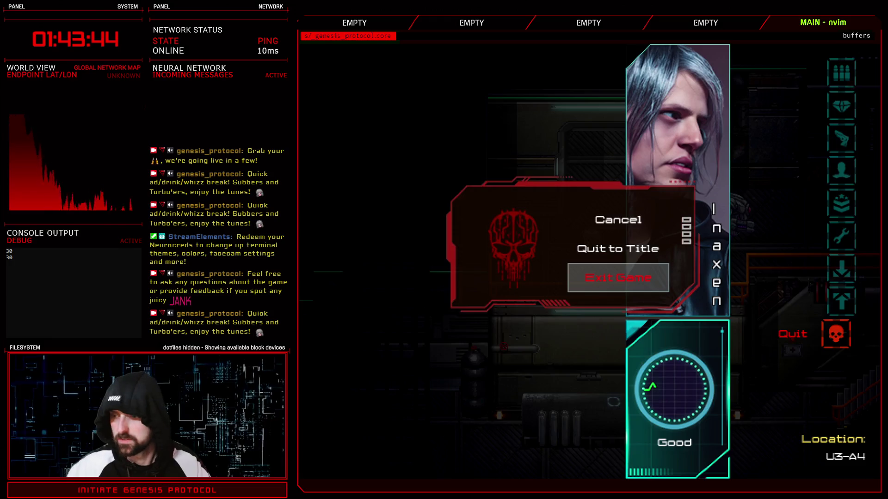
Exit the playtest and open the lab19door\trigger[20] door event in the map editor.
{"action": "key", "text": "Return"}
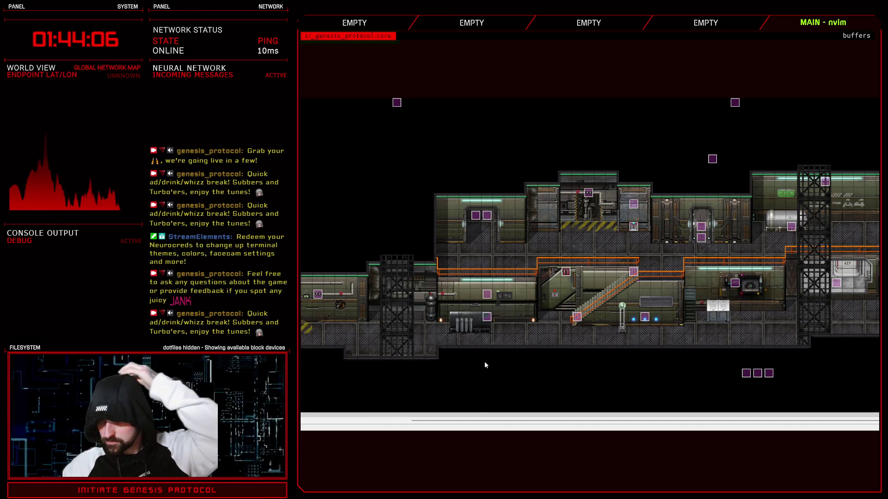
{"action": "mouse_move", "coordinate": [659, 412]}
{"action": "left_mouse_down"}
{"action": "mouse_move", "coordinate": [721, 423]}
{"action": "mouse_move", "coordinate": [689, 428]}
{"action": "left_mouse_up"}
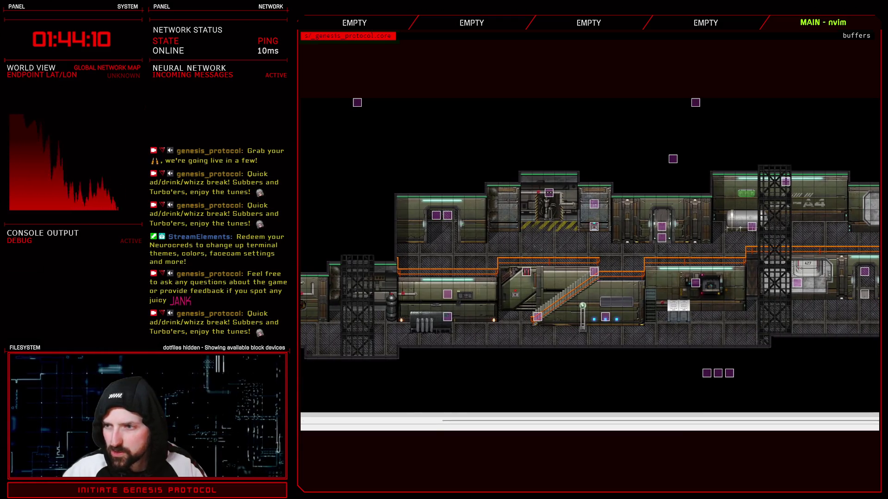
{"action": "double_click", "coordinate": [528, 306]}
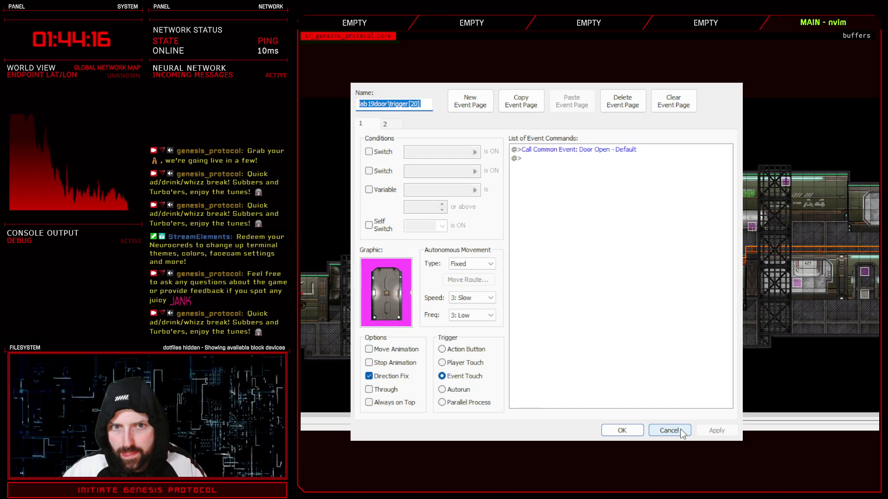
Close the first event editor unchanged and scroll the map back to the door.
{"action": "left_click", "coordinate": [421, 103]}
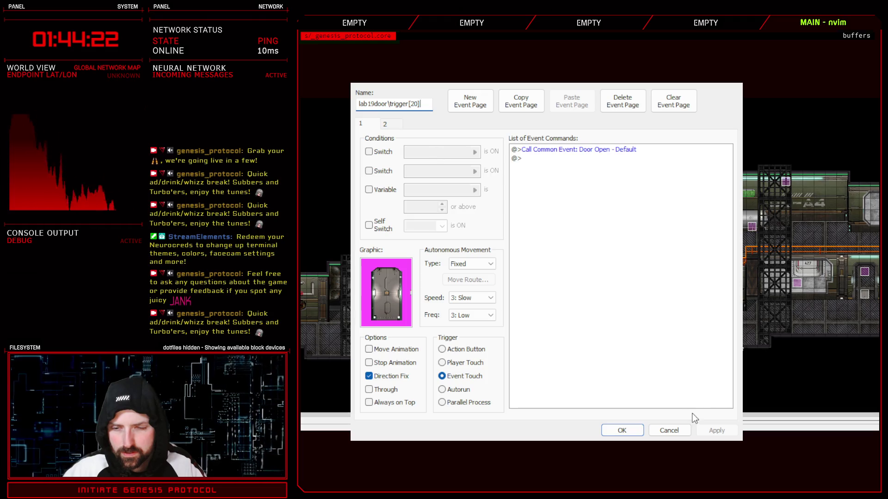
{"action": "left_click", "coordinate": [670, 430]}
{"action": "left_click_drag", "start_coordinate": [750, 422], "coordinate": [735, 422]}
{"action": "scroll", "coordinate": [735, 422], "scroll_direction": "left", "scroll_amount": 5}
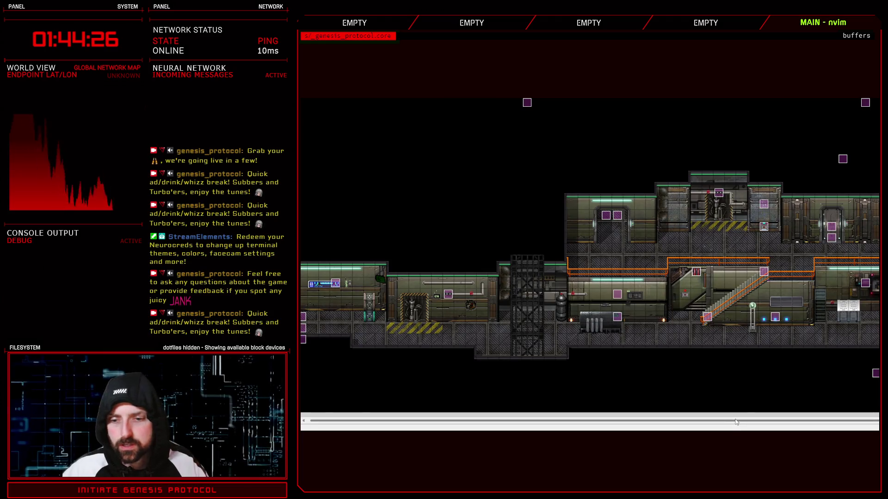
{"action": "scroll", "coordinate": [735, 421], "scroll_direction": "right", "scroll_amount": 6}
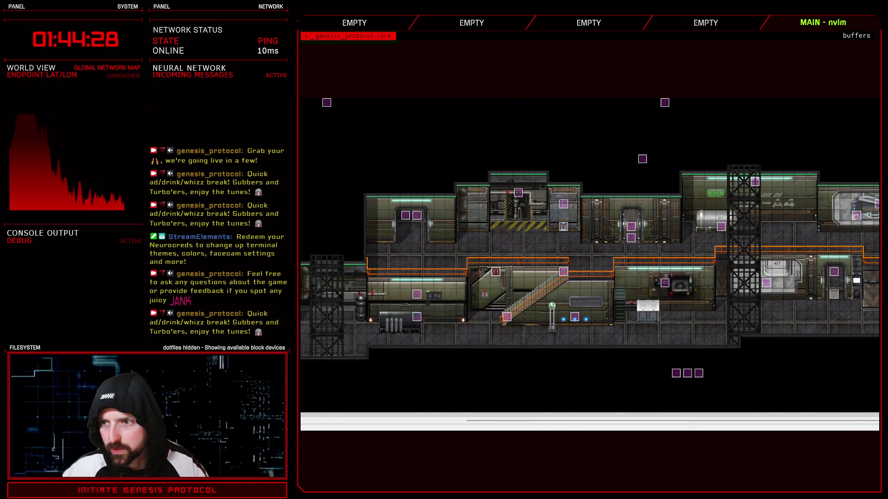
Append \adj_pos[0,-32] to the lab19door trigger's name, save, and reach the playtest's save list.
{"action": "double_click", "coordinate": [642, 158]}
{"action": "key", "text": "End"}
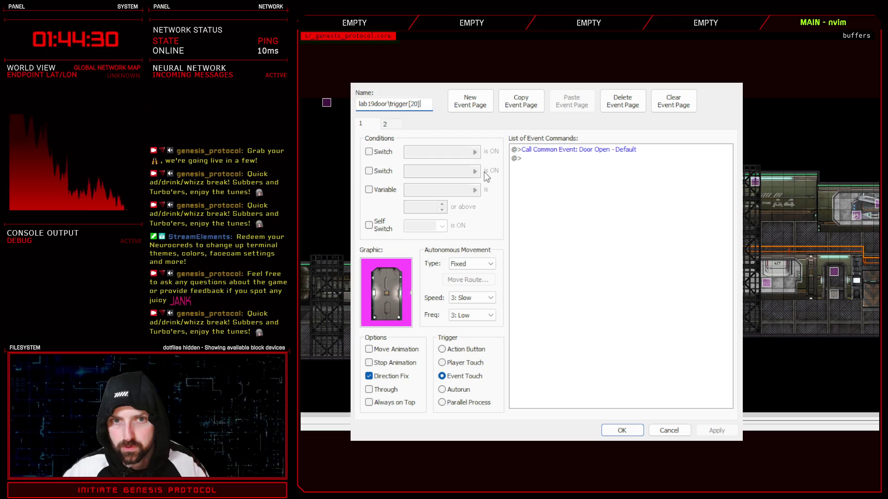
{"action": "type", "text": "\\adj_pos[0,-32"}
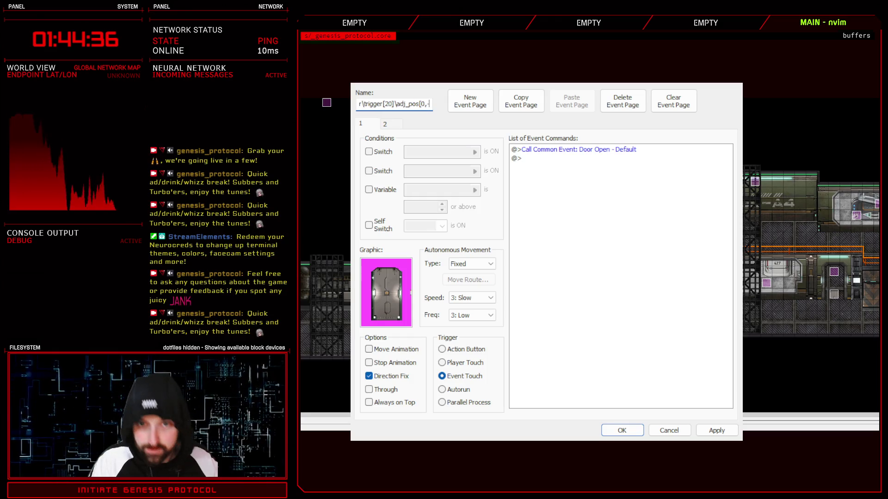
{"action": "left_click", "coordinate": [621, 430]}
{"action": "left_click", "coordinate": [405, 140]}
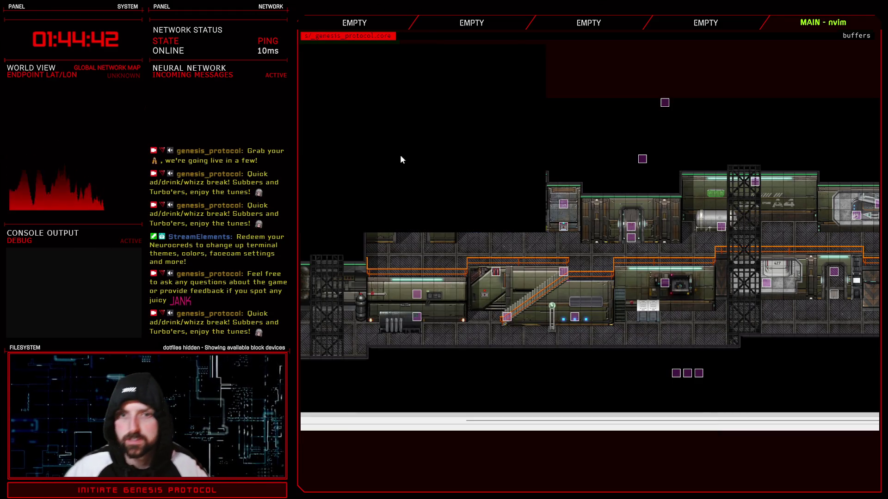
{"action": "key", "text": "Return"}
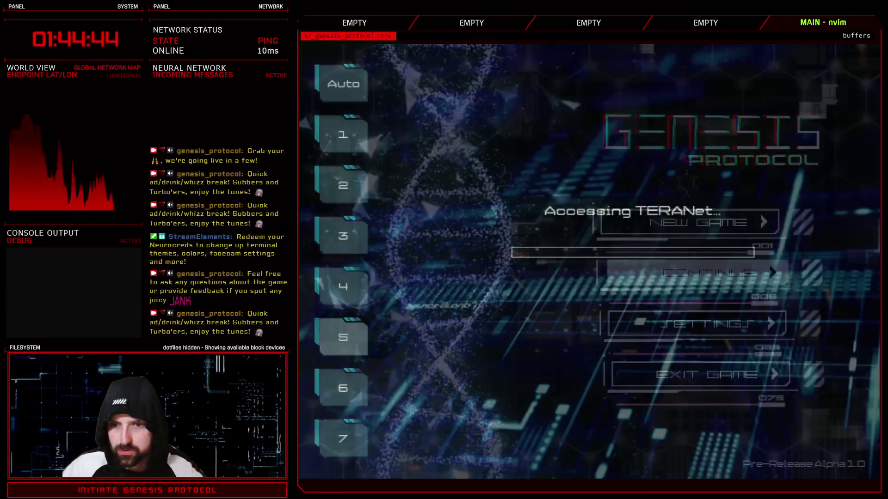
Load save slot 5 and walk the character right along the catwalk to the map's edge.
{"action": "key", "text": "Return"}
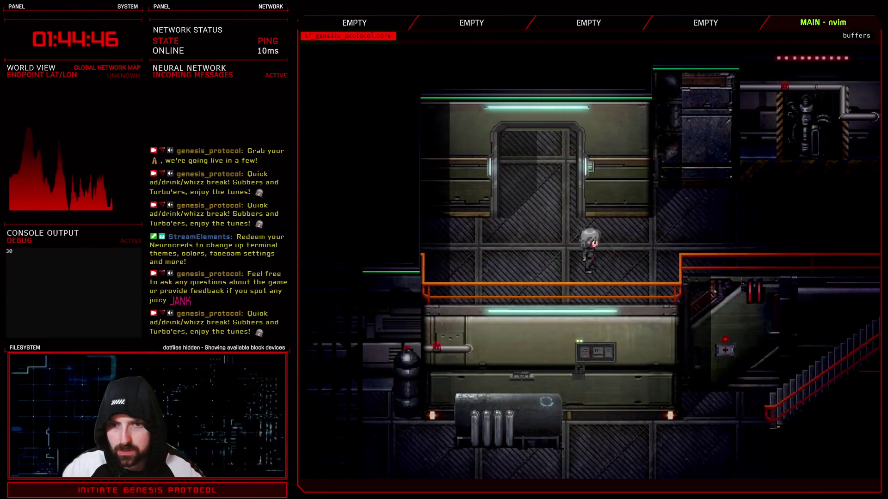
{"action": "key", "text": "Right"}
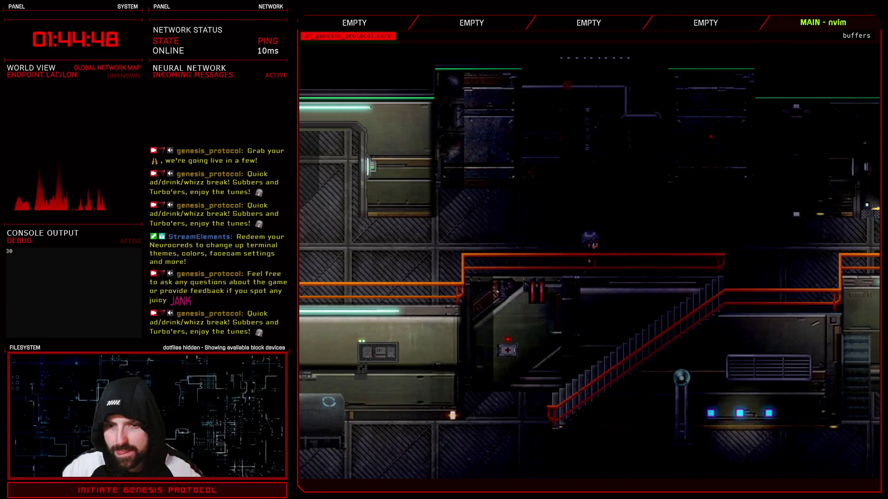
{"action": "key", "text": "Right"}
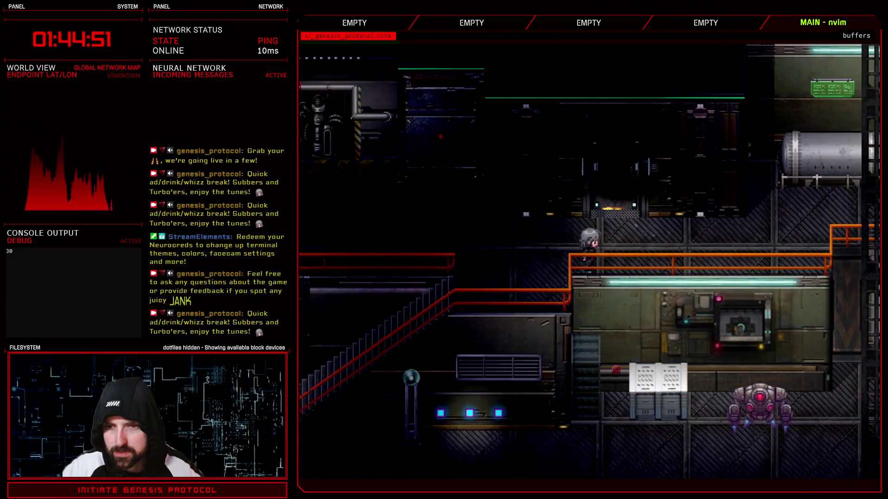
{"action": "key", "text": "Right"}
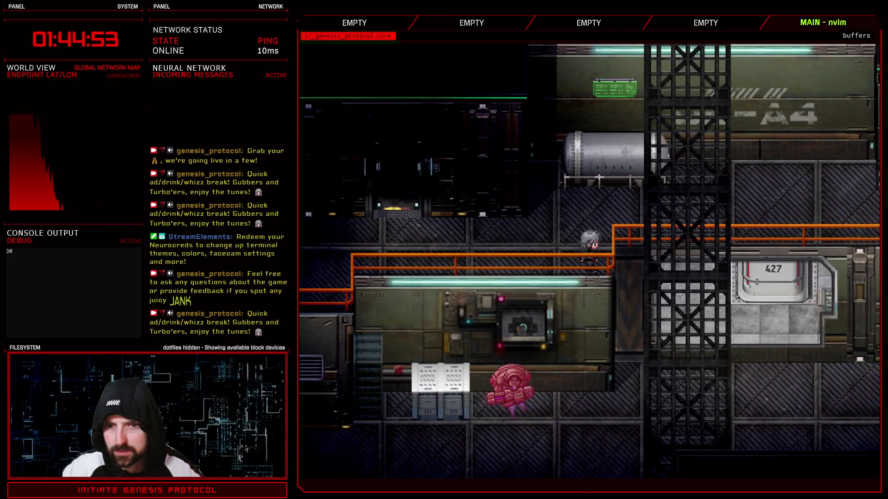
{"action": "key", "text": "Right"}
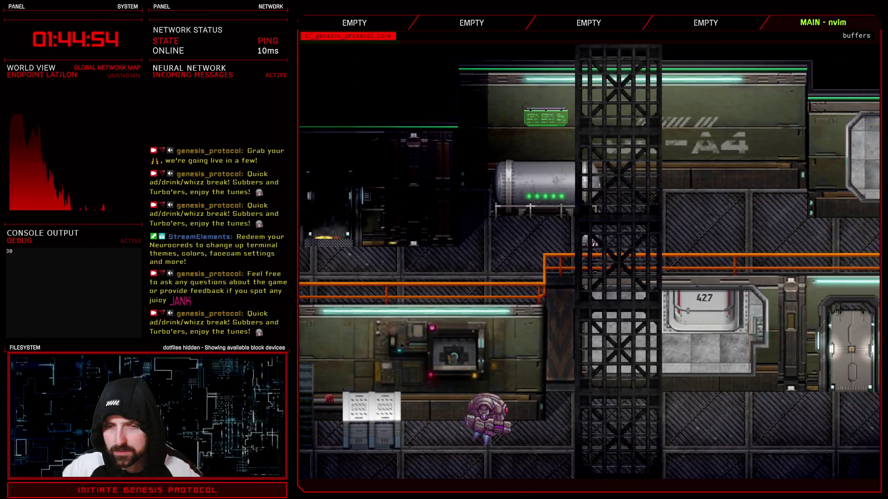
{"action": "key", "text": "Right"}
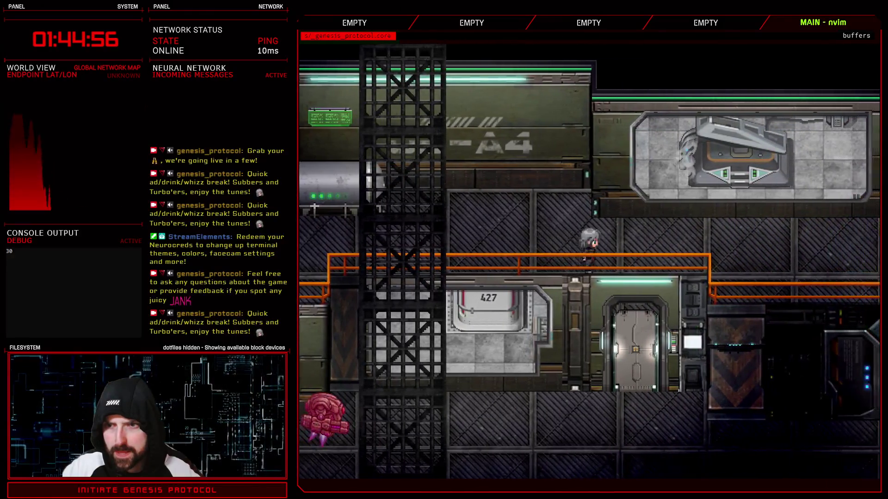
{"action": "key", "text": "Right"}
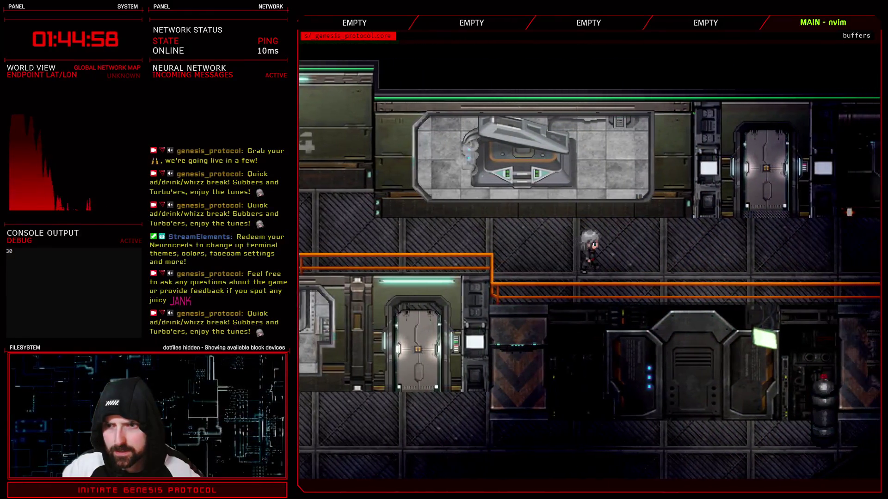
{"action": "key", "text": "Right"}
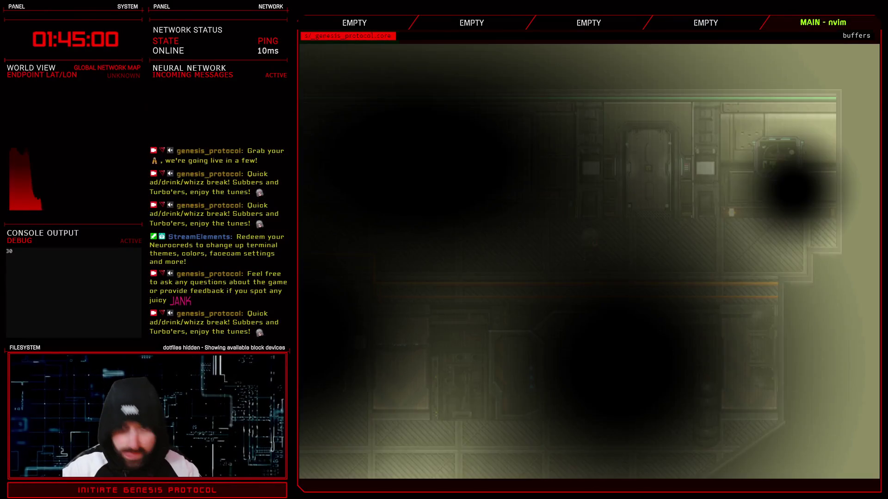
{"action": "key", "text": "Right"}
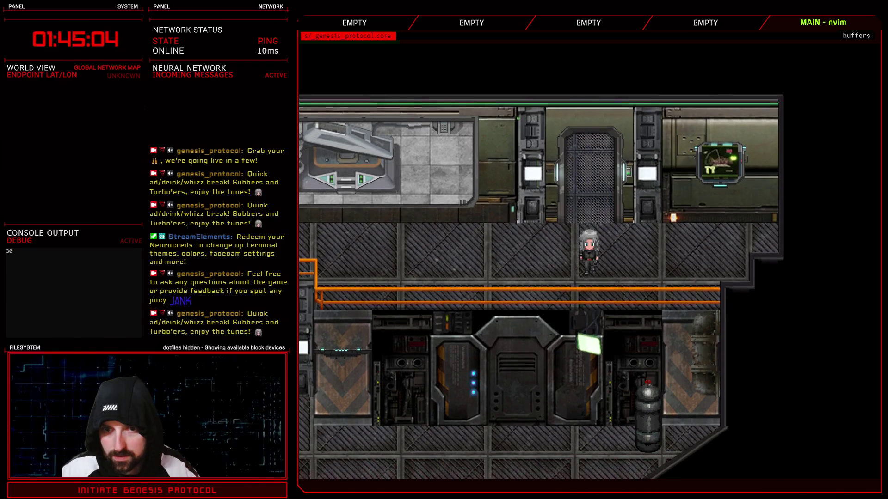
Line the character up in front of the tagged lab door.
{"action": "key", "text": "Left"}
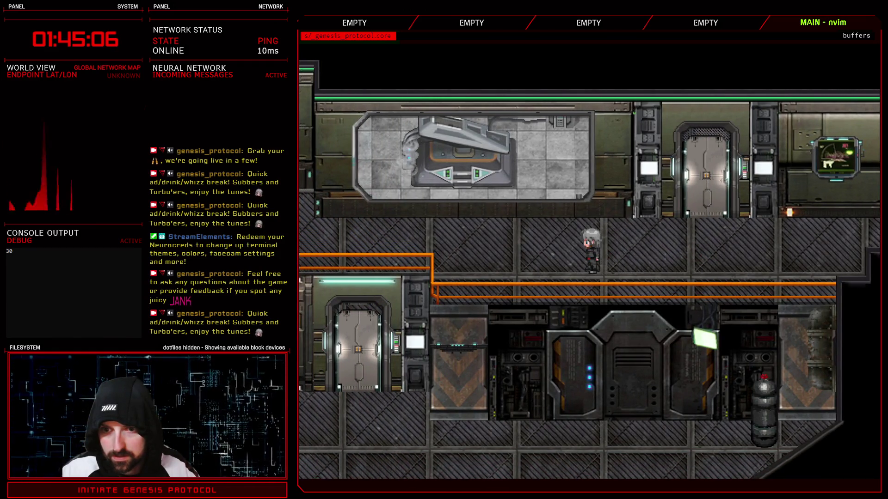
{"action": "key", "text": "Right"}
{"action": "key", "text": "Up"}
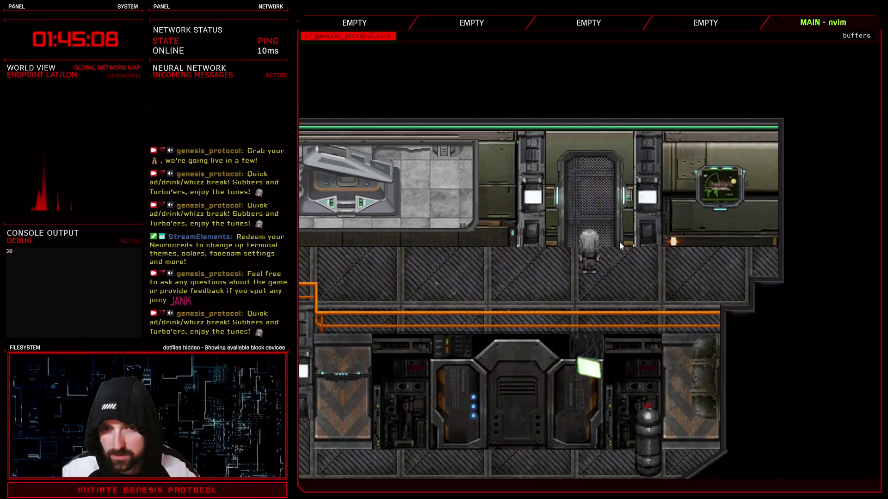
{"action": "key", "text": "Left"}
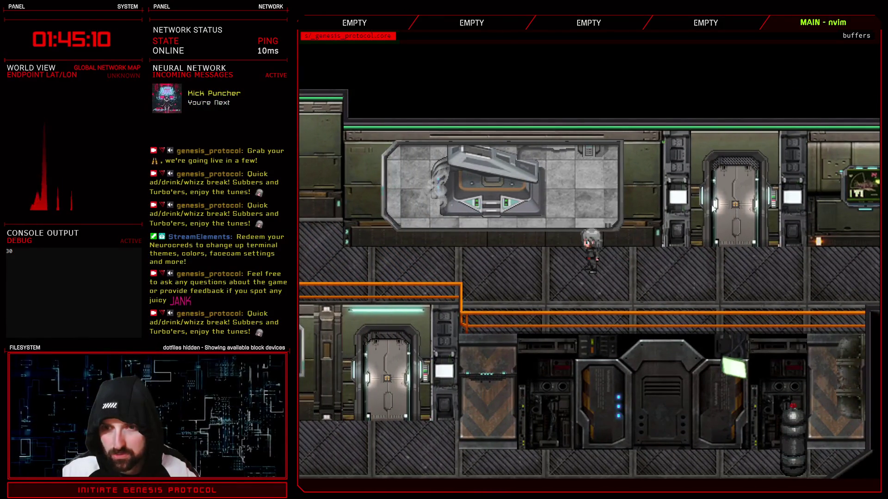
{"action": "key", "text": "Right"}
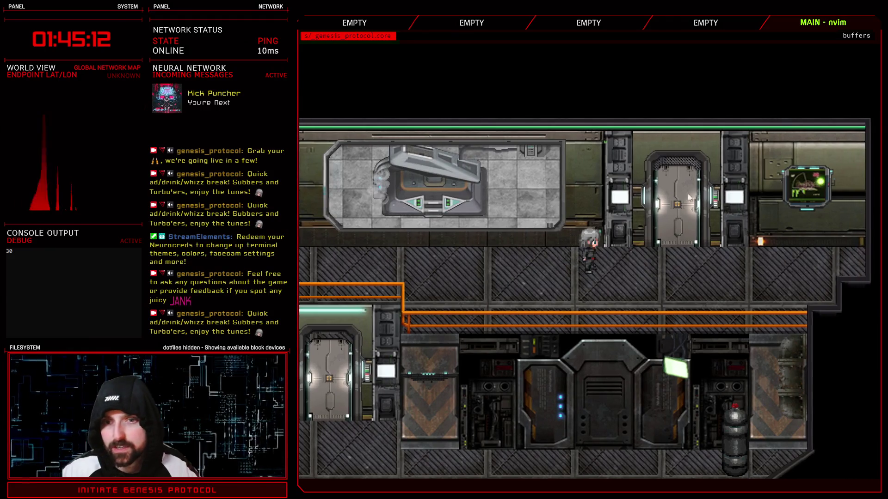
{"action": "key", "text": "Right"}
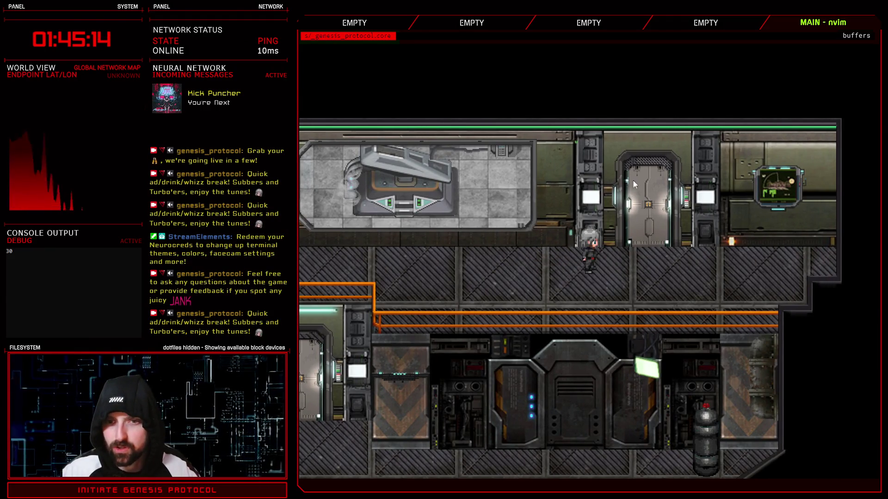
{"action": "key", "text": "Right"}
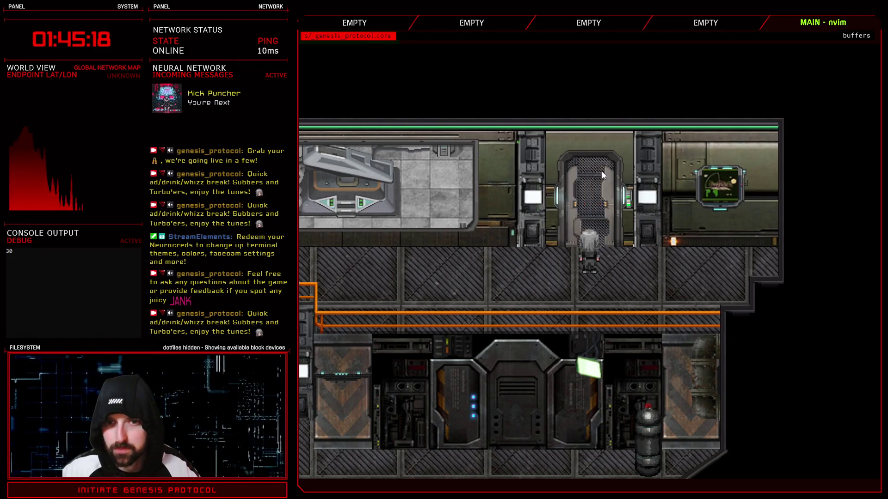
{"action": "key", "text": "Left"}
Walk through the lab door, step away, and check the status panel before quitting.
{"action": "key", "text": "Right"}
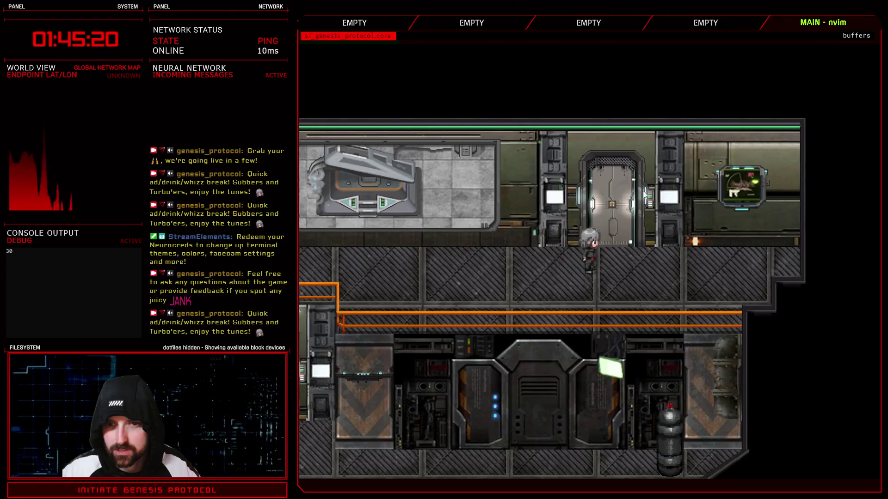
{"action": "key", "text": "Up"}
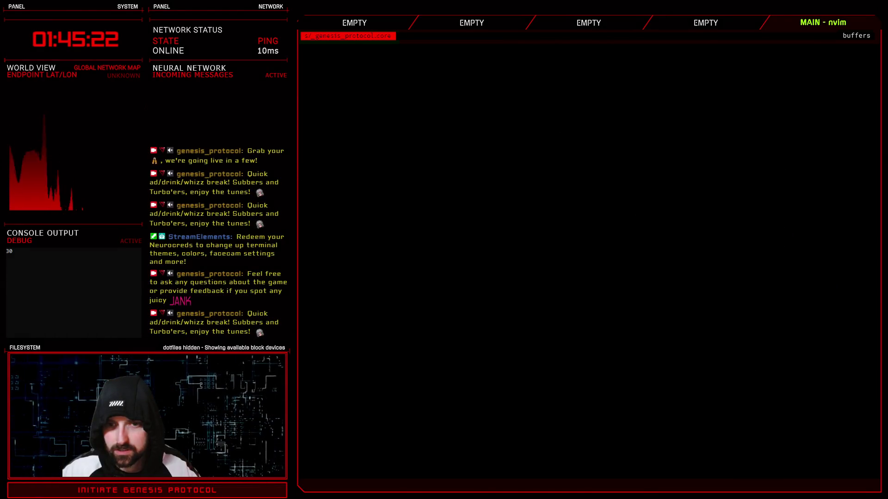
{"action": "key", "text": "Down"}
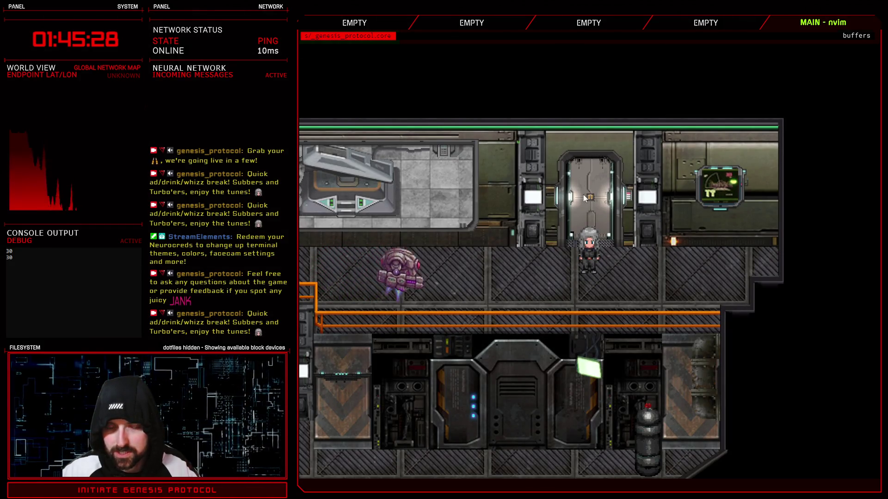
{"action": "key", "text": "Right"}
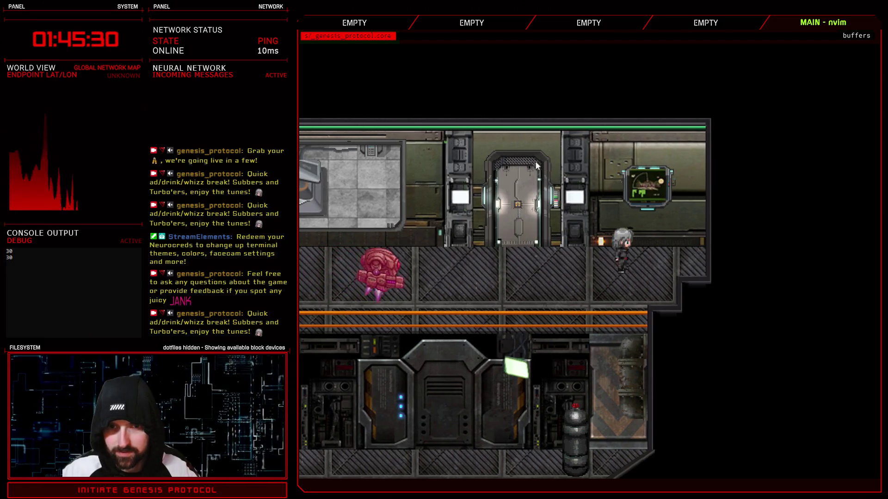
{"action": "key", "text": "Tab"}
{"action": "key", "text": "Escape"}
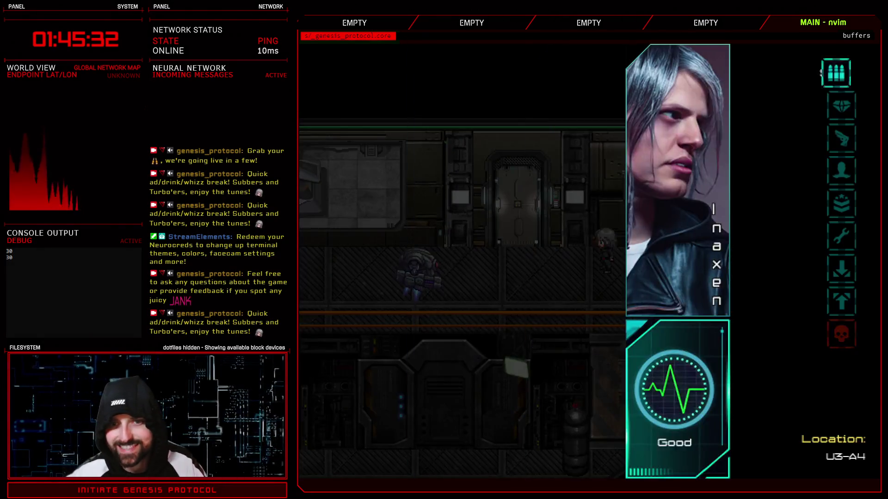
Quit the playtest and trim the door event's name back to lab19door\trigger[20].
{"action": "left_click", "coordinate": [621, 239]}
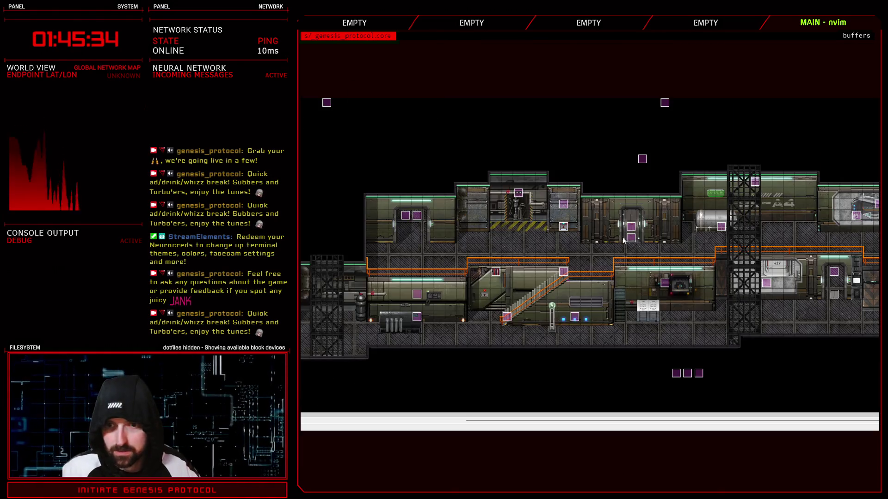
{"action": "double_click", "coordinate": [631, 238]}
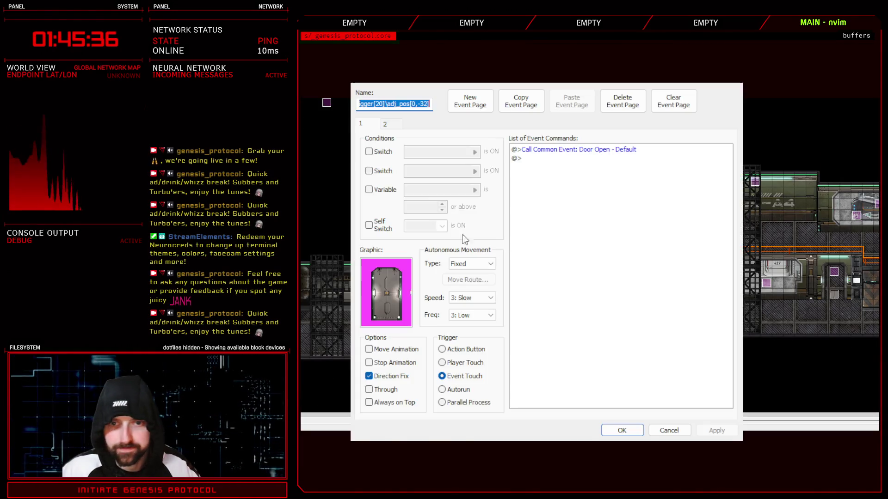
{"action": "left_click", "coordinate": [385, 104]}
{"action": "key", "text": "shift+End"}
{"action": "key", "text": "Delete"}
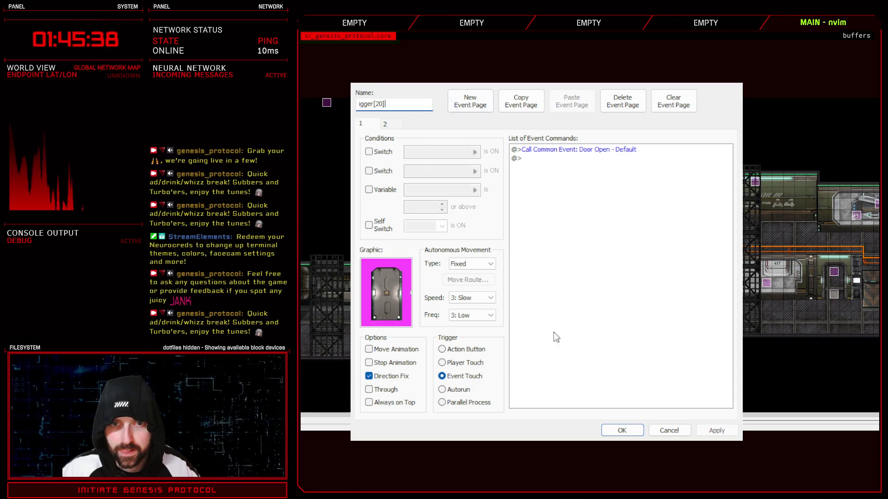
{"action": "left_click", "coordinate": [621, 433]}
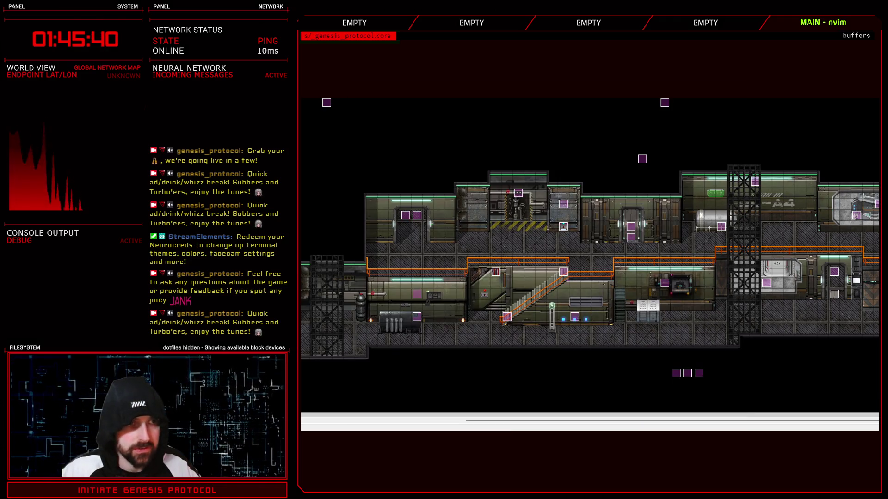
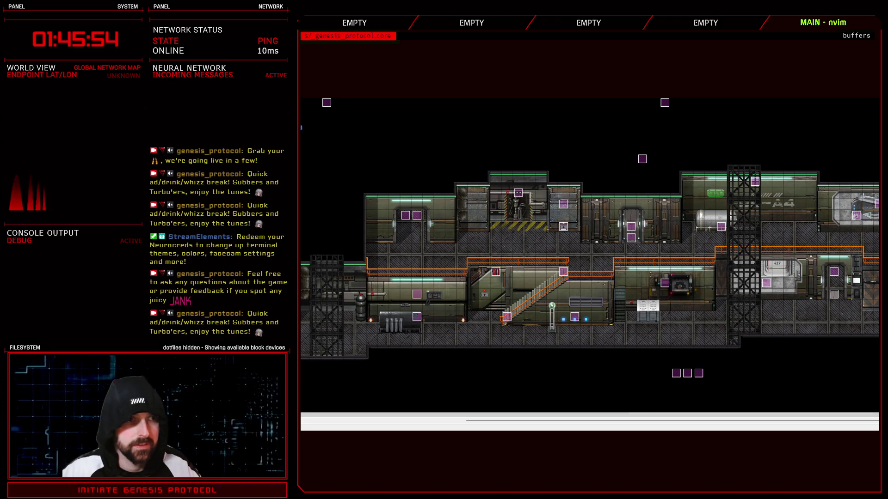
Review the EV009 and EV010 door teleport scripts, closing each without changes.
{"action": "left_click_drag", "start_coordinate": [712, 422], "coordinate": [541, 420]}
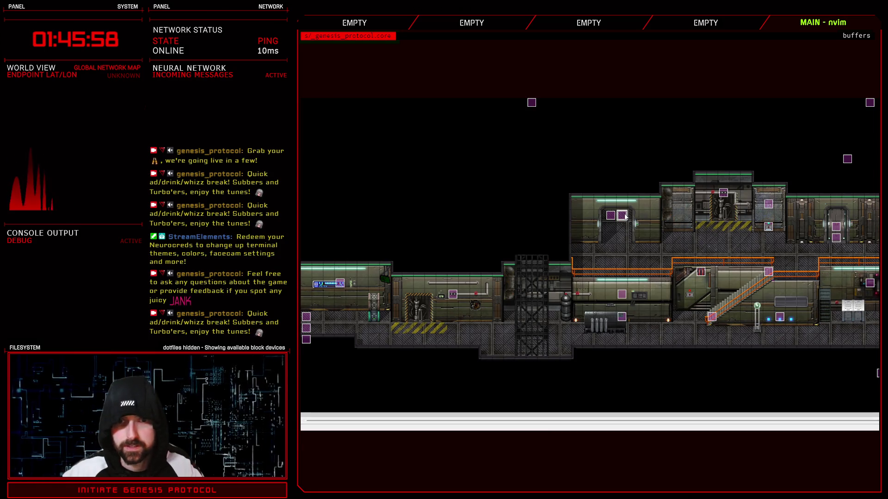
{"action": "double_click", "coordinate": [700, 271]}
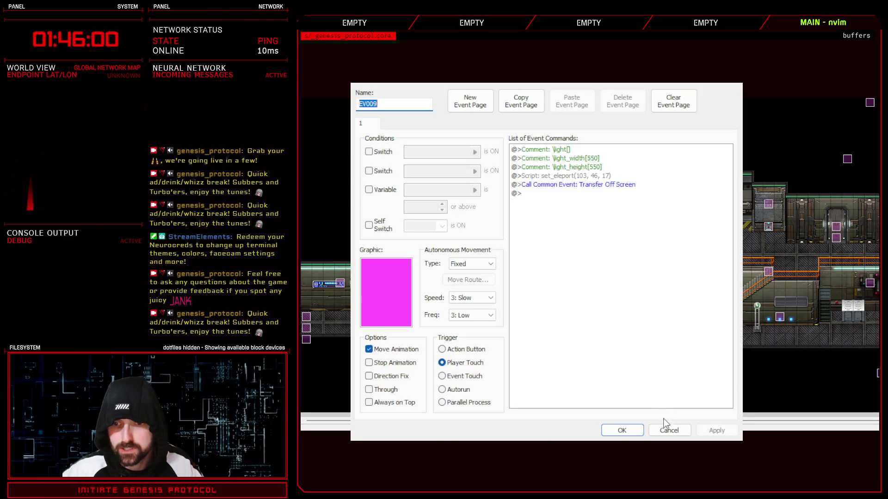
{"action": "left_click", "coordinate": [665, 430]}
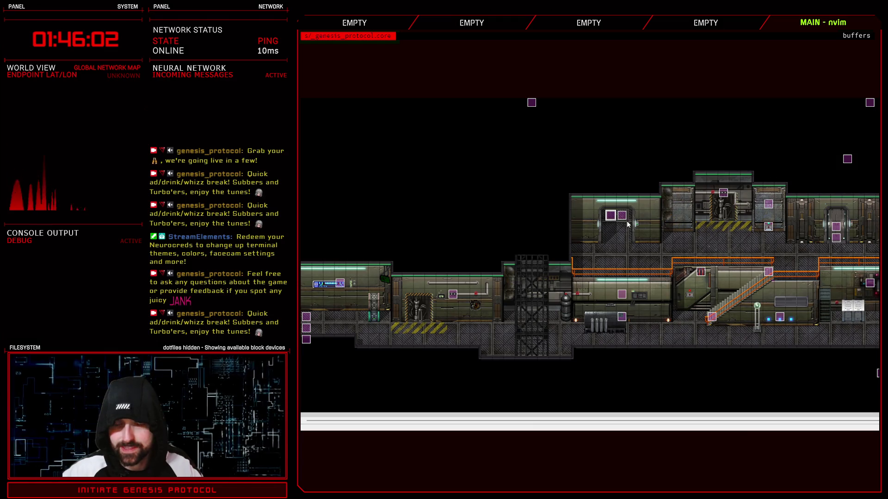
{"action": "double_click", "coordinate": [610, 216]}
{"action": "left_click", "coordinate": [667, 430]}
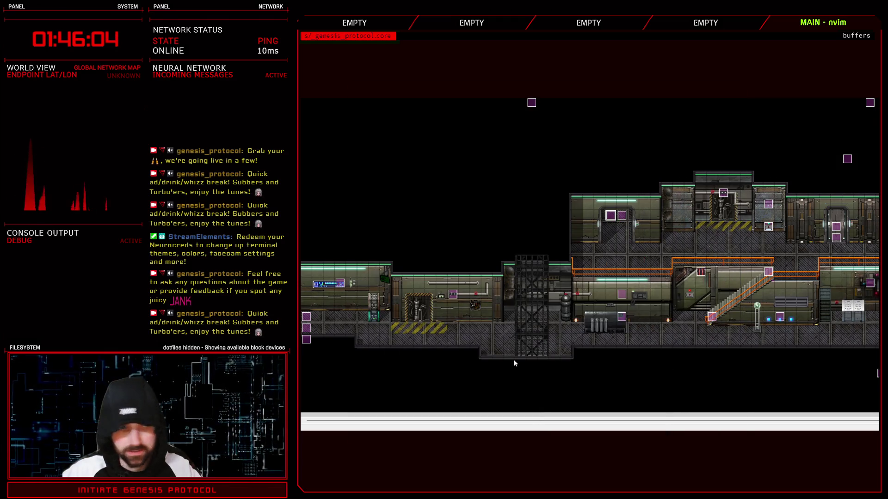
Load the next station map, the US-AS corridor, and open its EV001 door event.
{"action": "key", "text": "Down"}
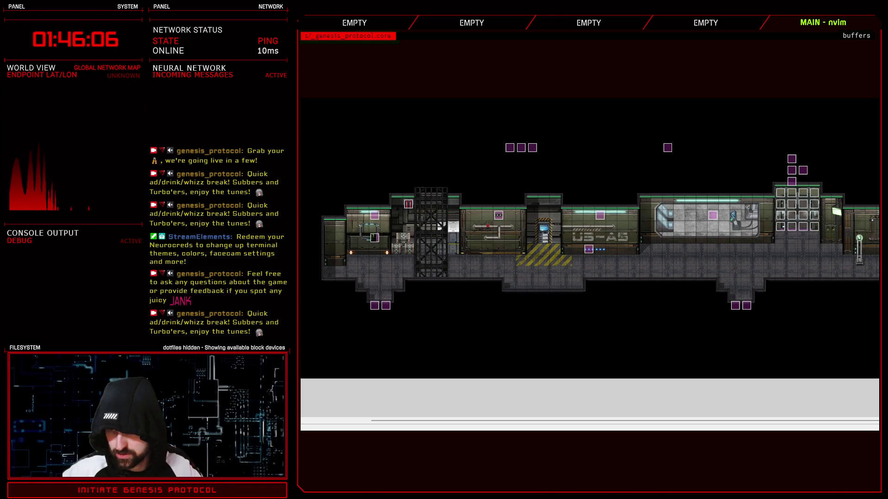
{"action": "scroll", "coordinate": [740, 384], "scroll_direction": "right", "scroll_amount": 3}
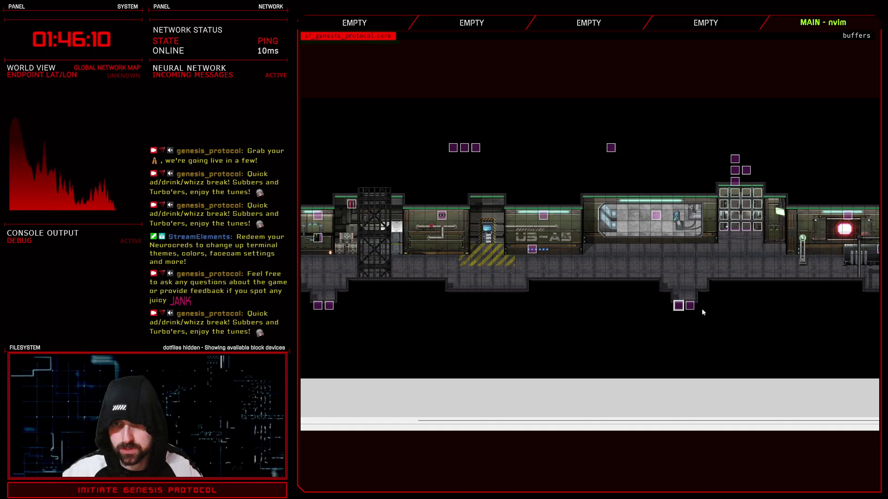
{"action": "key", "text": "Return"}
Rewrite EV001's transfer script as a set_teleport call with coordinates 99, 27, 11.
{"action": "left_click", "coordinate": [590, 185]}
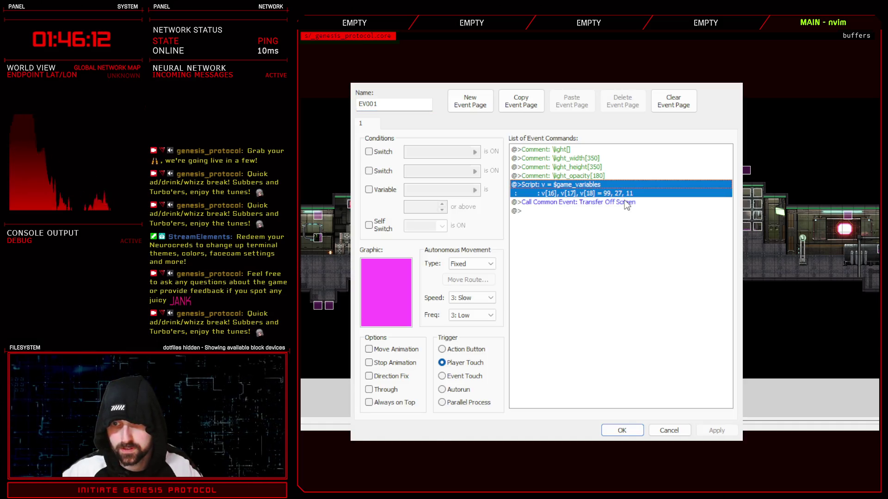
{"action": "key", "text": "Return"}
{"action": "left_click_drag", "start_coordinate": [634, 211], "coordinate": [518, 230]}
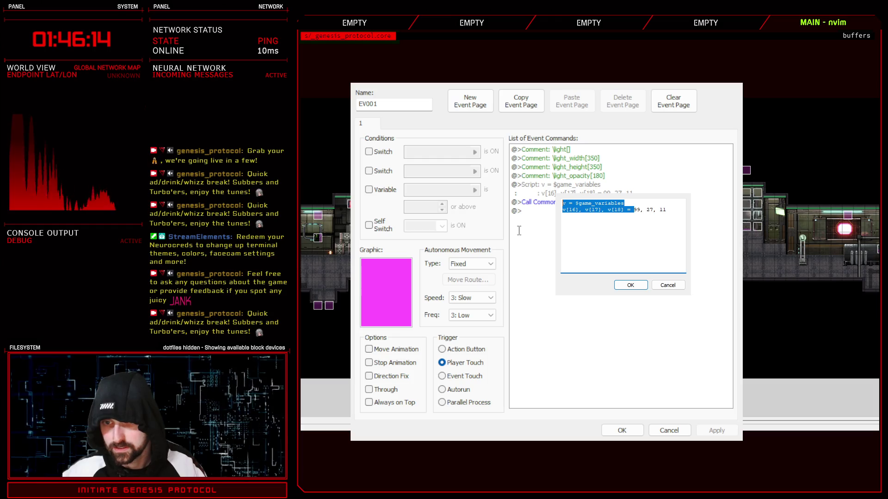
{"action": "type", "text": "set_teleport(99, 27, 11"}
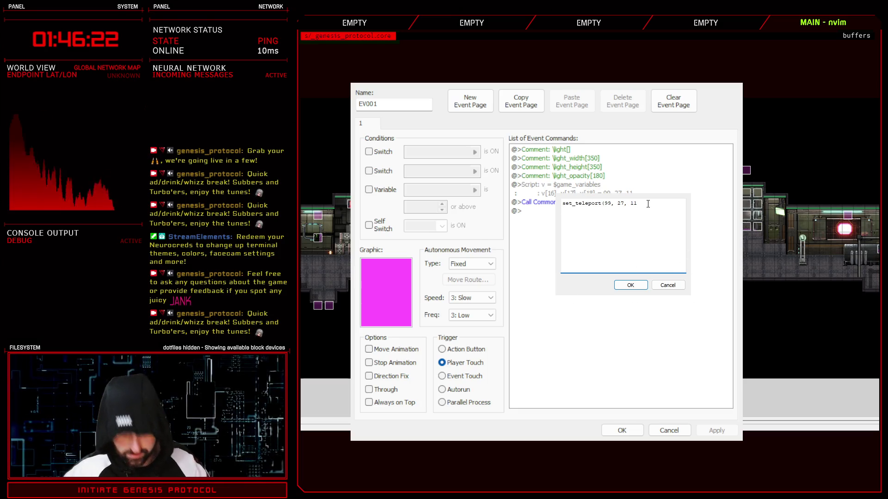
{"action": "left_click", "coordinate": [630, 285]}
{"action": "left_click", "coordinate": [622, 431]}
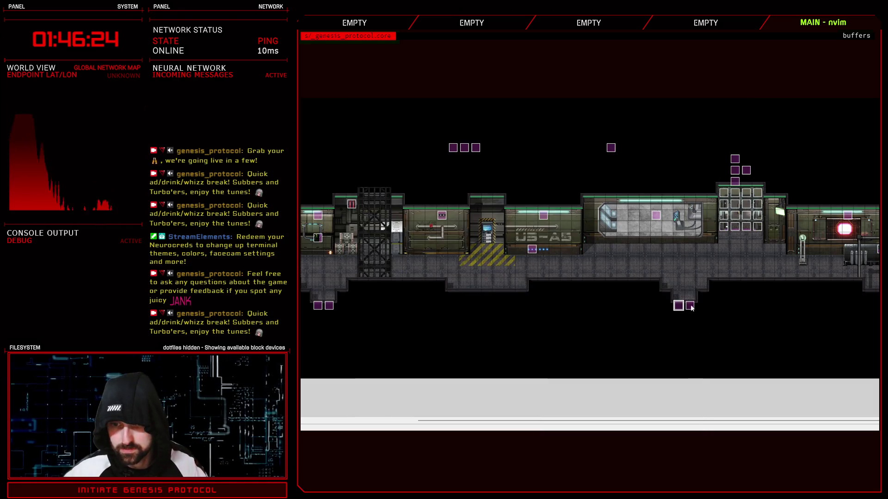
Replace EV002's variable assignment with a pasted set_teleport call, keeping its coordinates.
{"action": "double_click", "coordinate": [675, 189]}
{"action": "double_click", "coordinate": [606, 159]}
{"action": "left_click_drag", "start_coordinate": [634, 211], "coordinate": [559, 197]}
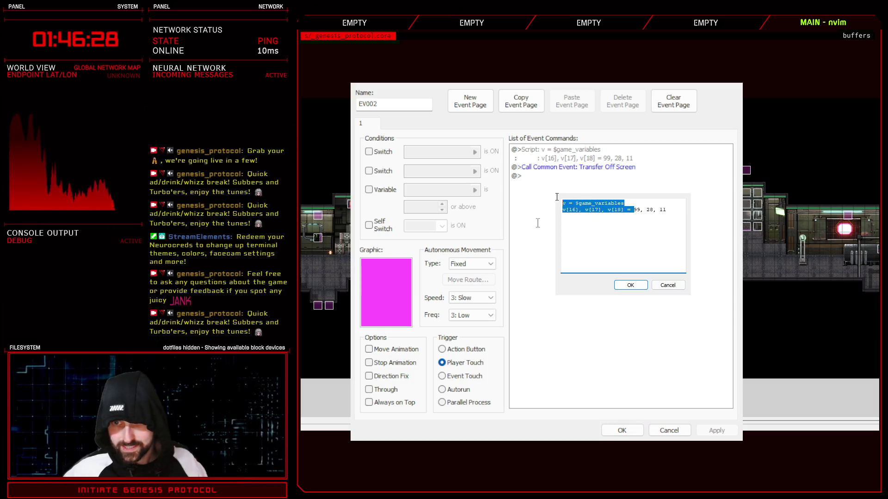
{"action": "type", "text": "set_teleport("}
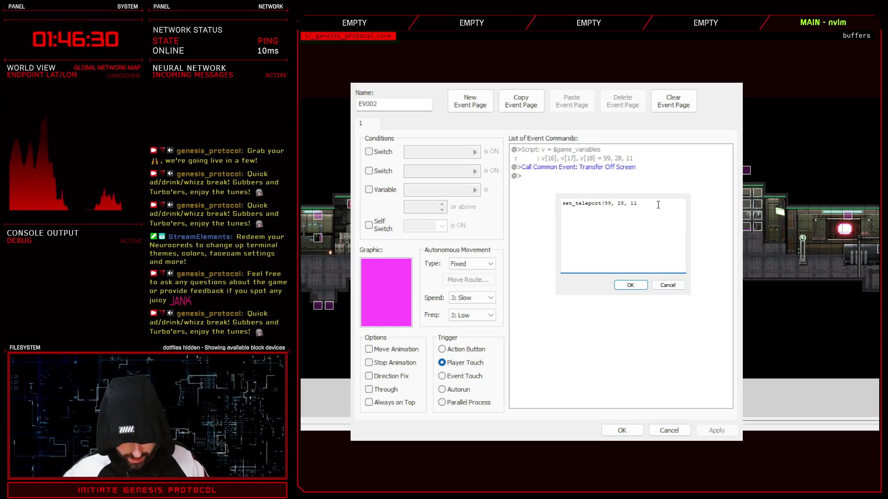
{"action": "left_click", "coordinate": [639, 287]}
{"action": "key", "text": "Return"}
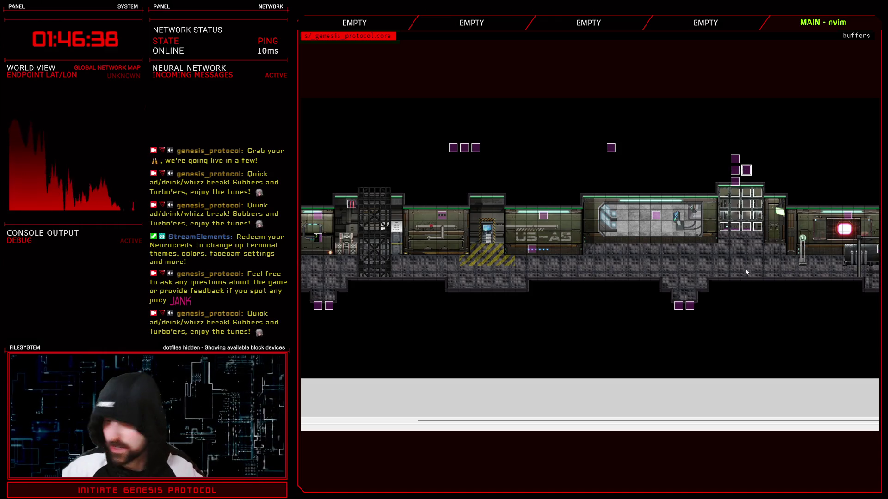
Rewrite door EV004's script as set_teleport(102, 46, 9).
{"action": "scroll", "coordinate": [706, 231], "scroll_direction": "right", "scroll_amount": 1}
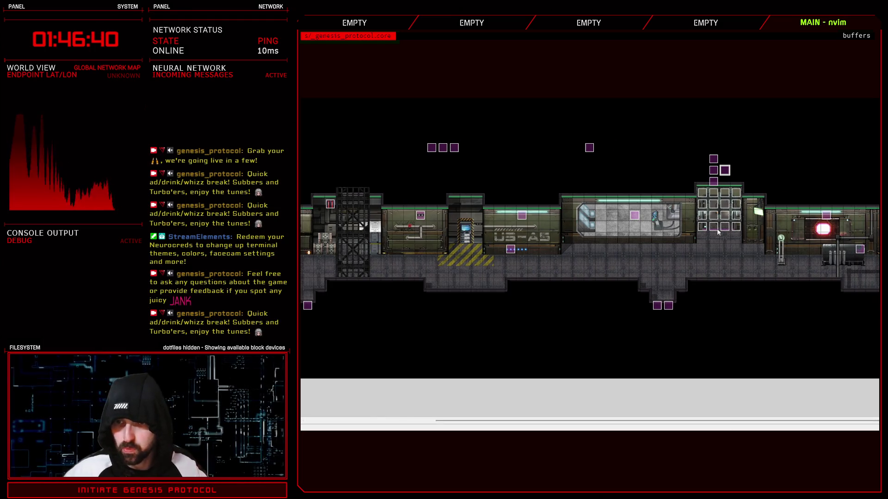
{"action": "left_click_drag", "start_coordinate": [705, 421], "coordinate": [576, 406]}
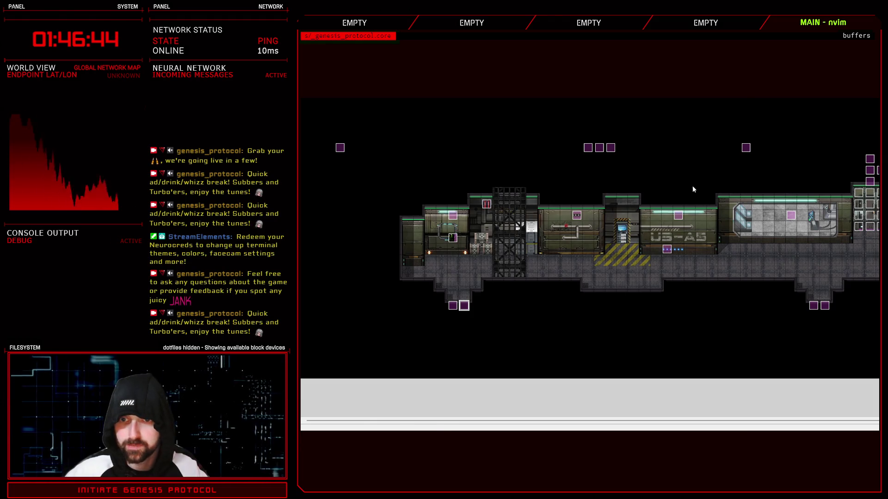
{"action": "double_click", "coordinate": [610, 149]}
{"action": "key", "text": "Return"}
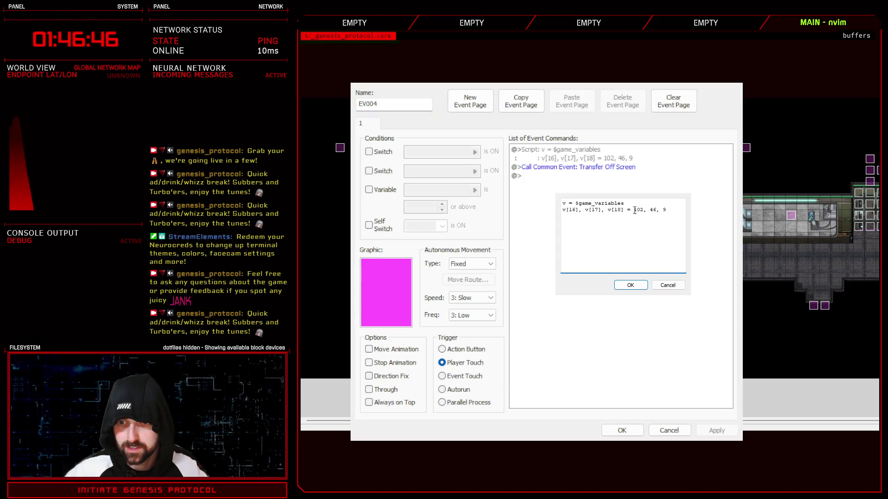
{"action": "key", "text": "ctrl+shift+Home"}
{"action": "type", "text": "set_teleport(102, 46, 9"}
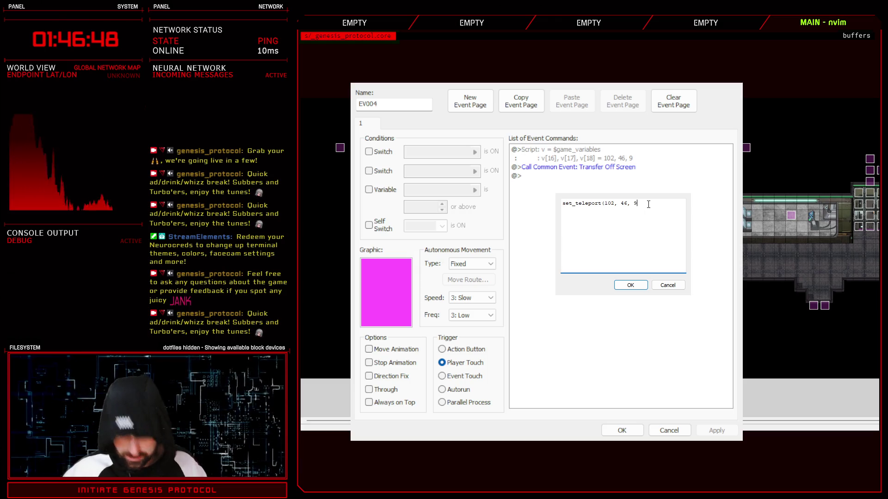
{"action": "left_click", "coordinate": [630, 285]}
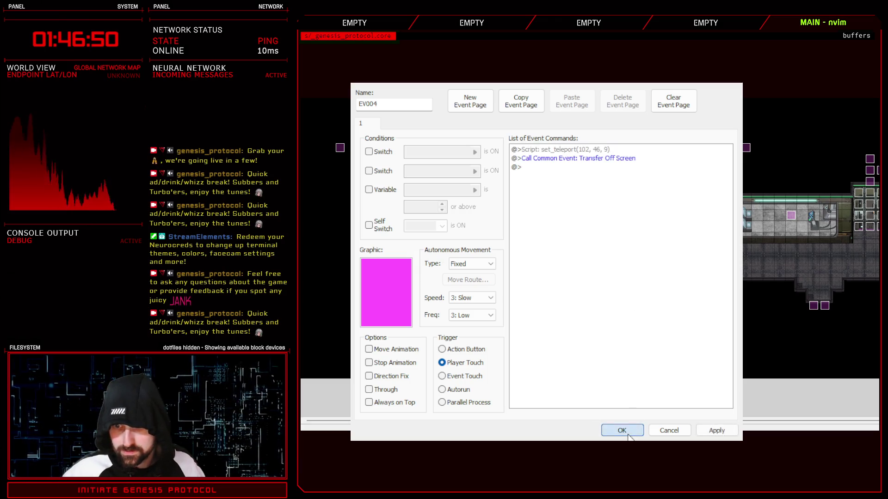
{"action": "left_click", "coordinate": [622, 430]}
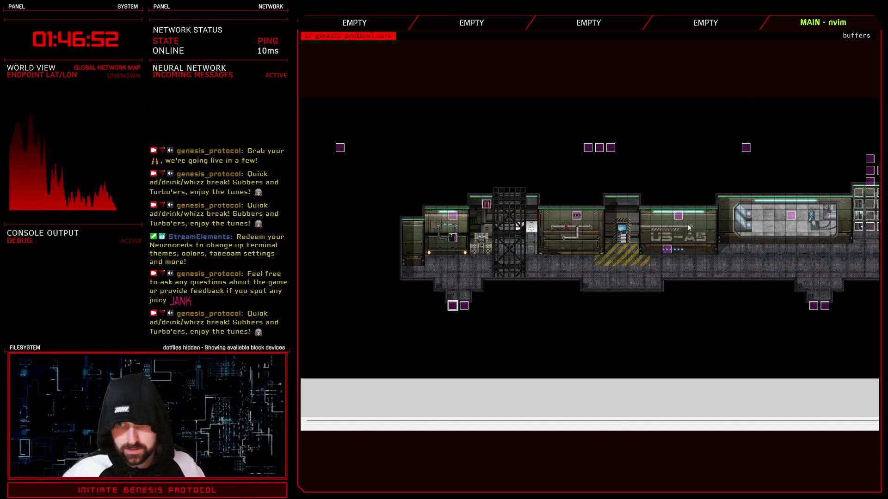
Rewrite door EV003's script as set_teleport(102, 45, 9).
{"action": "double_click", "coordinate": [690, 229]}
{"action": "double_click", "coordinate": [578, 194]}
{"action": "type", "text": "set_teleport(102, 45, 9"}
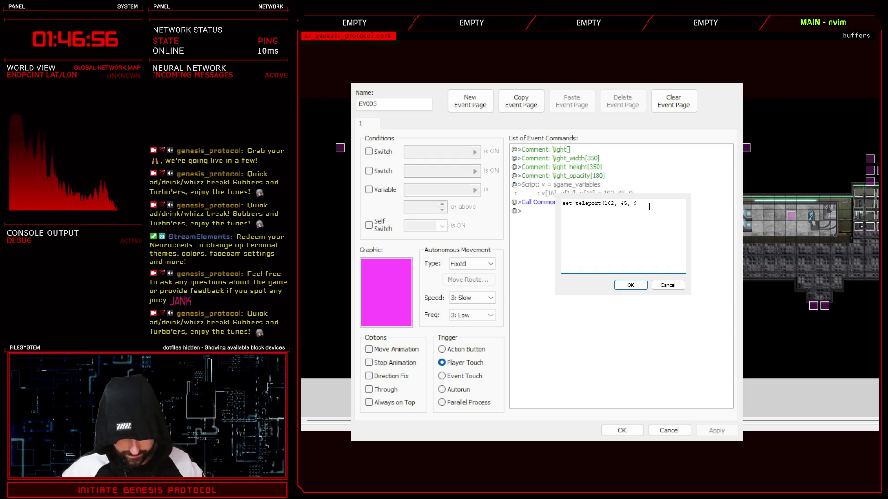
{"action": "left_click", "coordinate": [630, 285]}
{"action": "left_click", "coordinate": [622, 430]}
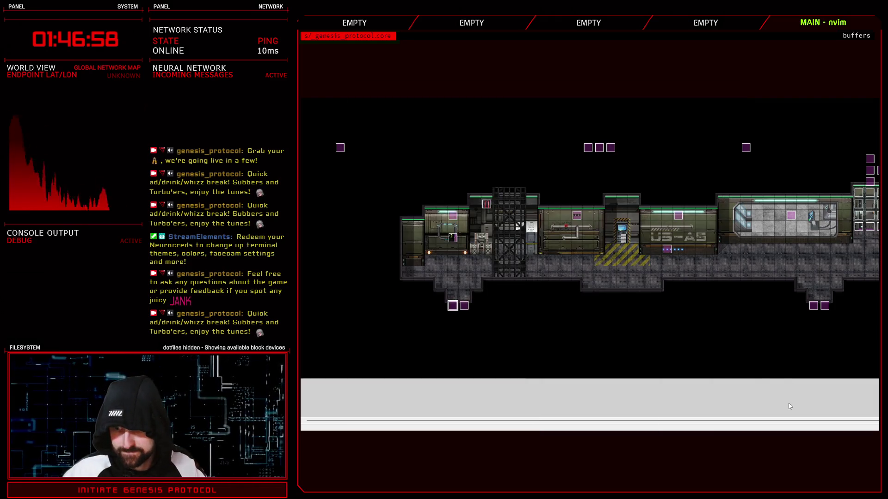
{"action": "scroll", "coordinate": [789, 405], "scroll_direction": "right", "scroll_amount": 3}
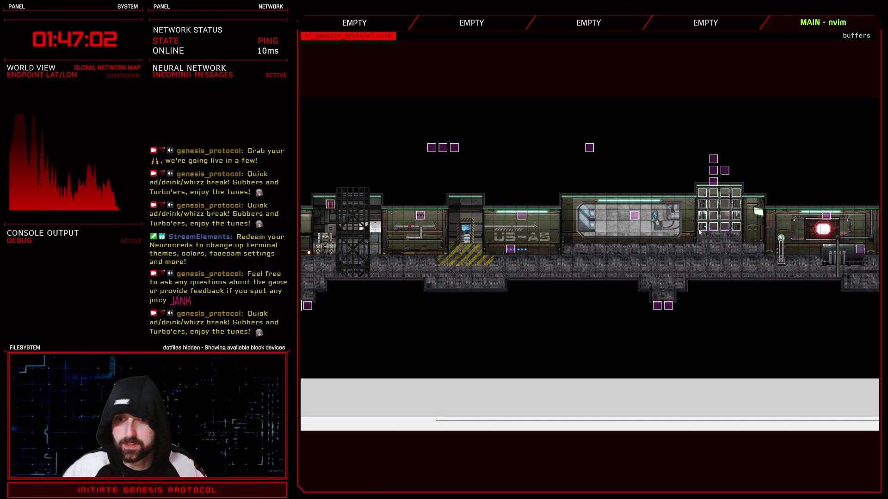
Review the door[10,25] trigger event's pages, then delete it from the map.
{"action": "left_click", "coordinate": [714, 159]}
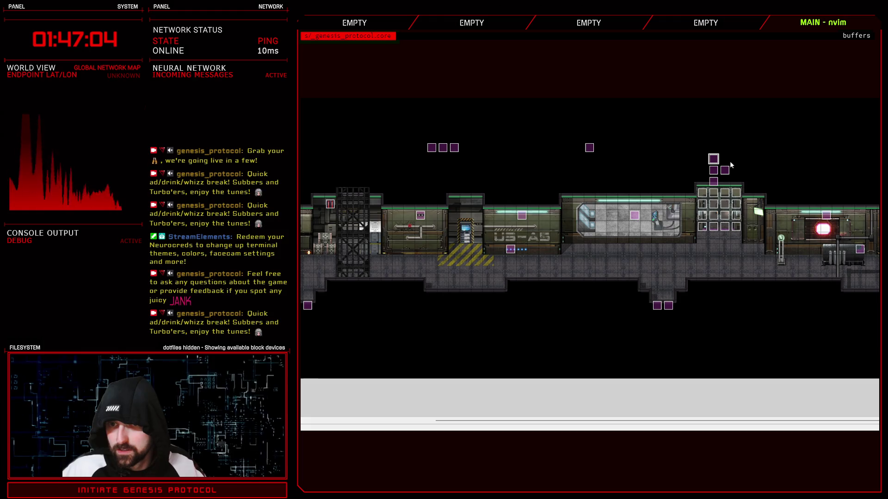
{"action": "double_click", "coordinate": [714, 159]}
{"action": "left_click", "coordinate": [389, 125]}
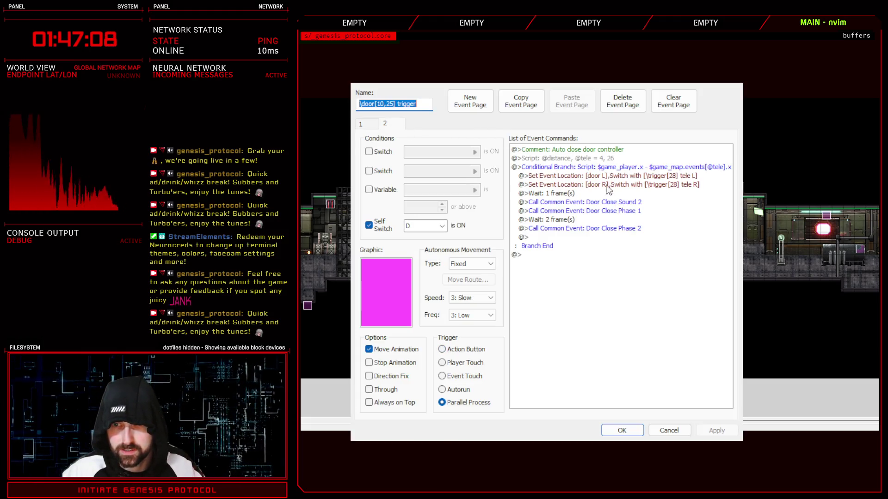
{"action": "left_click", "coordinate": [602, 151]}
{"action": "left_click", "coordinate": [669, 430]}
{"action": "key", "text": "Delete"}
{"action": "left_click", "coordinate": [713, 170]}
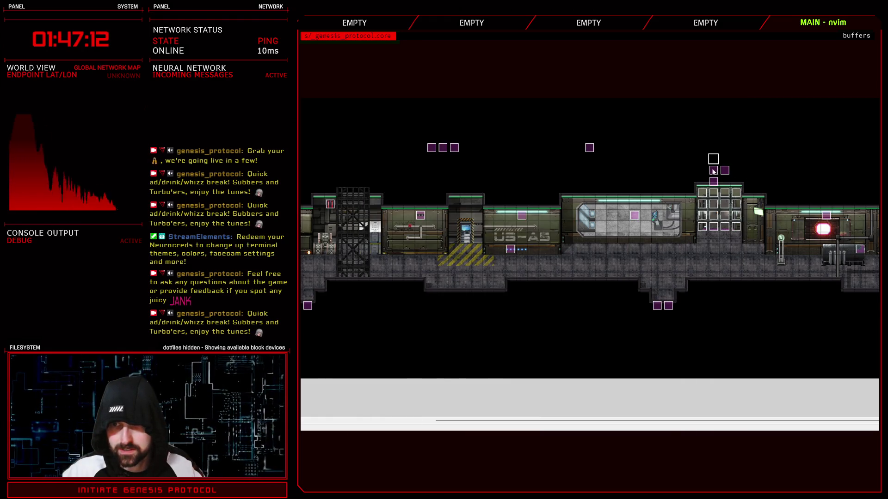
Look over the enemy mech1 event's later pages, including pages 4 and 5, without changes.
{"action": "left_click", "coordinate": [455, 148]}
{"action": "key", "text": "Left"}
{"action": "key", "text": "Left"}
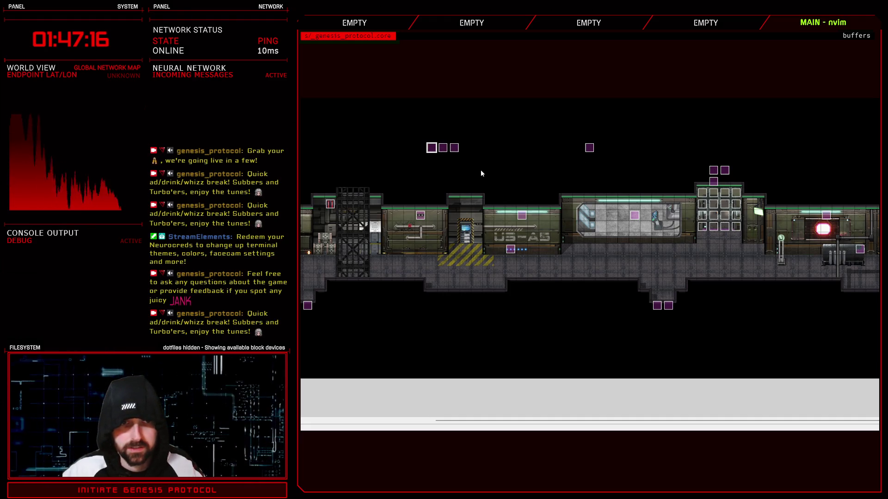
{"action": "key", "text": "Return"}
{"action": "left_click", "coordinate": [361, 124]}
{"action": "left_click", "coordinate": [409, 124]}
{"action": "left_click", "coordinate": [434, 124]}
{"action": "left_click", "coordinate": [409, 124]}
{"action": "left_click", "coordinate": [458, 124]}
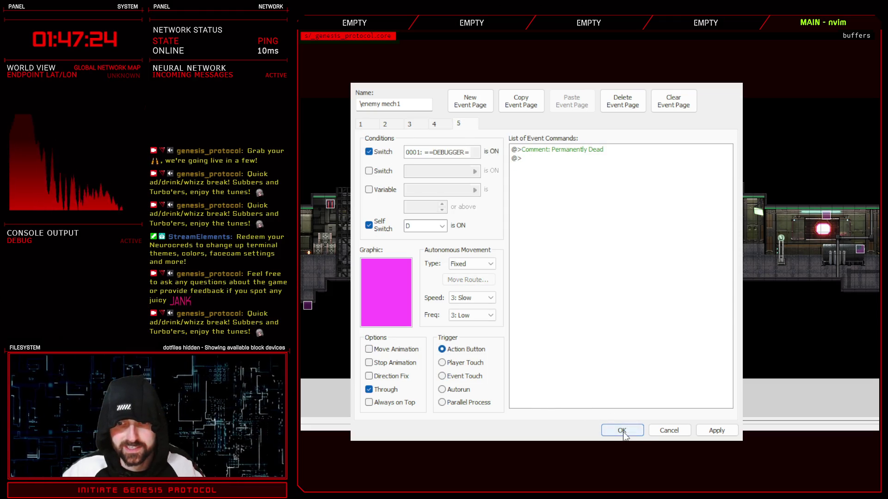
{"action": "left_click", "coordinate": [622, 431]}
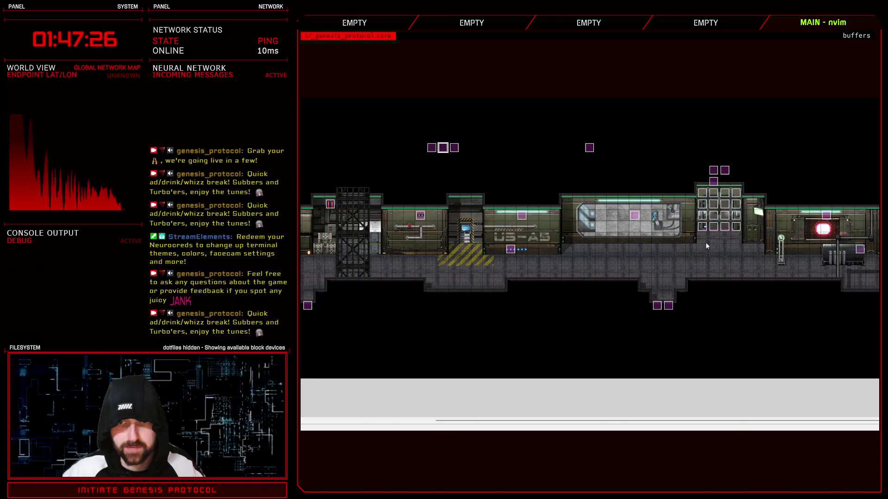
{"action": "key", "text": "Return"}
Gate enemy soldier2's later pages behind switch 0001 ==DEBUGGER== and save the event.
{"action": "left_click", "coordinate": [385, 124]}
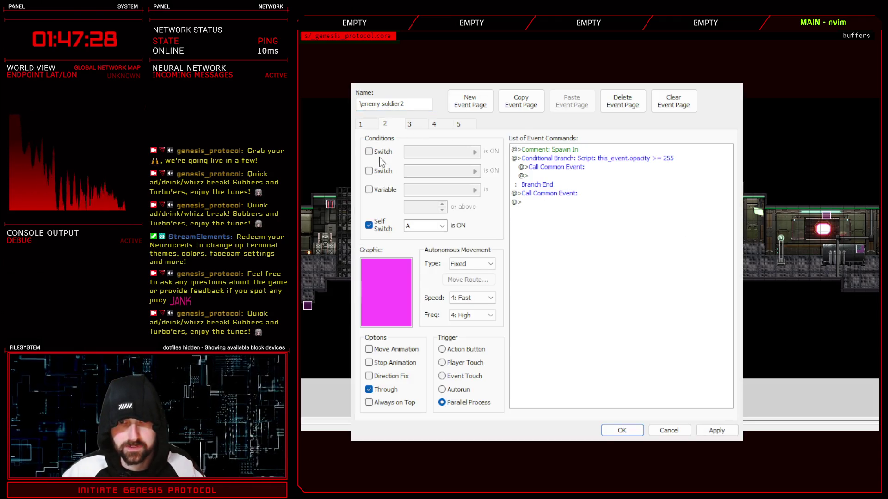
{"action": "left_click", "coordinate": [383, 152]}
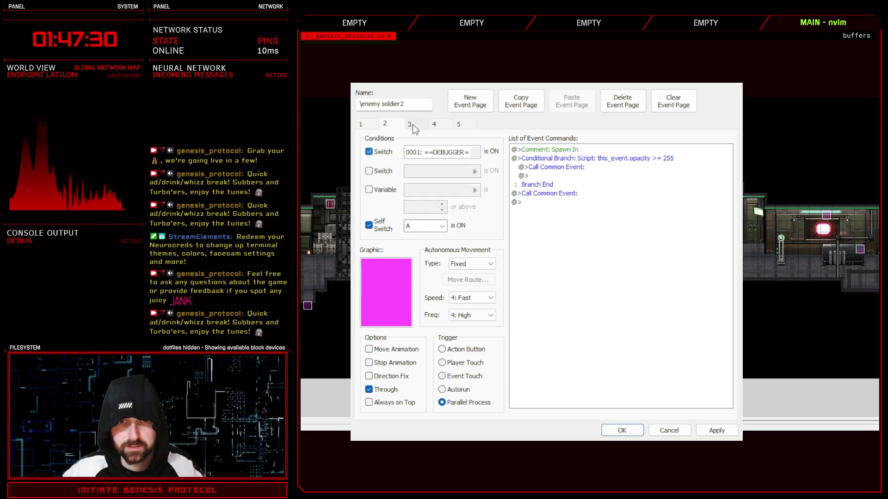
{"action": "left_click", "coordinate": [409, 124]}
{"action": "left_click", "coordinate": [376, 153]}
{"action": "left_click", "coordinate": [434, 123]}
{"action": "left_click", "coordinate": [386, 153]}
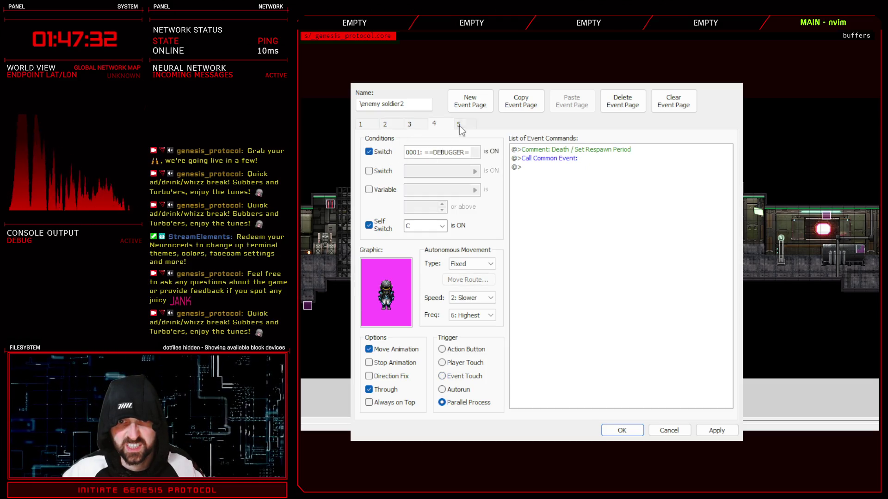
{"action": "left_click", "coordinate": [459, 124]}
{"action": "left_click", "coordinate": [375, 153]}
{"action": "left_click", "coordinate": [622, 430]}
Add the ==DEBUGGER== switch condition to page 1 of the neighbouring enemy event.
{"action": "left_click", "coordinate": [454, 148]}
{"action": "key", "text": "Return"}
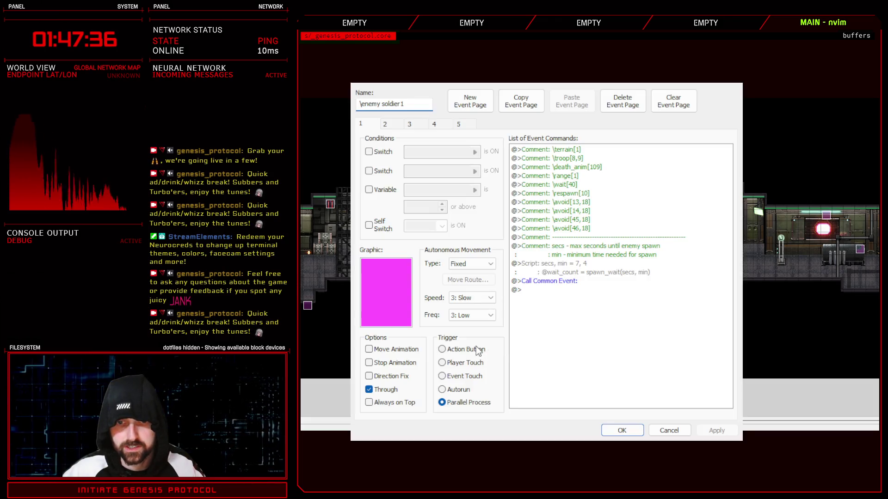
{"action": "left_click", "coordinate": [368, 152]}
{"action": "left_click", "coordinate": [385, 124]}
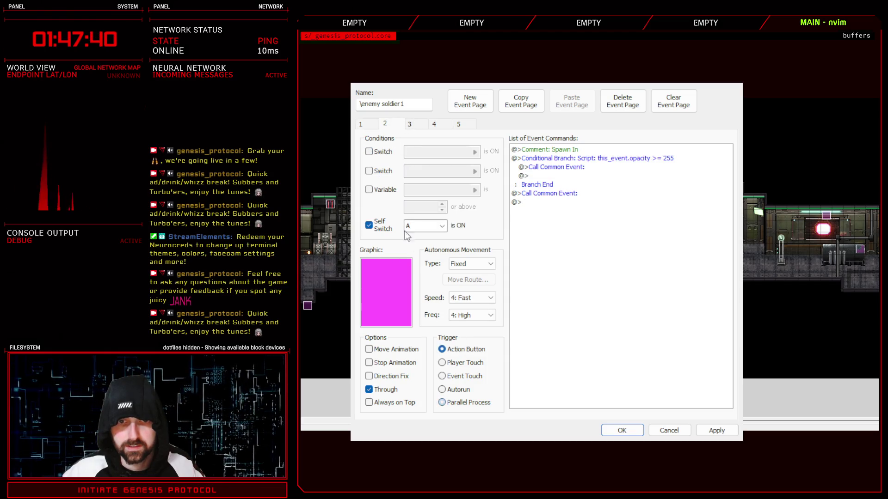
{"action": "left_click", "coordinate": [413, 125]}
{"action": "left_click", "coordinate": [434, 124]}
{"action": "left_click", "coordinate": [369, 151]}
{"action": "left_click", "coordinate": [368, 152]}
{"action": "left_click", "coordinate": [458, 123]}
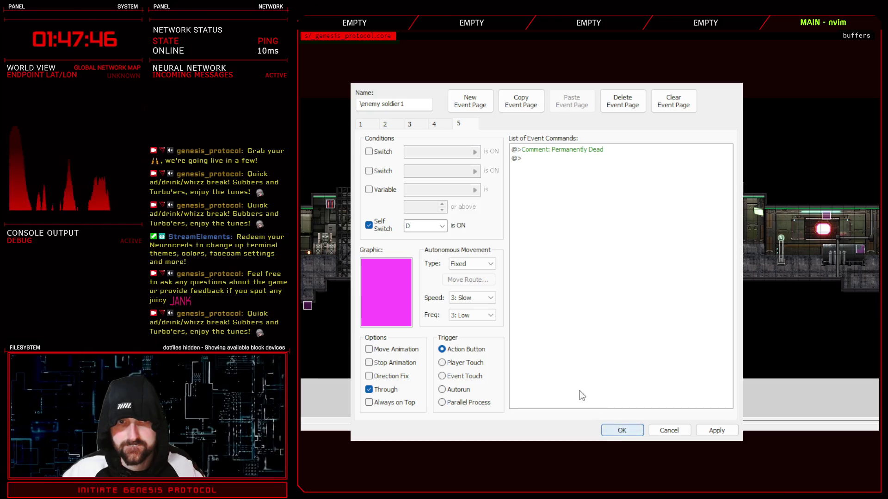
{"action": "left_click", "coordinate": [620, 429]}
Check the adjacent enemy events and enemy mech1 without making changes.
{"action": "double_click", "coordinate": [442, 148]}
{"action": "key", "text": "Escape"}
{"action": "left_click", "coordinate": [431, 147]}
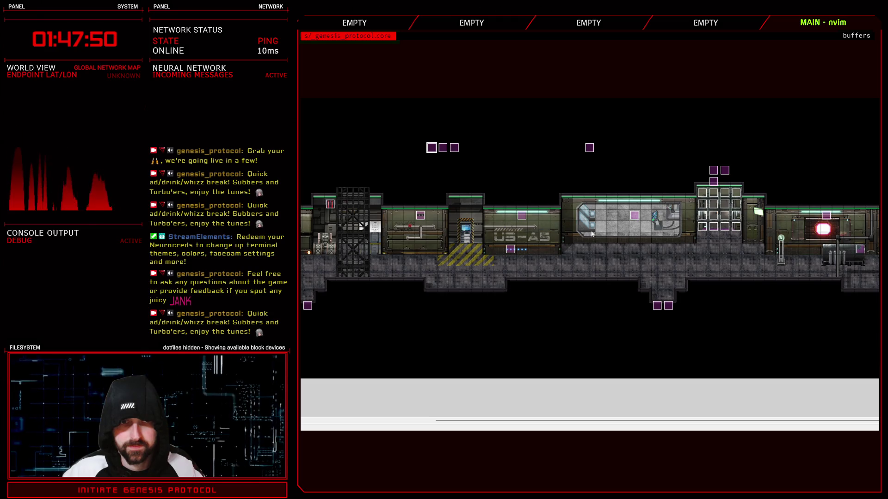
{"action": "double_click", "coordinate": [657, 305]}
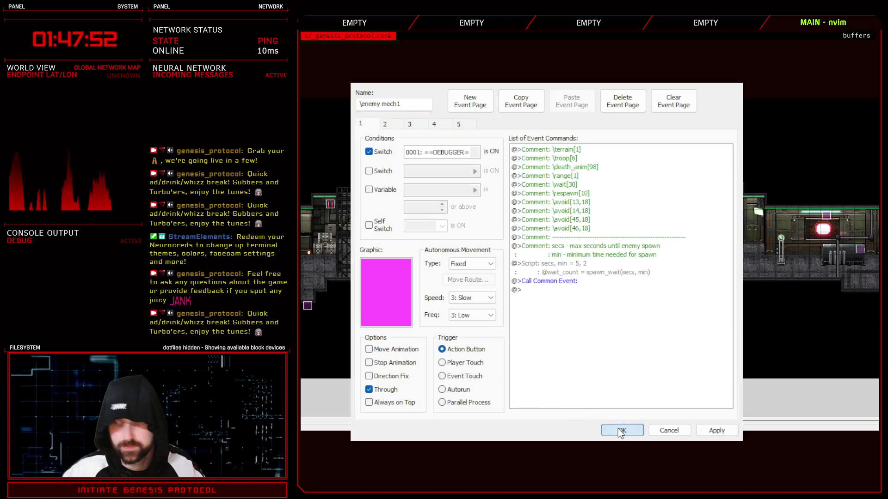
{"action": "left_click", "coordinate": [621, 430]}
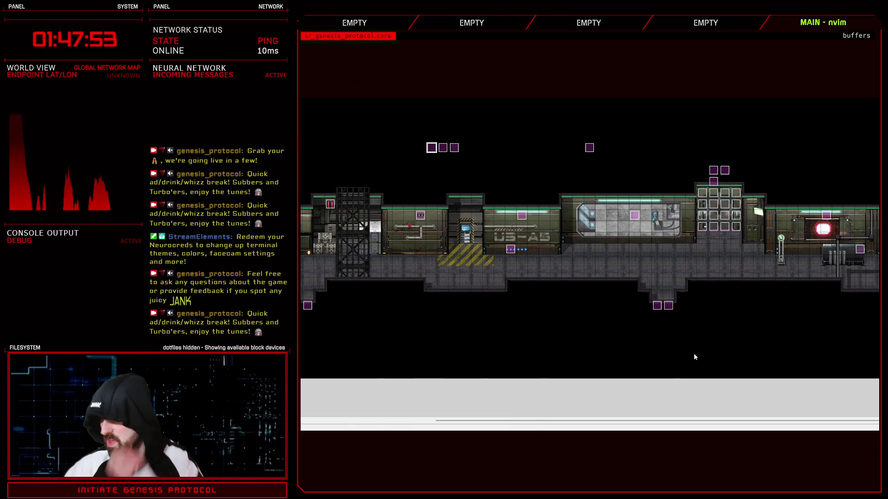
{"action": "left_click", "coordinate": [589, 148]}
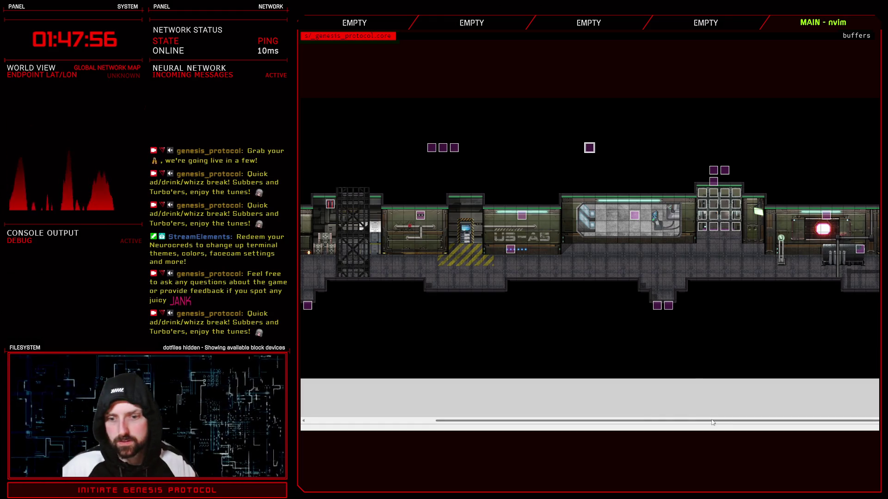
{"action": "left_click_drag", "start_coordinate": [714, 420], "coordinate": [534, 419]}
Move the upper-left event marker up above the corridor.
{"action": "left_click", "coordinate": [340, 148]}
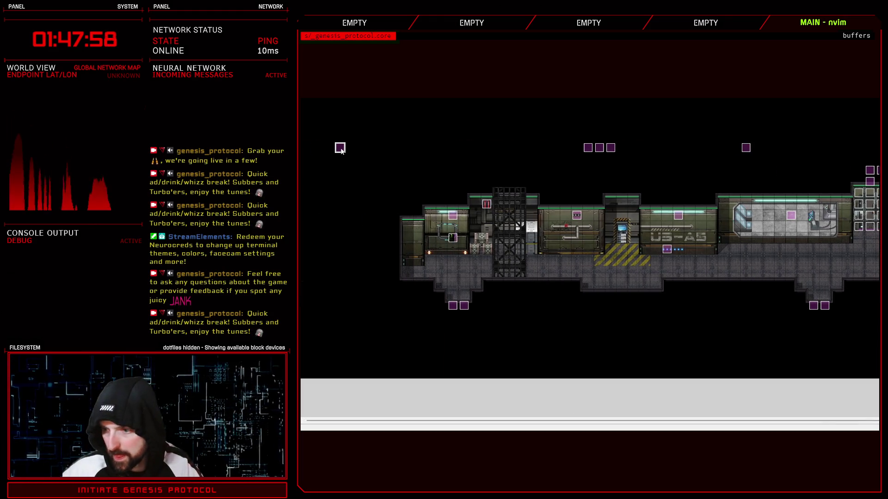
{"action": "key", "text": "Return"}
{"action": "key", "text": "Escape"}
{"action": "left_click_drag", "start_coordinate": [340, 148], "coordinate": [511, 103]}
{"action": "key", "text": "Return"}
{"action": "left_click", "coordinate": [664, 429]}
Open the trigger[28] tele R event beside the tall building.
{"action": "left_click_drag", "start_coordinate": [701, 424], "coordinate": [827, 424]}
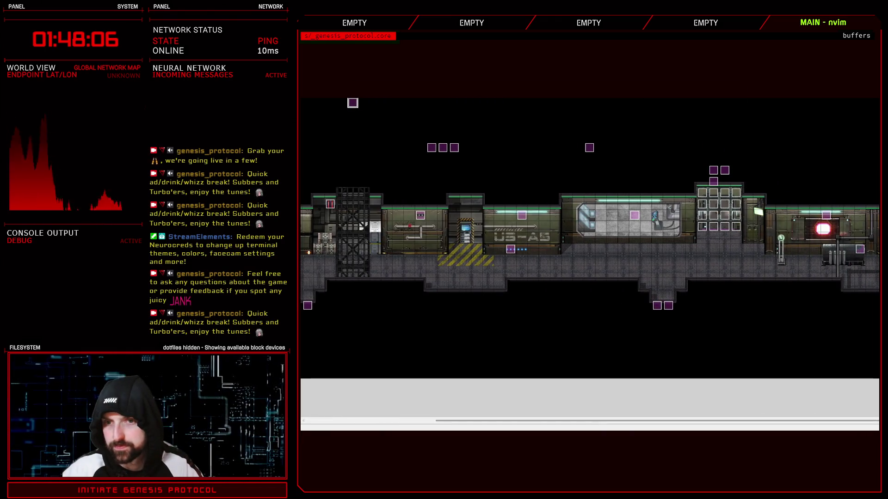
{"action": "left_click", "coordinate": [725, 171]}
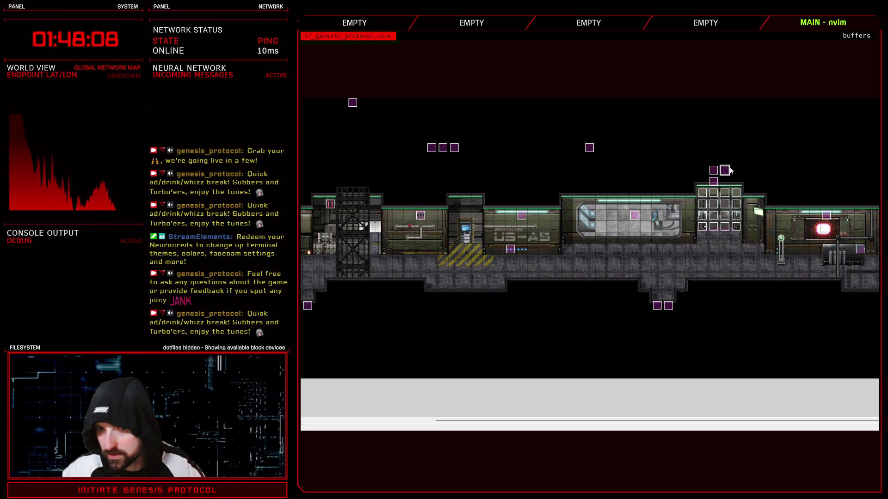
{"action": "key", "text": "Return"}
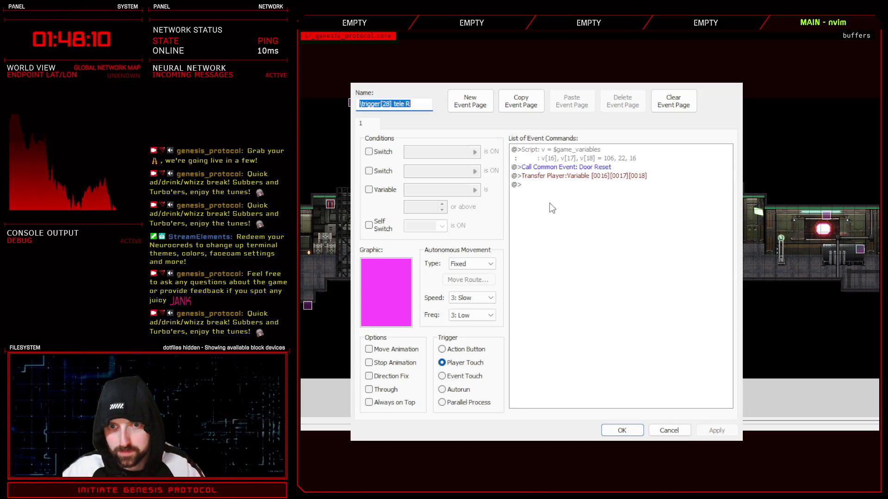
Replace the tele R trigger's script with set_teleport(106, 22, 16).
{"action": "left_click", "coordinate": [639, 269]}
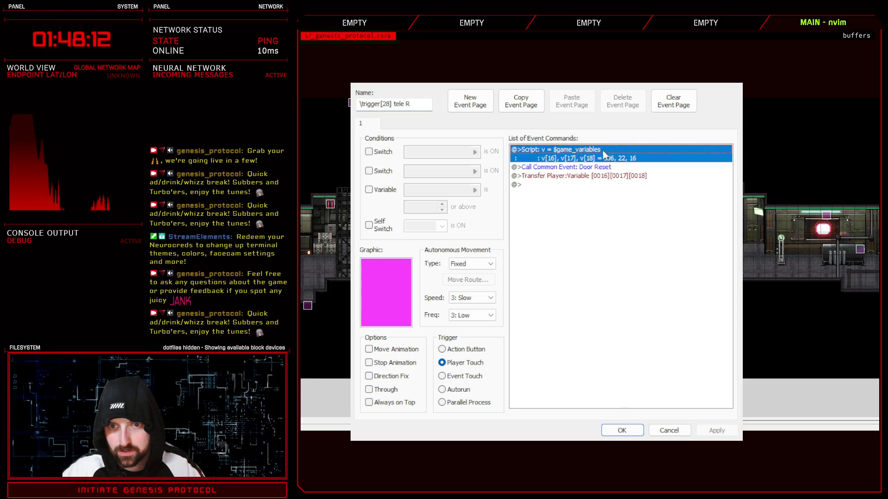
{"action": "double_click", "coordinate": [633, 238]}
{"action": "key", "text": "ctrl+a"}
{"action": "type", "text": "set_teleport(106, 22, 16"}
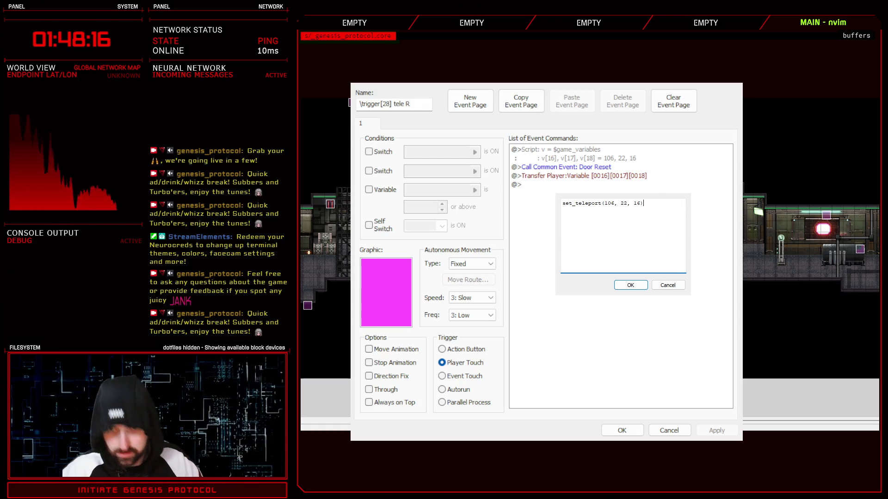
{"action": "left_click", "coordinate": [630, 285]}
{"action": "left_click", "coordinate": [622, 430]}
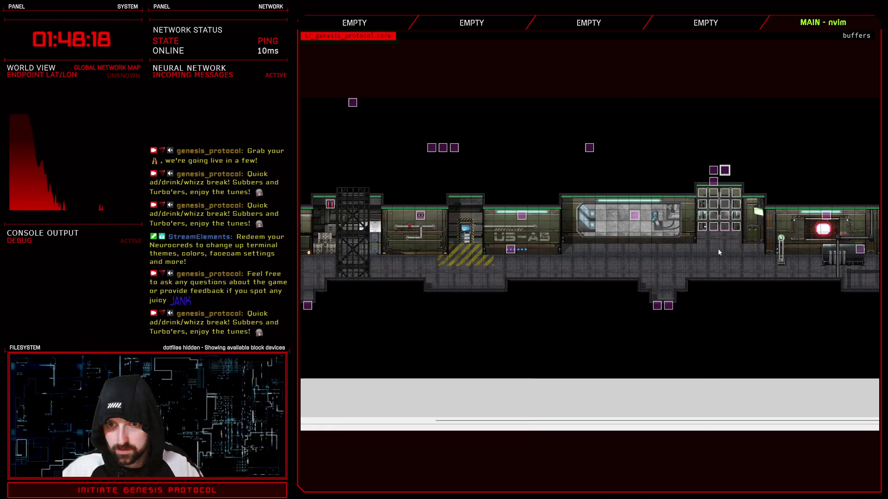
Replace the tele L trigger's script with set_teleport(106, 21, 16) and apply it.
{"action": "double_click", "coordinate": [713, 171]}
{"action": "key", "text": "Return"}
{"action": "left_click", "coordinate": [633, 209], "text": "shift"}
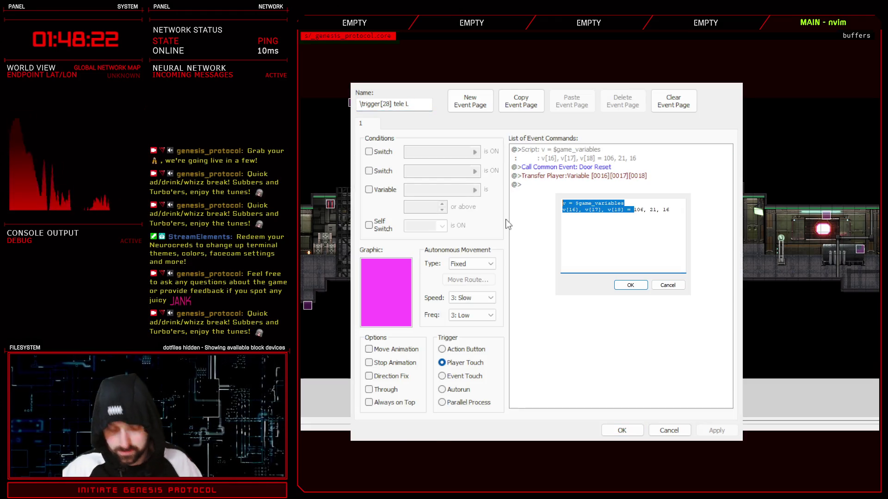
{"action": "type", "text": "set_teleport(106, 21, 16)"}
{"action": "left_click", "coordinate": [630, 285]}
{"action": "left_click", "coordinate": [717, 430]}
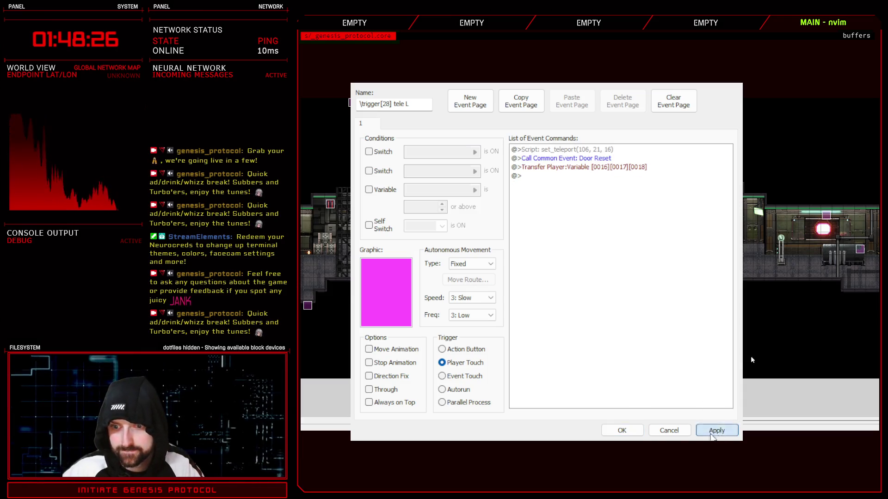
{"action": "left_click", "coordinate": [622, 430]}
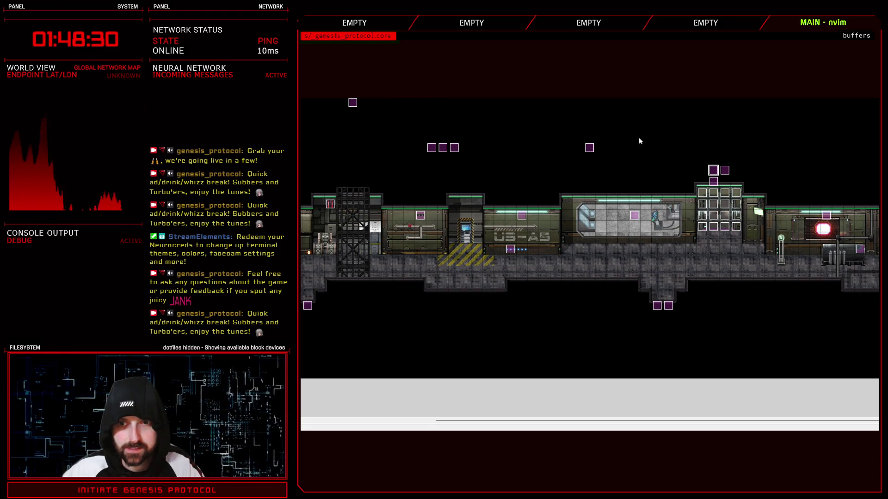
Move the EV044 light event three tiles left.
{"action": "left_click", "coordinate": [715, 183]}
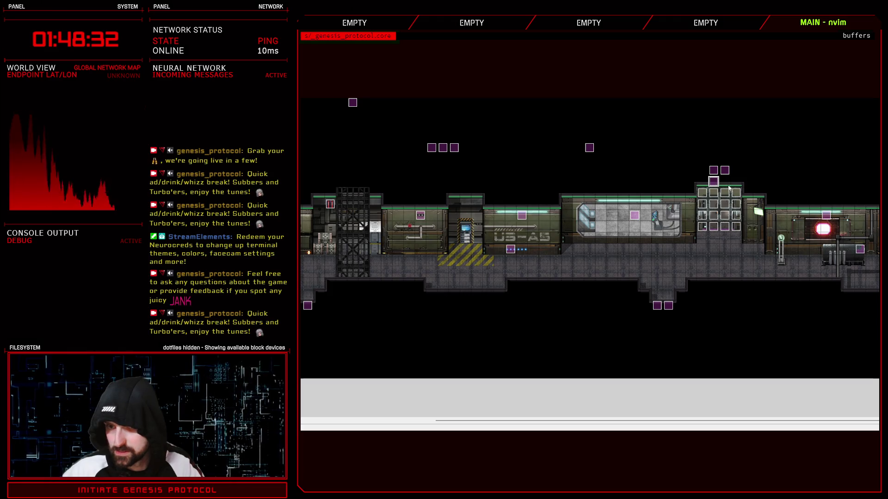
{"action": "double_click", "coordinate": [713, 182]}
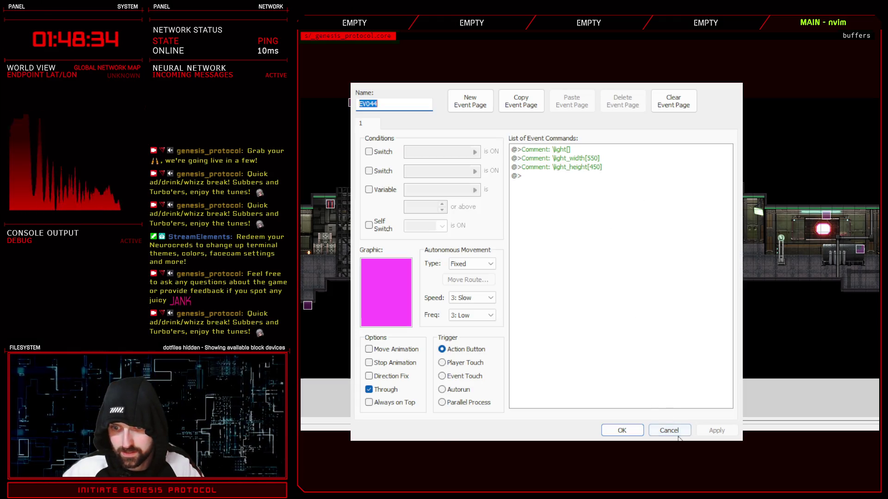
{"action": "left_click", "coordinate": [677, 434]}
{"action": "left_click_drag", "start_coordinate": [714, 183], "coordinate": [680, 182]}
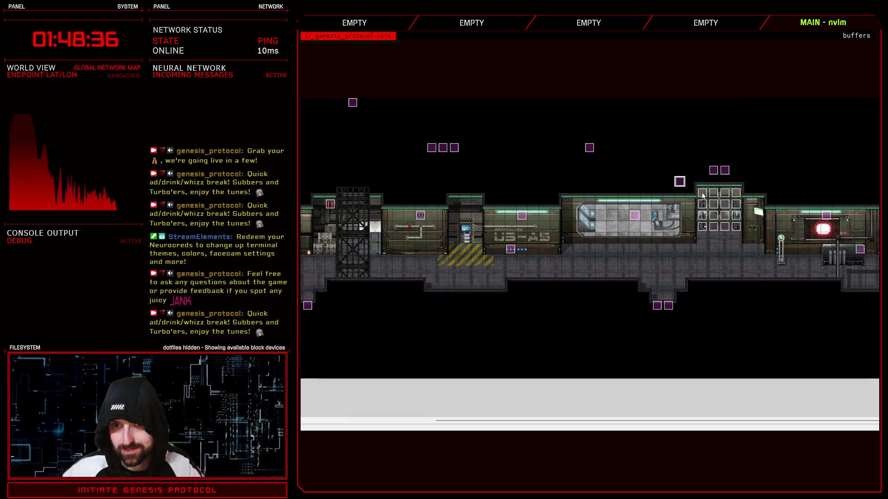
Paint door wall tiles across the tall building's top and lower front rows.
{"action": "left_click", "coordinate": [706, 194]}
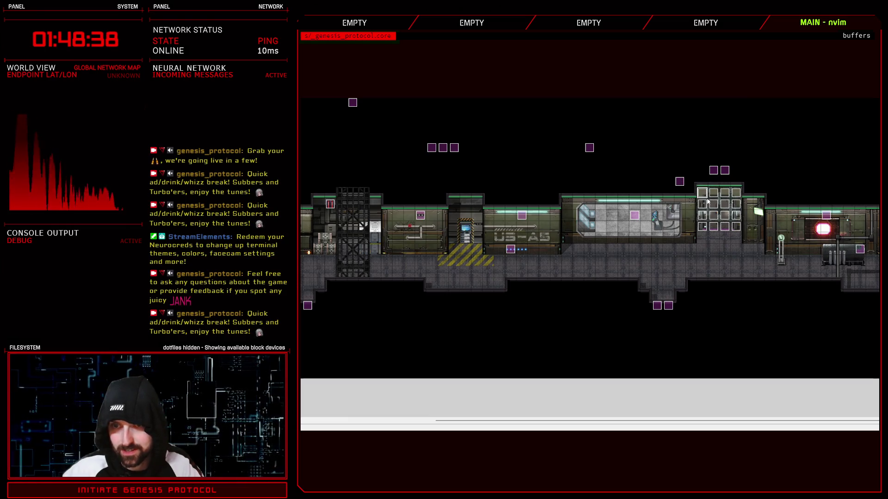
{"action": "double_click", "coordinate": [711, 199]}
{"action": "left_click", "coordinate": [670, 433]}
{"action": "mouse_move", "coordinate": [702, 193]}
{"action": "left_mouse_down"}
{"action": "mouse_move", "coordinate": [738, 194]}
{"action": "mouse_move", "coordinate": [736, 204]}
{"action": "mouse_move", "coordinate": [702, 204]}
{"action": "mouse_move", "coordinate": [736, 216]}
{"action": "mouse_move", "coordinate": [729, 231]}
{"action": "left_mouse_up"}
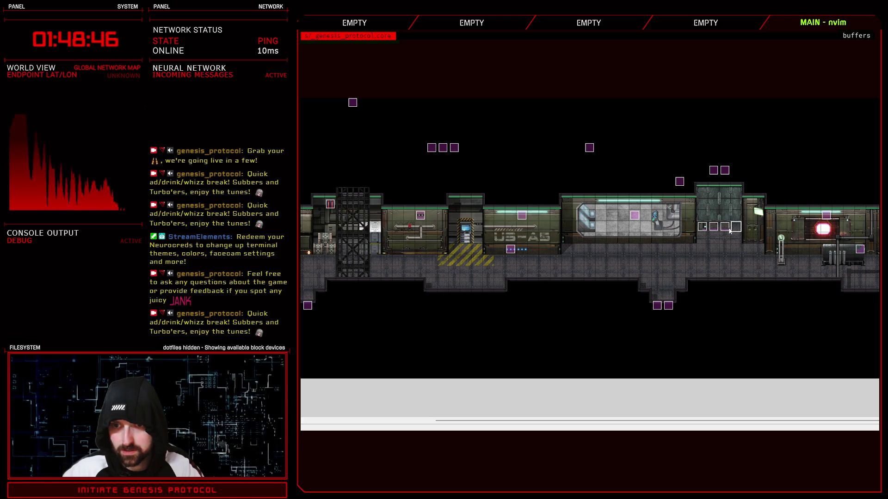
{"action": "double_click", "coordinate": [671, 266]}
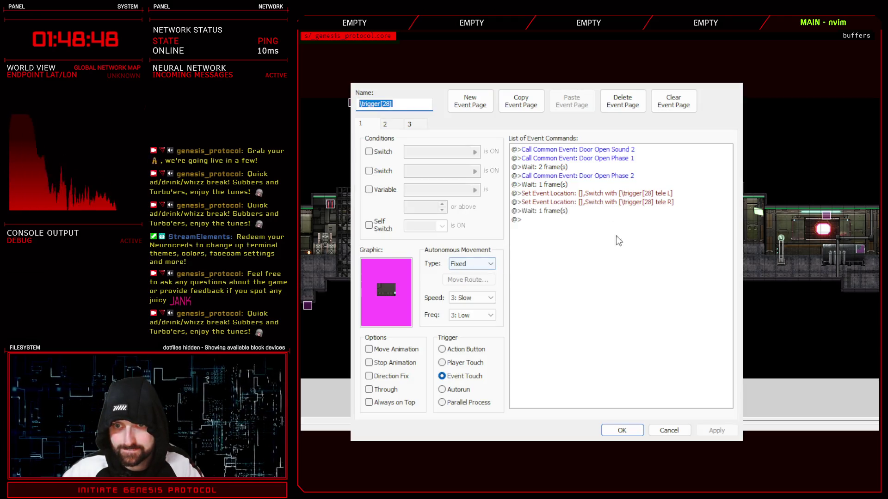
{"action": "left_click", "coordinate": [670, 430]}
{"action": "left_click_drag", "start_coordinate": [730, 229], "coordinate": [702, 226]}
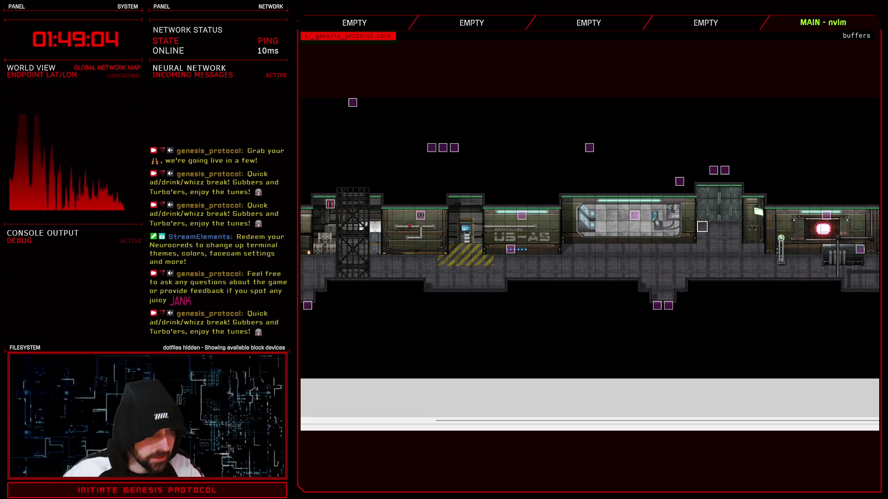
Inspect the EV029 light event's light comments on the green corridor map, keeping it unchanged.
{"action": "key", "text": "Tab"}
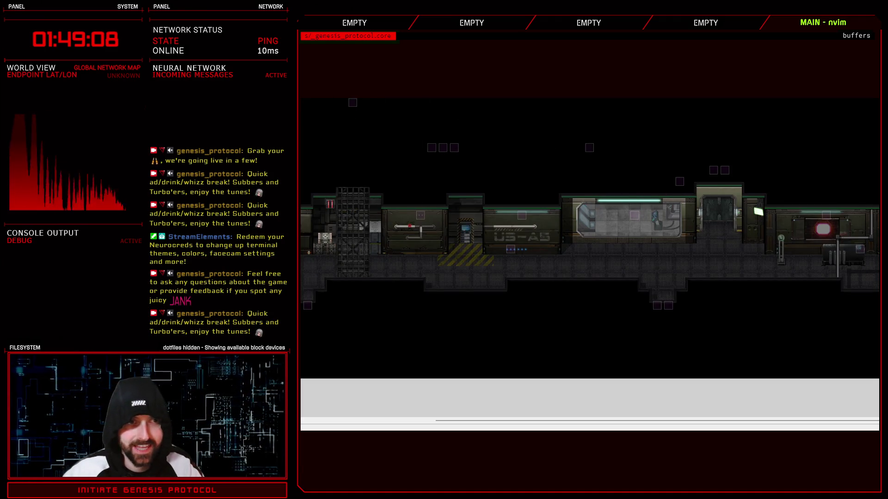
{"action": "key", "text": "Tab"}
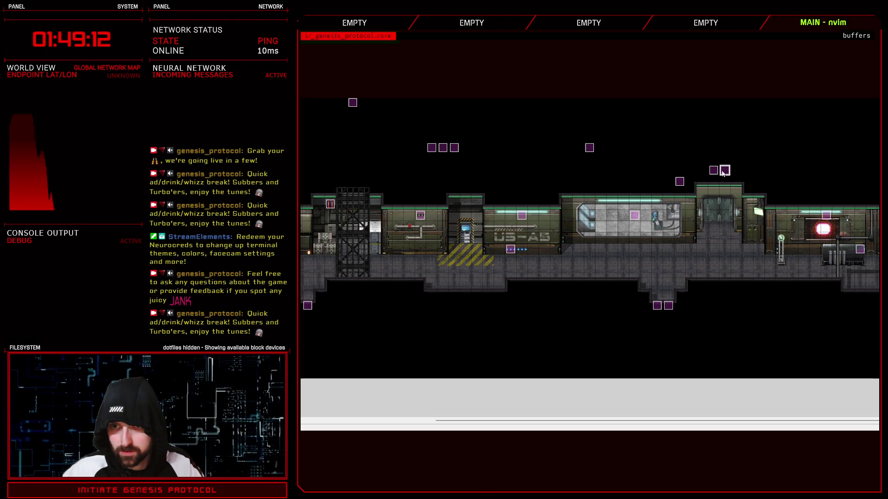
{"action": "left_click", "coordinate": [720, 228]}
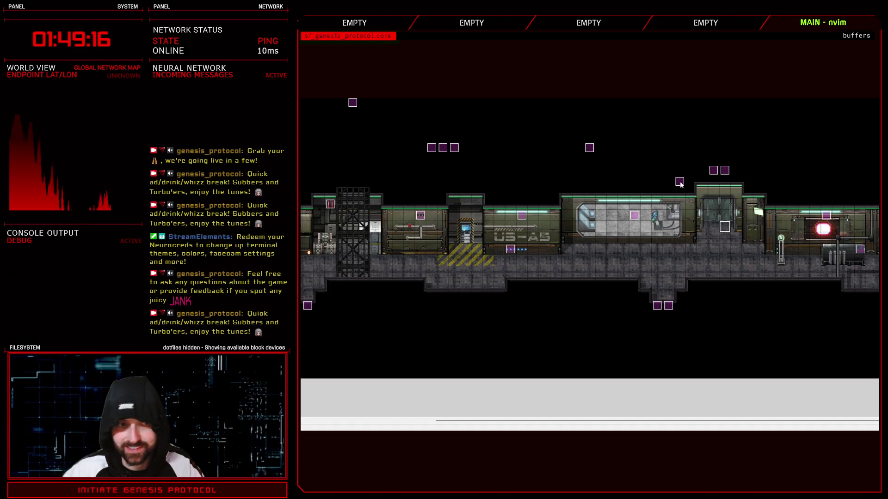
{"action": "left_click", "coordinate": [747, 204]}
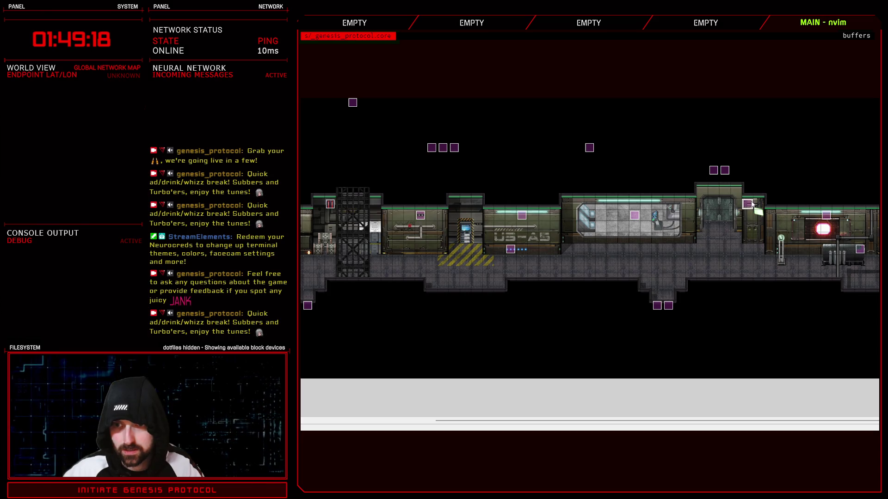
{"action": "left_click", "coordinate": [826, 217]}
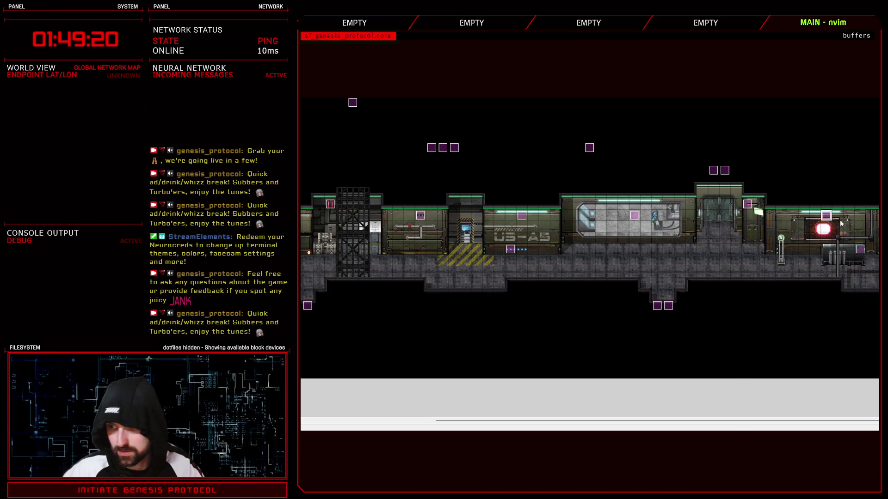
{"action": "double_click", "coordinate": [830, 226]}
{"action": "left_click", "coordinate": [669, 430]}
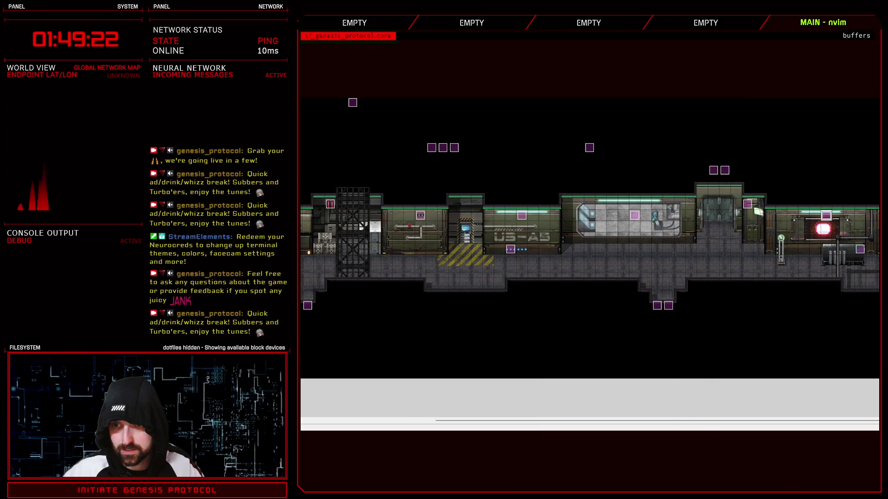
{"action": "left_click", "coordinate": [830, 219]}
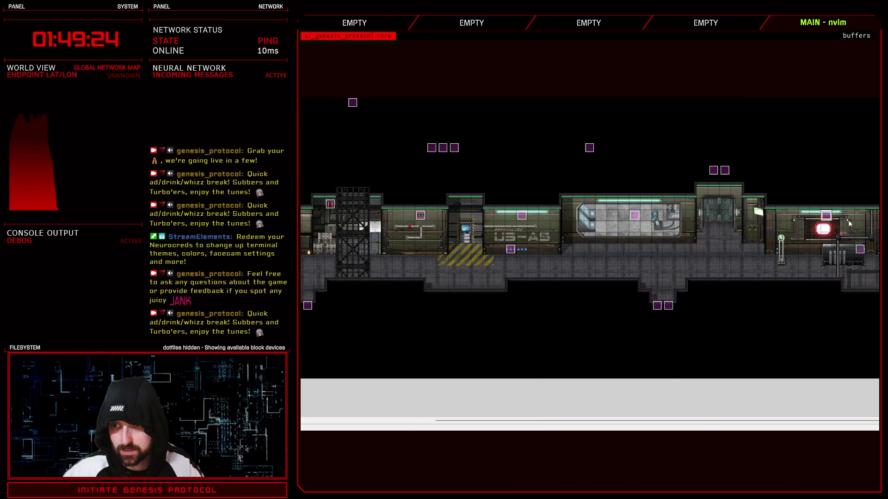
{"action": "double_click", "coordinate": [827, 217]}
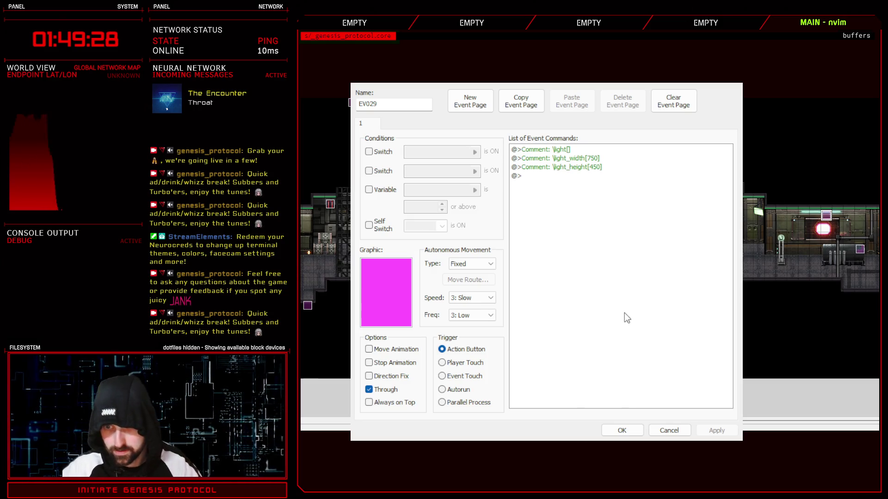
{"action": "left_click", "coordinate": [622, 430]}
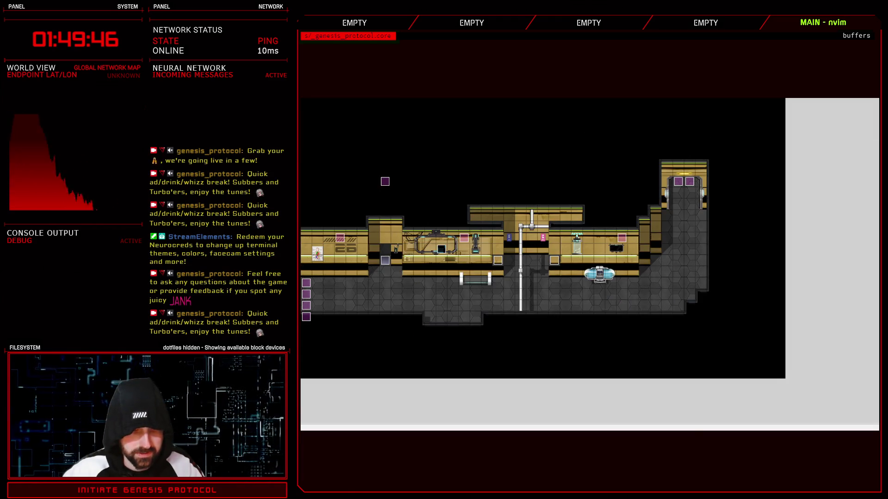
Review the QI door L and R event pages, then switch to the green US-A5 corridor map.
{"action": "double_click", "coordinate": [556, 259]}
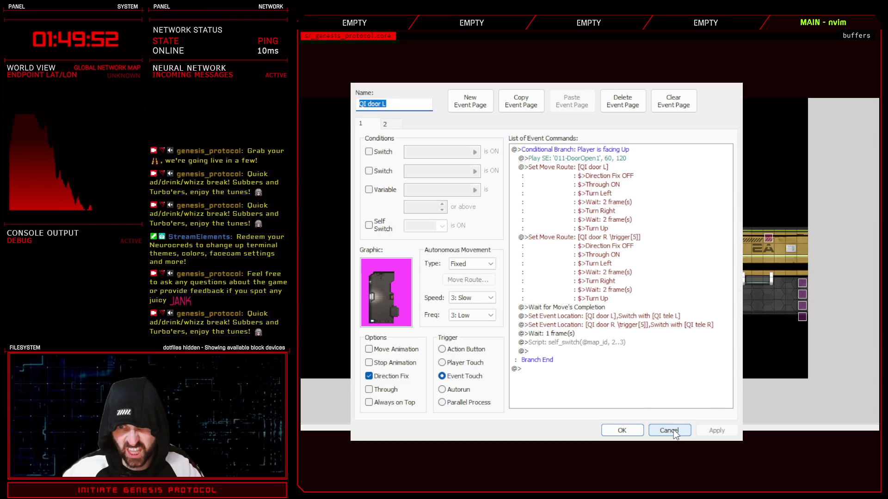
{"action": "left_click", "coordinate": [393, 124]}
{"action": "left_click", "coordinate": [370, 125]}
{"action": "left_click", "coordinate": [669, 430]}
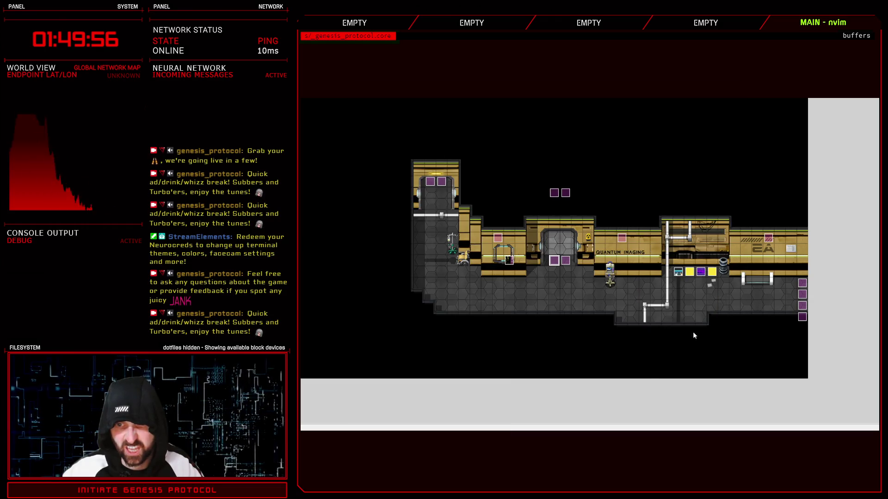
{"action": "double_click", "coordinate": [566, 260]}
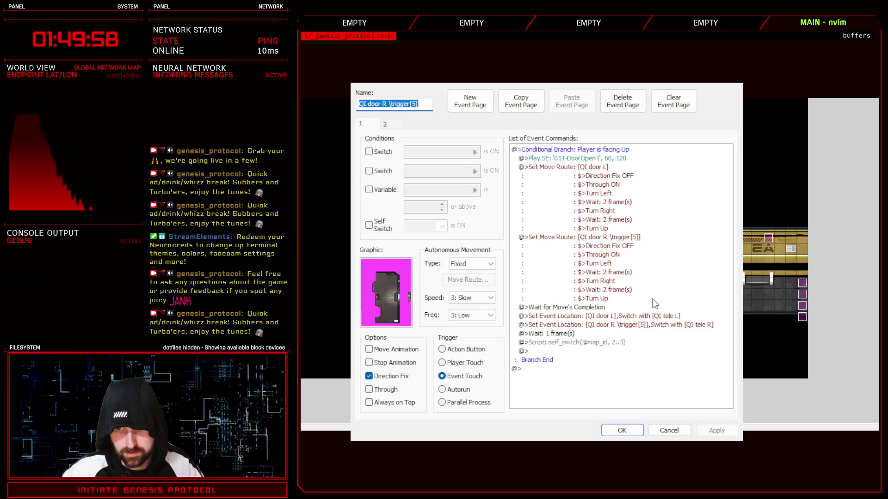
{"action": "left_click", "coordinate": [670, 430]}
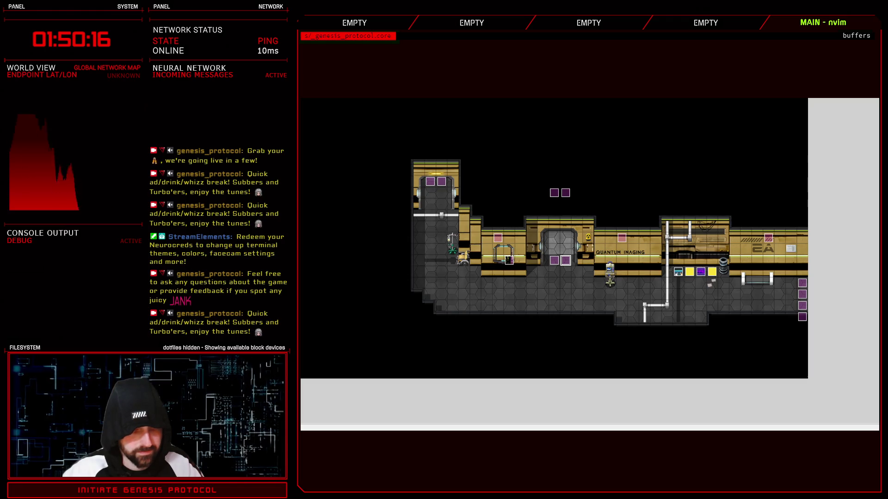
{"action": "left_click", "coordinate": [599, 286]}
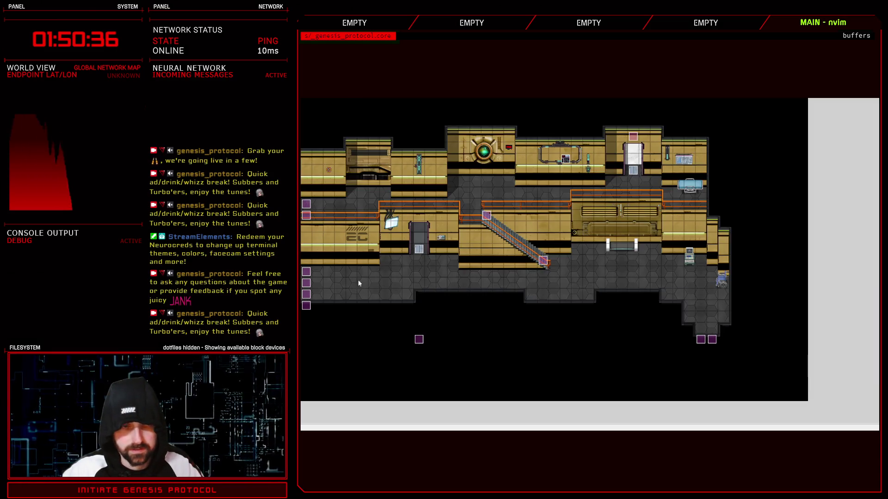
{"action": "left_click", "coordinate": [565, 192]}
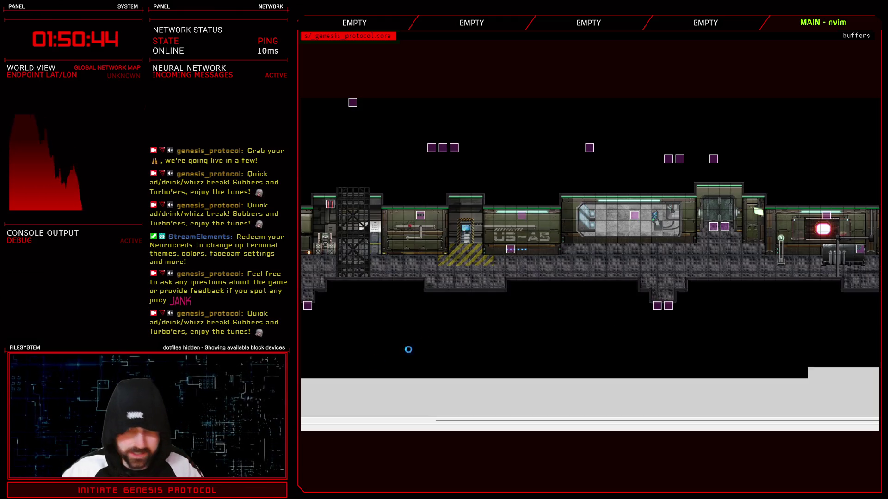
Rename the left teleport marker event from QI tele L to U3 tele L.
{"action": "left_click", "coordinate": [724, 160]}
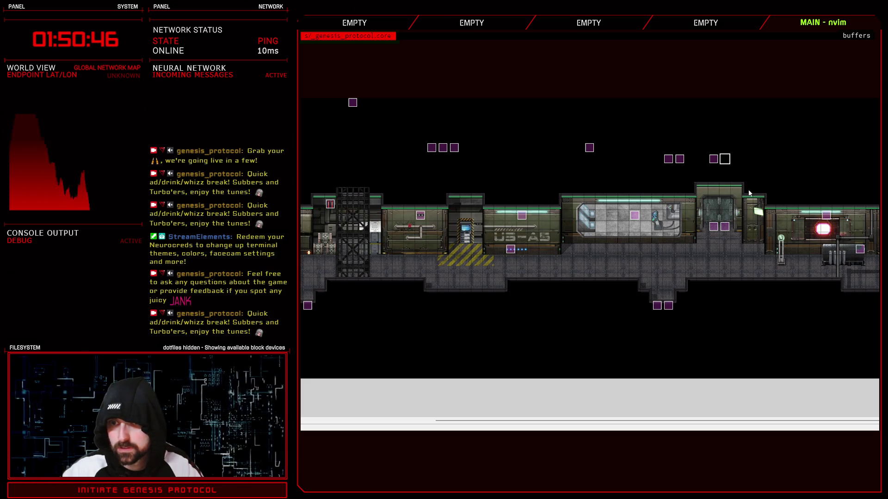
{"action": "left_click", "coordinate": [714, 159]}
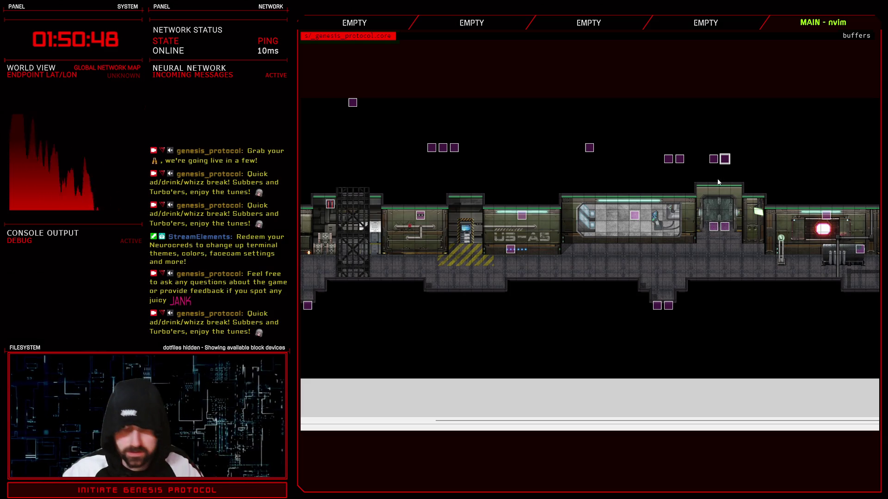
{"action": "double_click", "coordinate": [668, 159]}
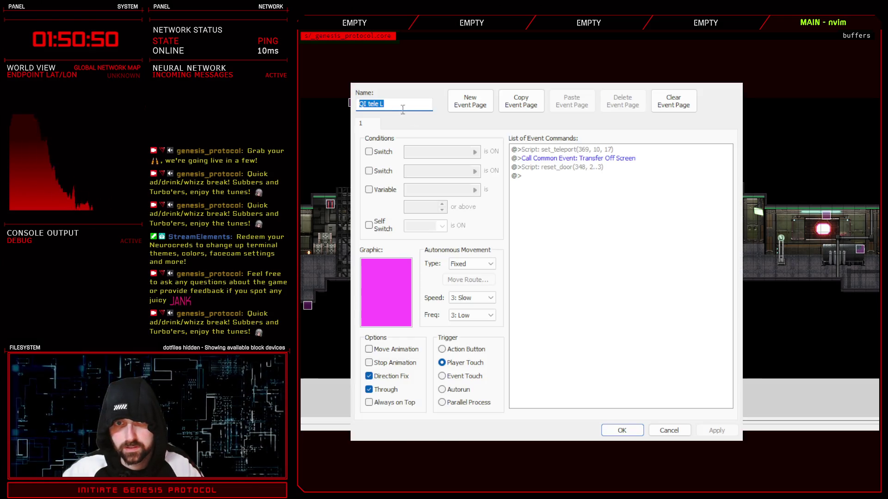
{"action": "double_click", "coordinate": [363, 103]}
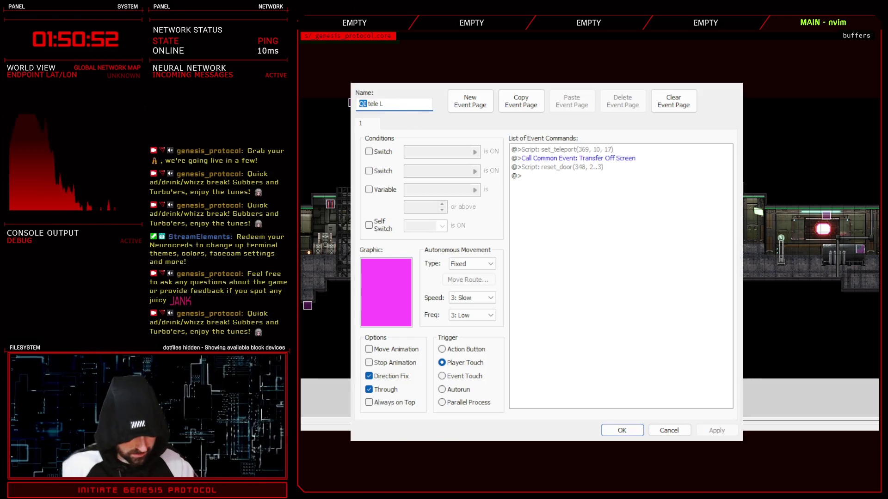
{"action": "type", "text": "U3"}
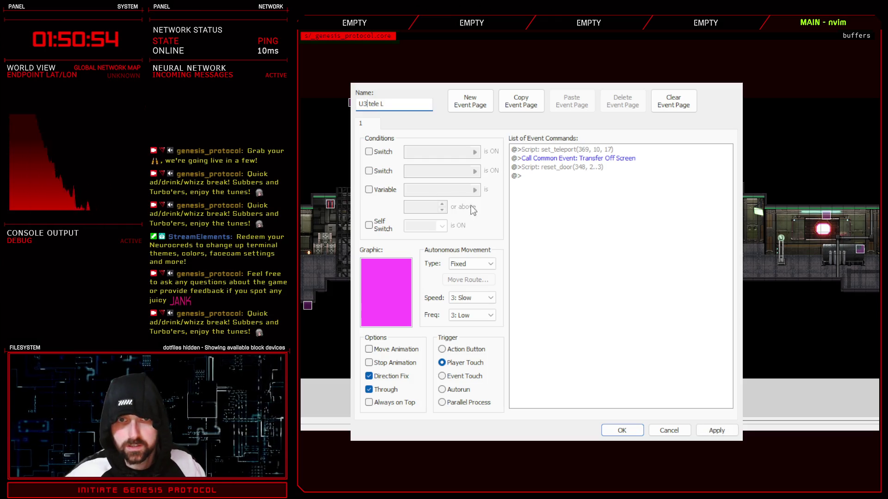
{"action": "left_click", "coordinate": [622, 430]}
Rename the right teleport marker event to U3 tele R.
{"action": "left_click", "coordinate": [727, 159]}
{"action": "key", "text": "Return"}
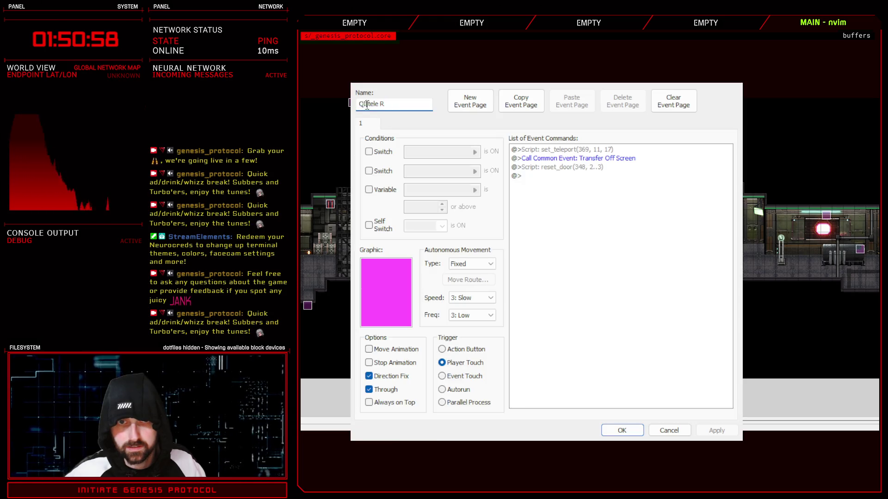
{"action": "type", "text": "U3"}
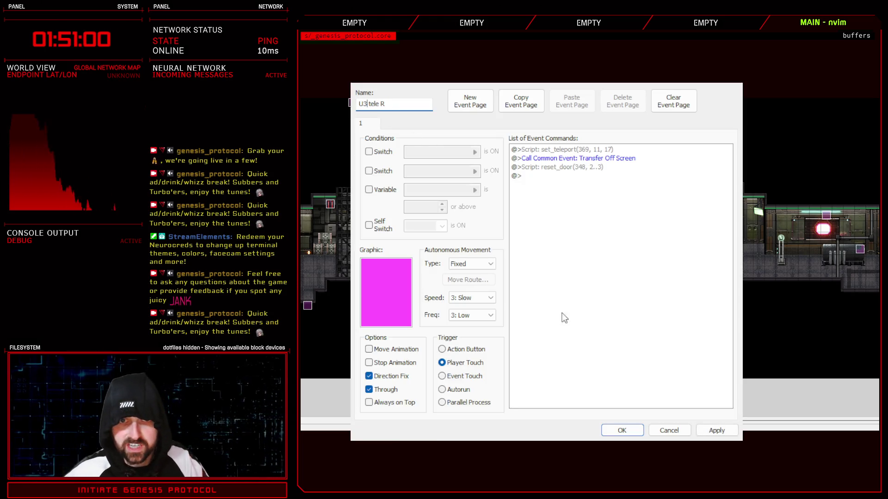
{"action": "left_click", "coordinate": [716, 431]}
{"action": "left_click", "coordinate": [621, 429]}
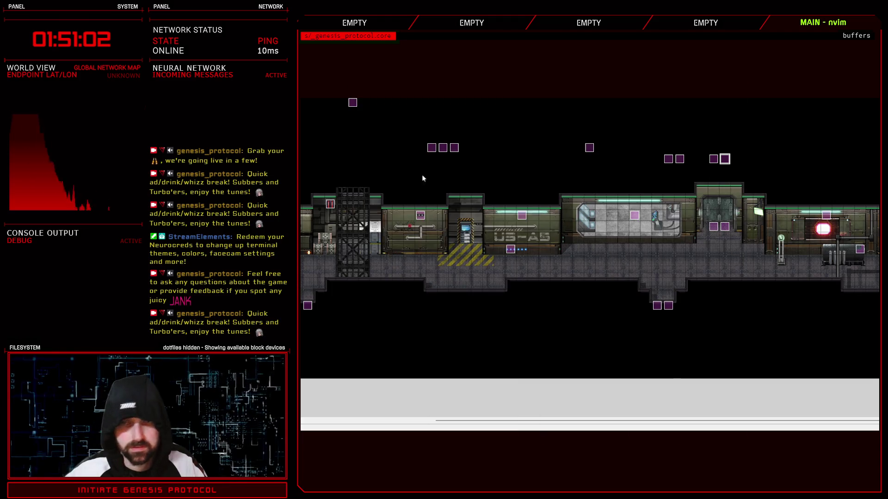
Replace U3 tele L's outdated command with set_teleport(106, 21, 16) copied from trigger[28] tele L.
{"action": "left_click", "coordinate": [668, 158]}
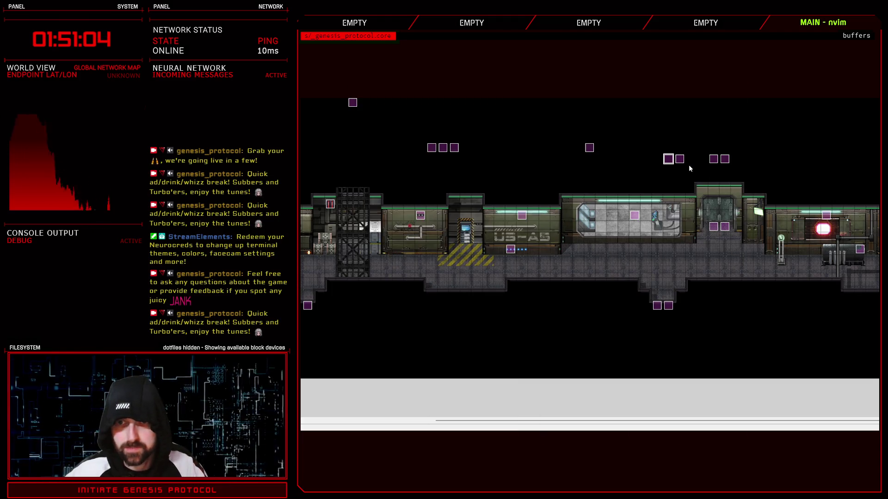
{"action": "key", "text": "Return"}
{"action": "left_click", "coordinate": [596, 150]}
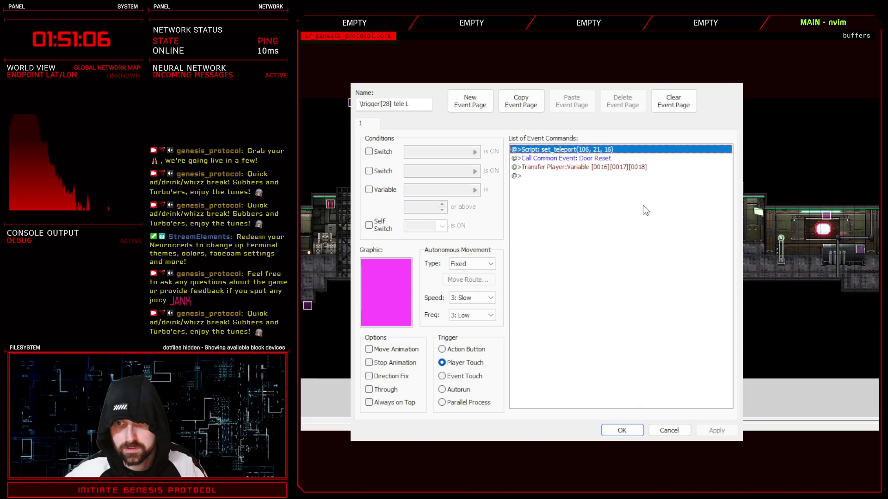
{"action": "left_click", "coordinate": [624, 430]}
{"action": "left_click", "coordinate": [714, 159]}
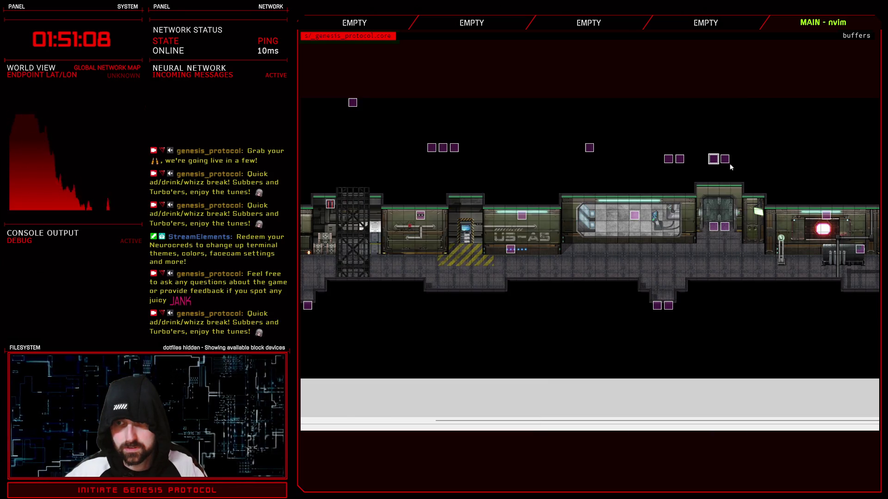
{"action": "key", "text": "Return"}
{"action": "left_click", "coordinate": [589, 151]}
{"action": "key", "text": "ctrl+x"}
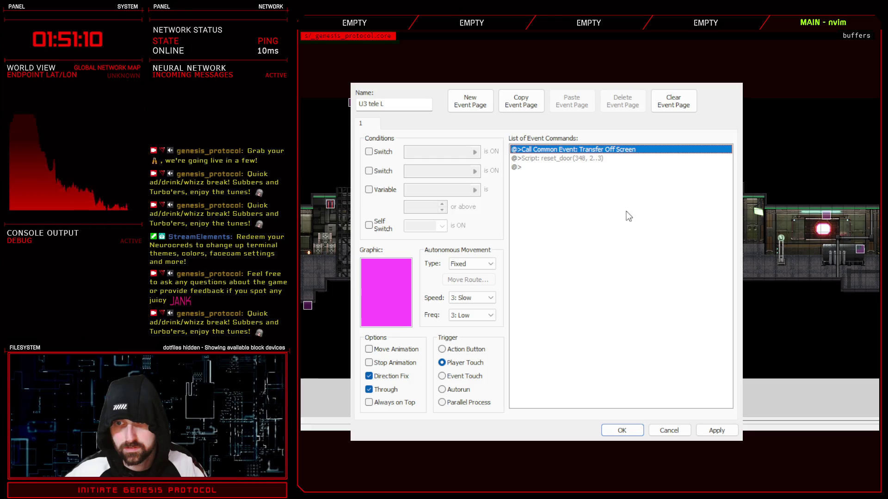
{"action": "key", "text": "ctrl+v"}
{"action": "left_click", "coordinate": [631, 433]}
Copy set_teleport(106, 22, 16) from trigger[28] tele R into the top of U3 tele R.
{"action": "left_click", "coordinate": [679, 159]}
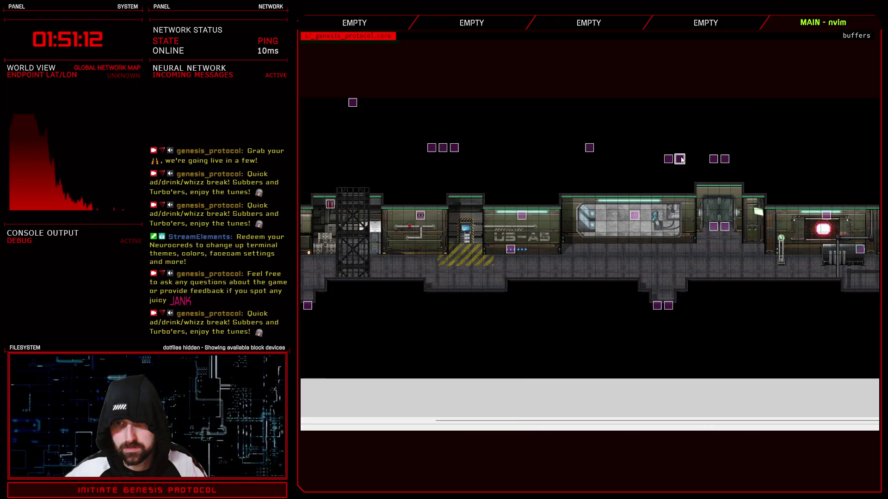
{"action": "key", "text": "Return"}
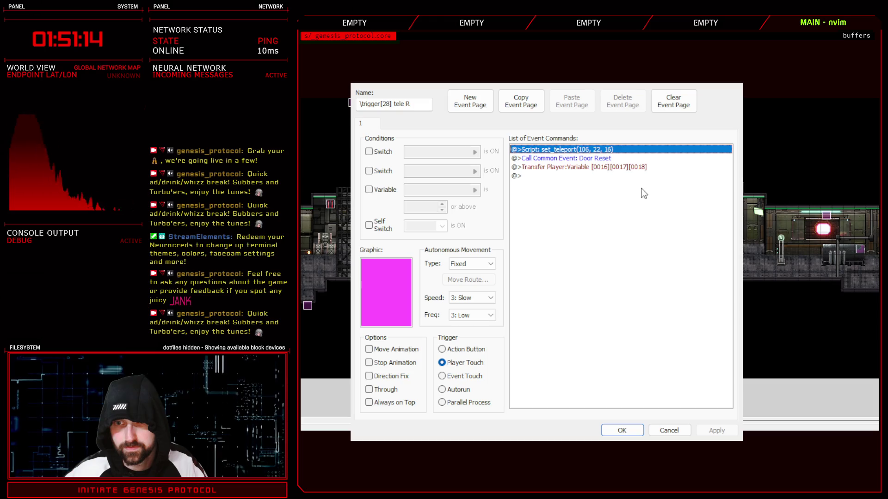
{"action": "left_click", "coordinate": [629, 432]}
{"action": "left_click", "coordinate": [724, 160]}
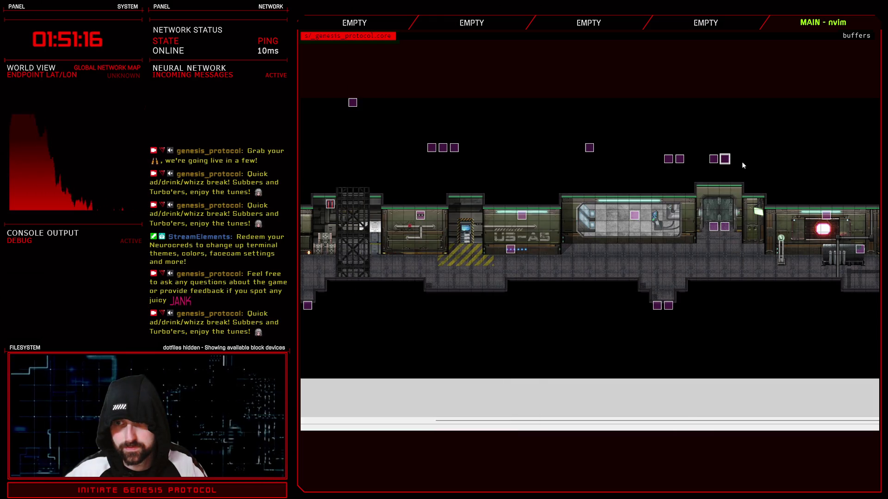
{"action": "key", "text": "Return"}
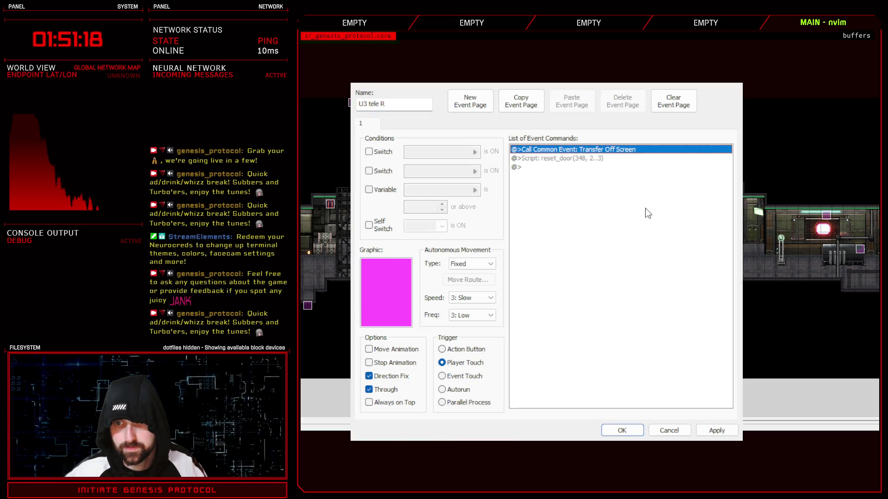
{"action": "key", "text": "ctrl+v"}
{"action": "left_click", "coordinate": [703, 431]}
Recheck the trigger[28] tele L event and close the door event's editor.
{"action": "left_click", "coordinate": [622, 430]}
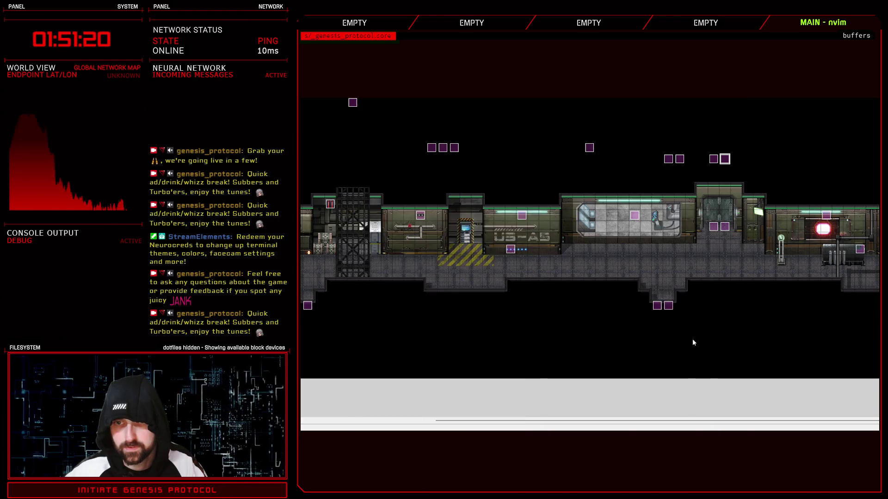
{"action": "left_click", "coordinate": [668, 159]}
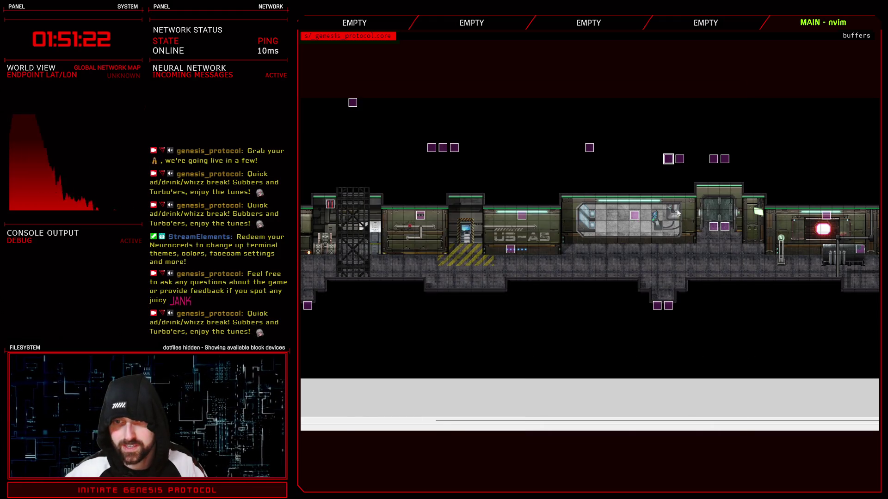
{"action": "double_click", "coordinate": [634, 215]}
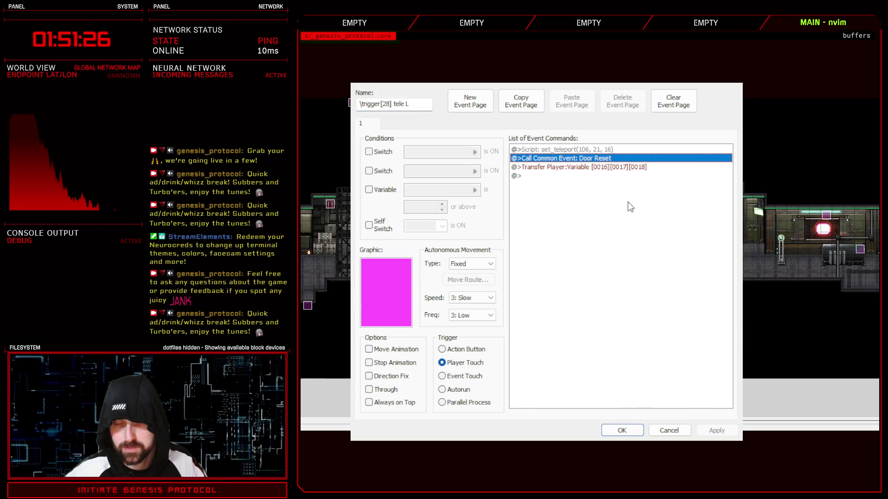
{"action": "left_click", "coordinate": [640, 431]}
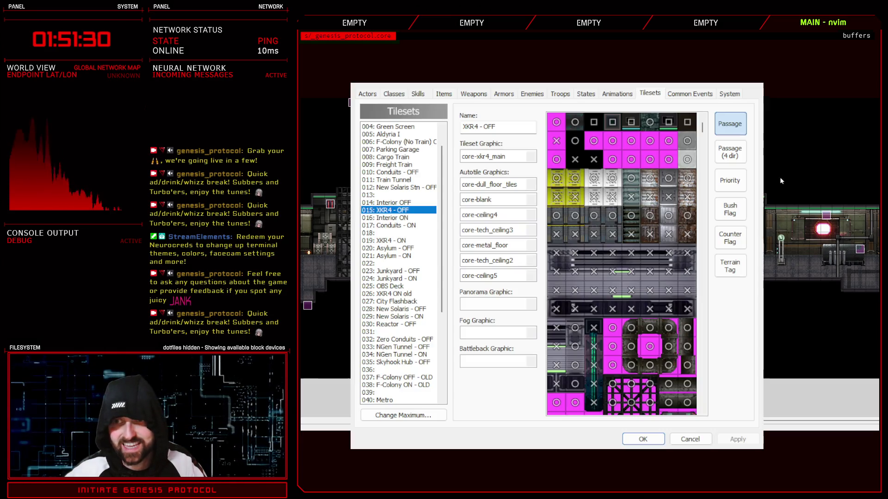
Open the game database with F9 on its Common Events page.
{"action": "key", "text": "F9"}
{"action": "left_click", "coordinate": [705, 94]}
{"action": "left_click_drag", "start_coordinate": [442, 169], "coordinate": [445, 262]}
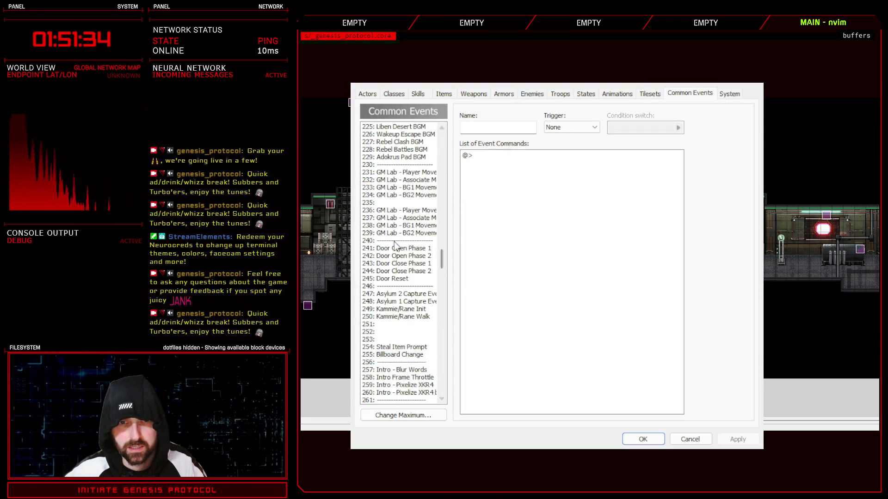
Inspect the 245 Door Reset common event's door_trigger script, then close the database.
{"action": "left_click", "coordinate": [388, 278]}
{"action": "left_click", "coordinate": [555, 157]}
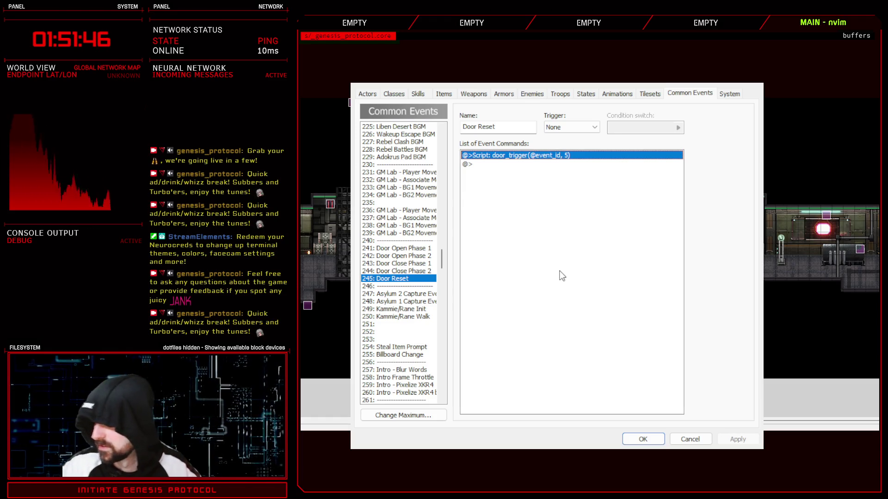
{"action": "left_click", "coordinate": [649, 443]}
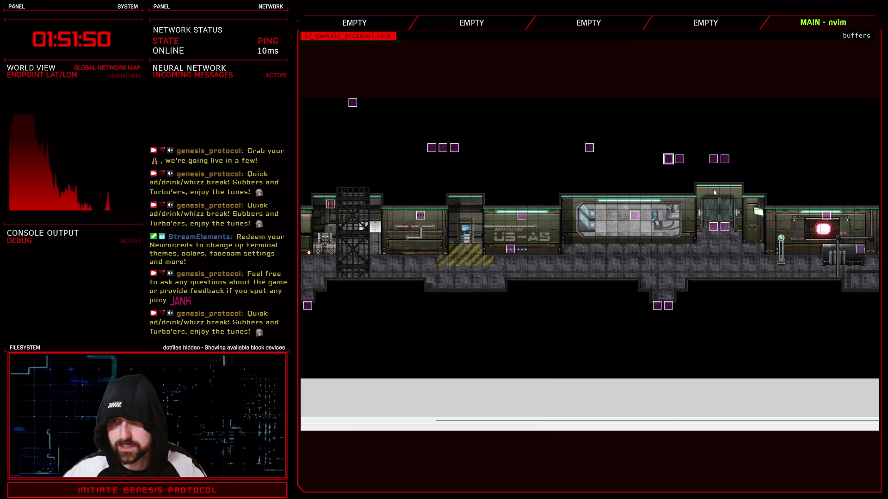
Delete the two stray events sitting above the corridor.
{"action": "left_click", "coordinate": [715, 227]}
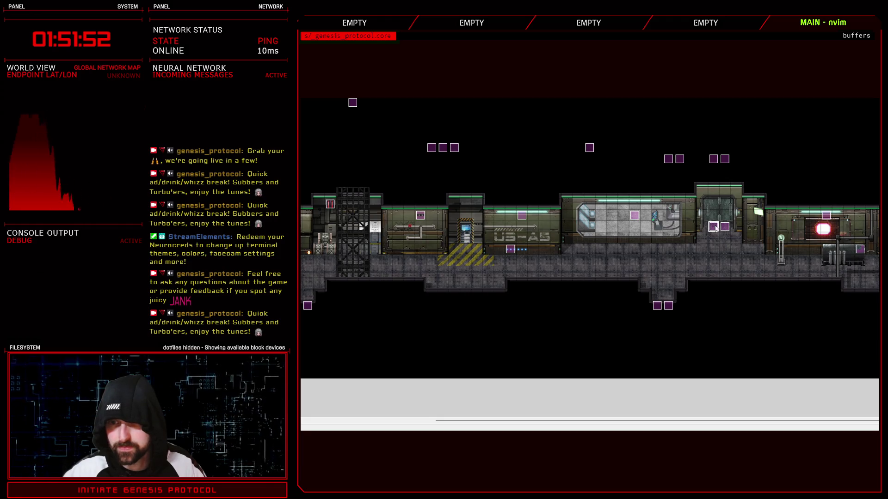
{"action": "left_click", "coordinate": [682, 159]}
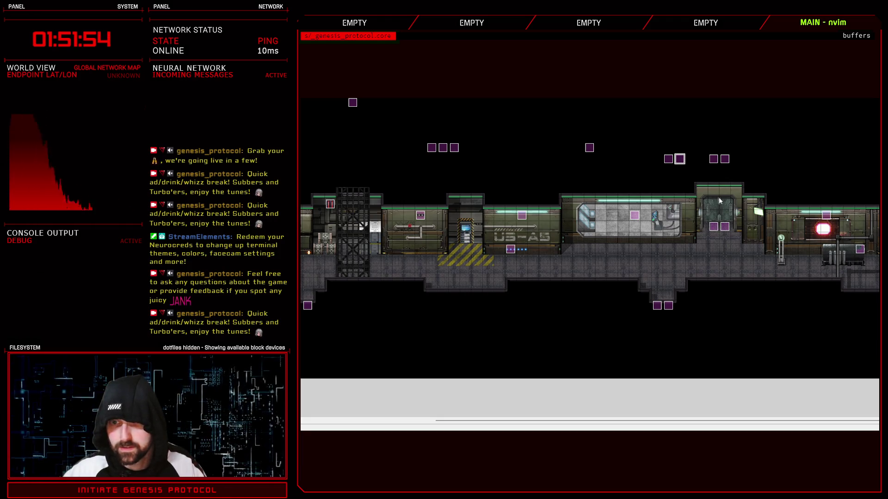
{"action": "key", "text": "Return"}
{"action": "left_click", "coordinate": [669, 431]}
{"action": "left_click", "coordinate": [669, 159]}
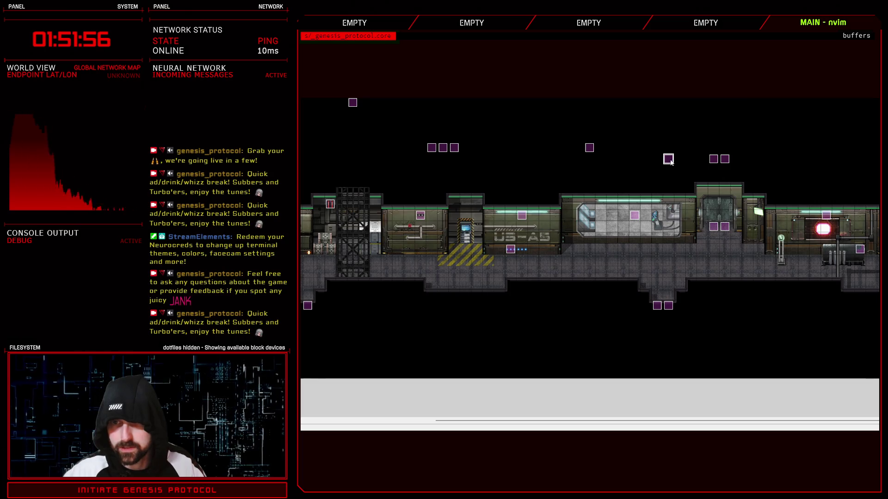
{"action": "left_click", "coordinate": [588, 149]}
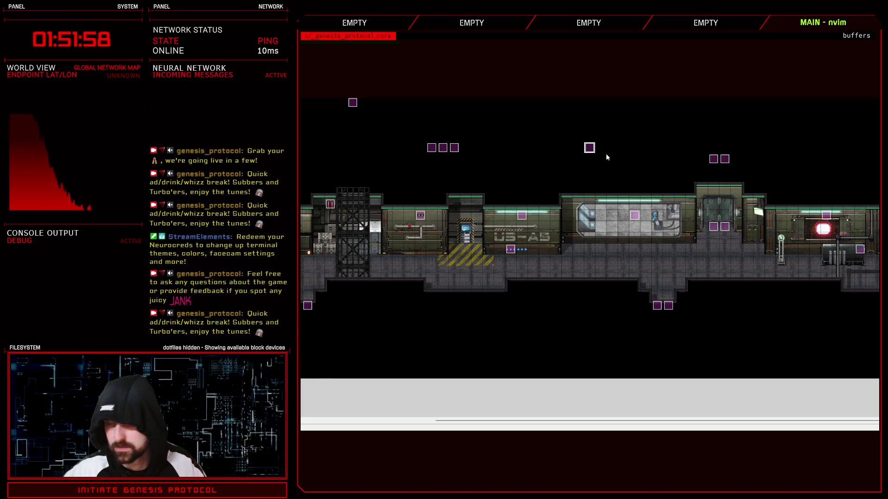
Retarget the left door's first Set Move Route command to the door itself.
{"action": "left_click", "coordinate": [714, 226]}
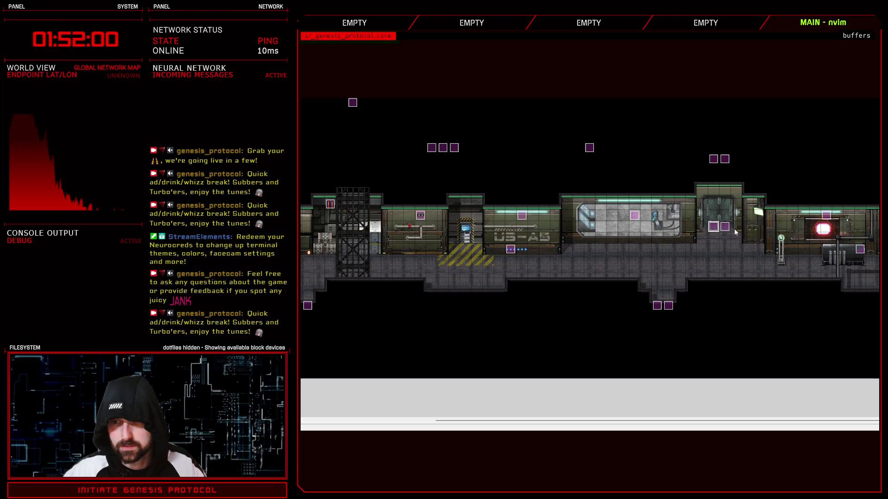
{"action": "key", "text": "Return"}
{"action": "left_click", "coordinate": [589, 167]}
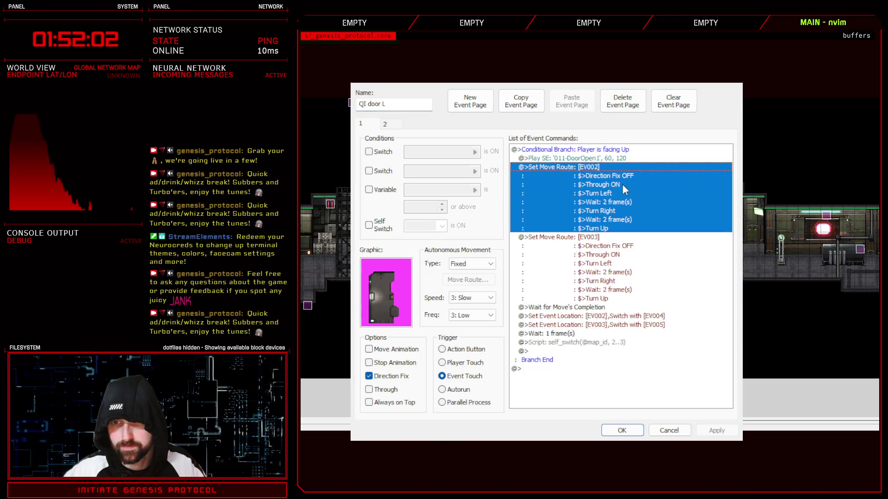
{"action": "double_click", "coordinate": [589, 168]}
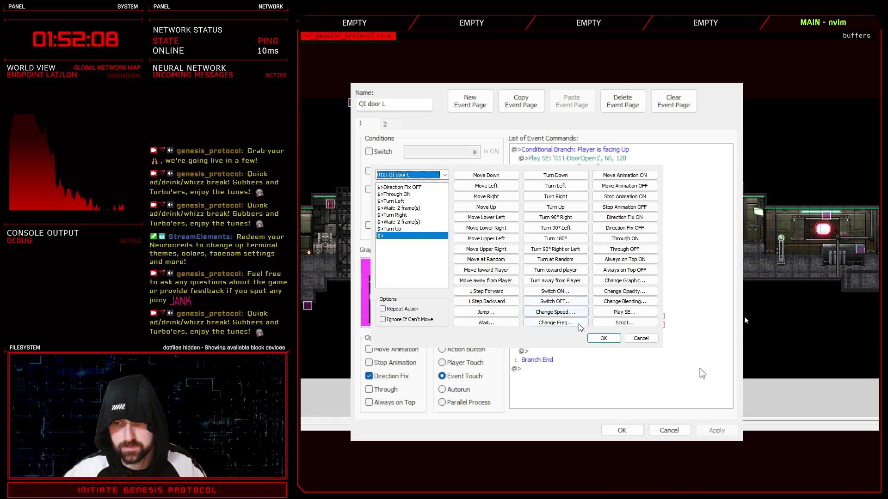
{"action": "key", "text": "Return"}
{"action": "left_click", "coordinate": [622, 431]}
{"action": "left_click", "coordinate": [715, 158]}
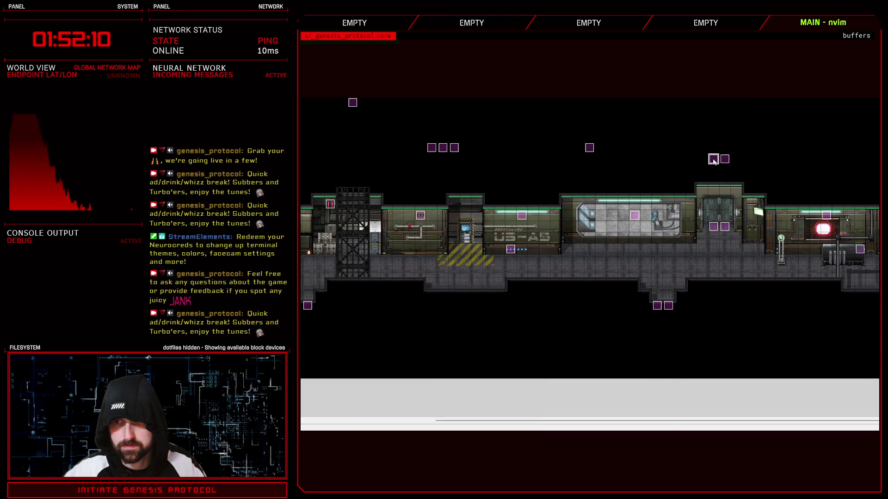
{"action": "key", "text": "Return"}
{"action": "left_click", "coordinate": [622, 430]}
Rename both QI door events to U3 door L and U3 door R.
{"action": "left_click", "coordinate": [713, 226]}
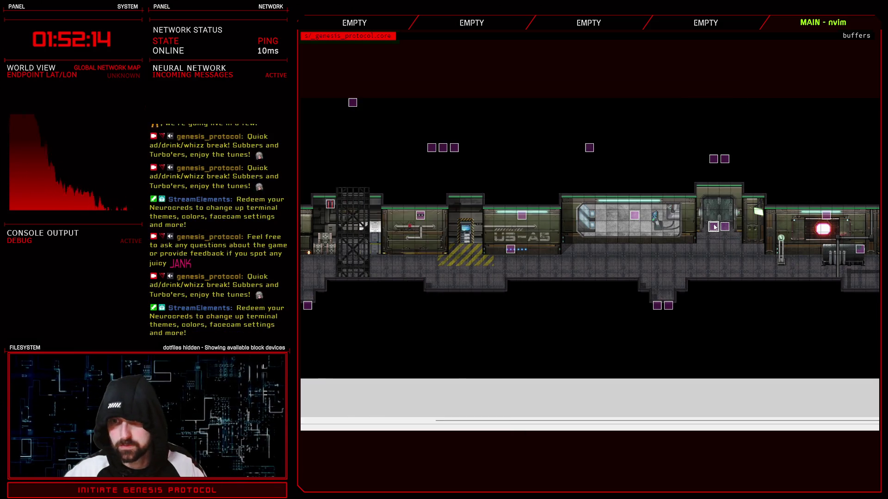
{"action": "key", "text": "Return"}
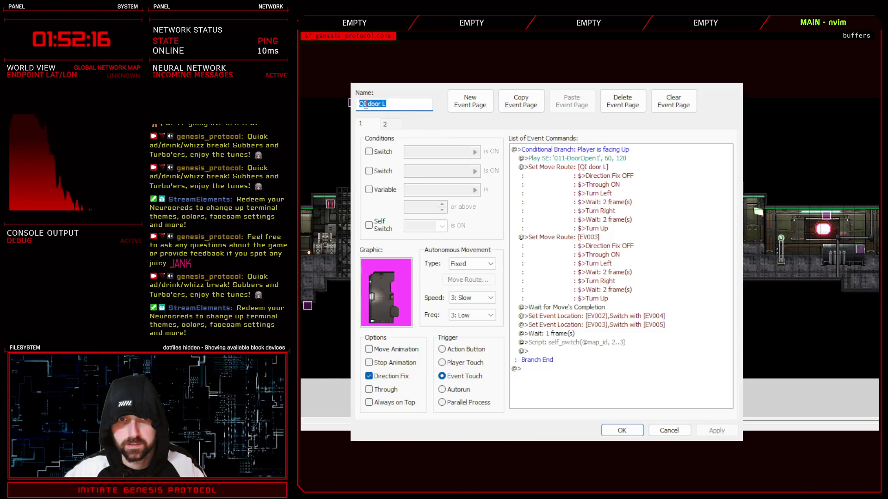
{"action": "key", "text": "BackSpace"}
{"action": "type", "text": "U3"}
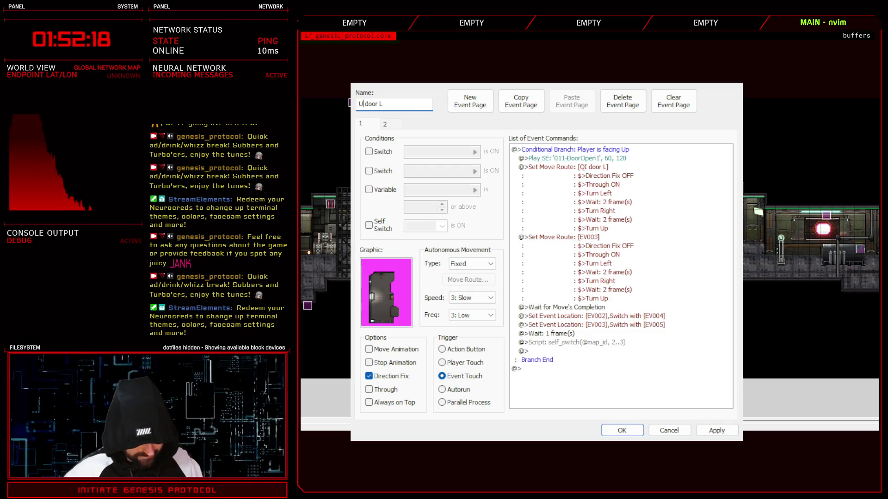
{"action": "left_click", "coordinate": [621, 430]}
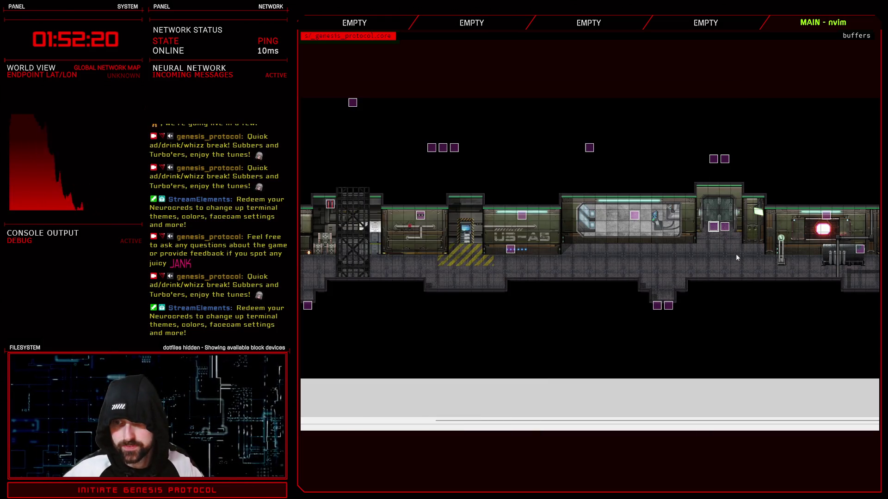
{"action": "key", "text": "Return"}
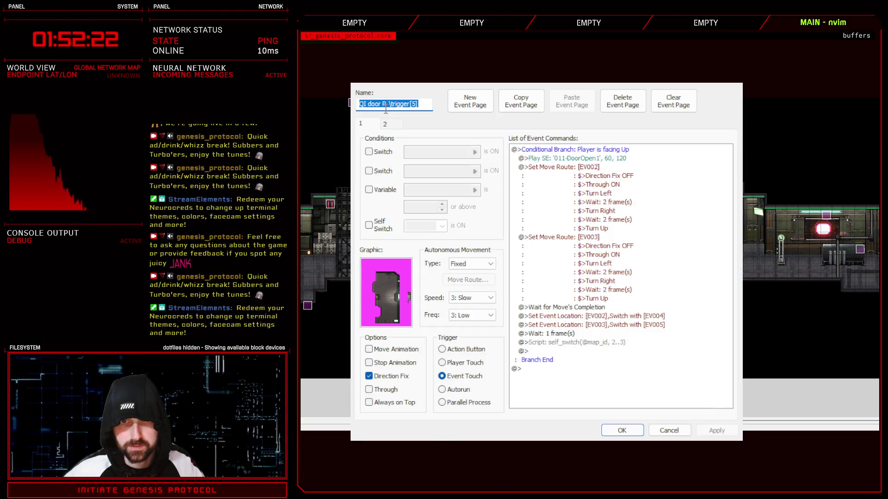
{"action": "double_click", "coordinate": [364, 105]}
{"action": "type", "text": "U3"}
{"action": "left_click", "coordinate": [622, 430]}
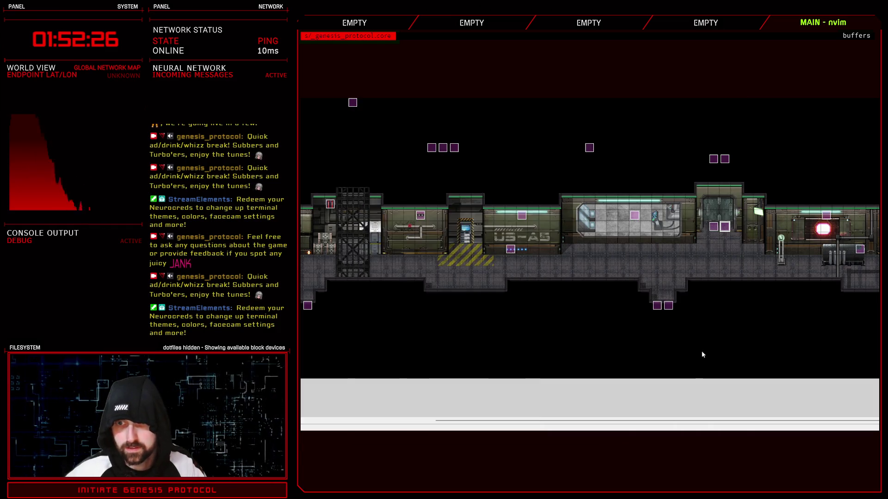
Update the trigger number in the right door event's name.
{"action": "left_click", "coordinate": [724, 160]}
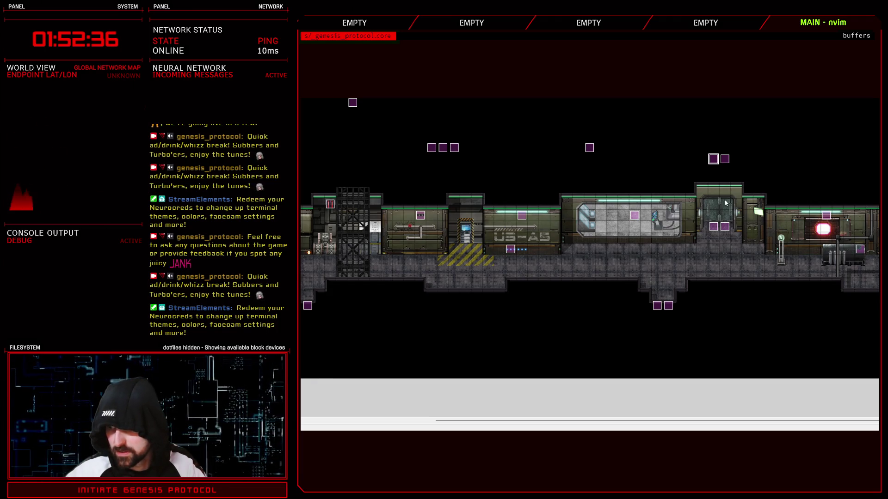
{"action": "left_click", "coordinate": [724, 226]}
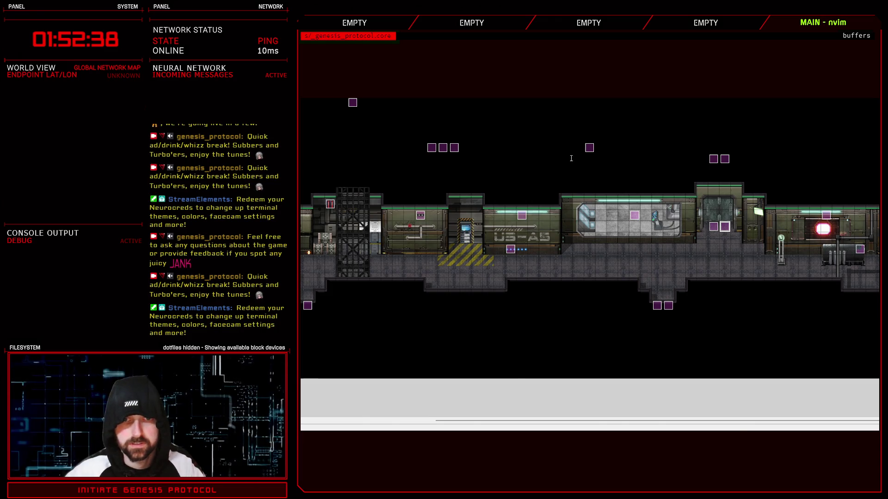
{"action": "key", "text": "Return"}
{"action": "type", "text": "6"}
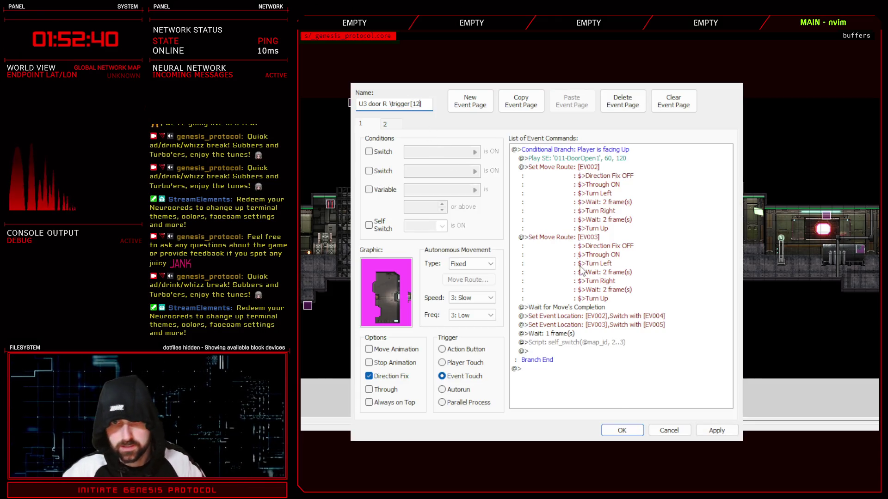
{"action": "left_click", "coordinate": [621, 430]}
{"action": "key", "text": "Left"}
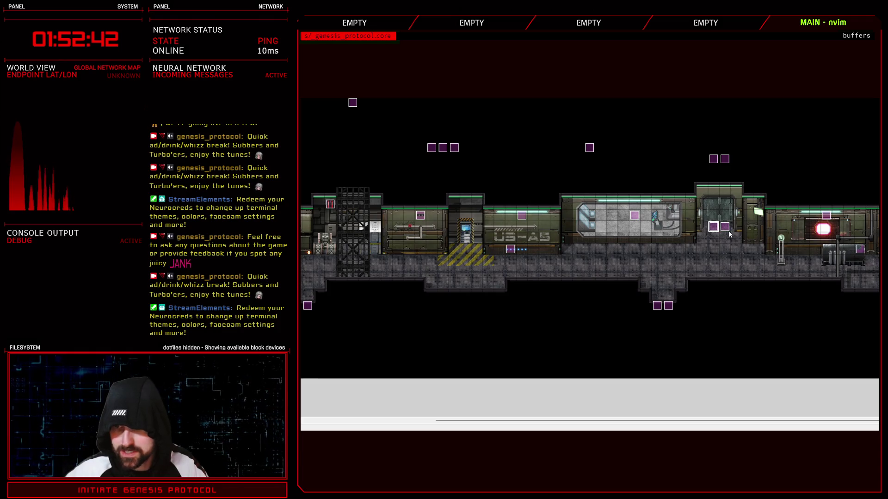
{"action": "key", "text": "Return"}
{"action": "left_click", "coordinate": [596, 238]}
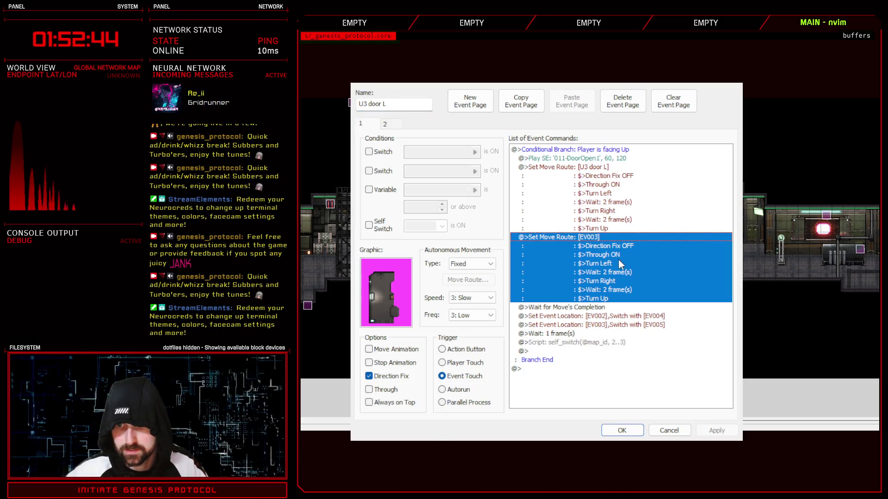
Retarget U3 door L's second move route and location swap to the U3 door and tele events.
{"action": "double_click", "coordinate": [618, 263]}
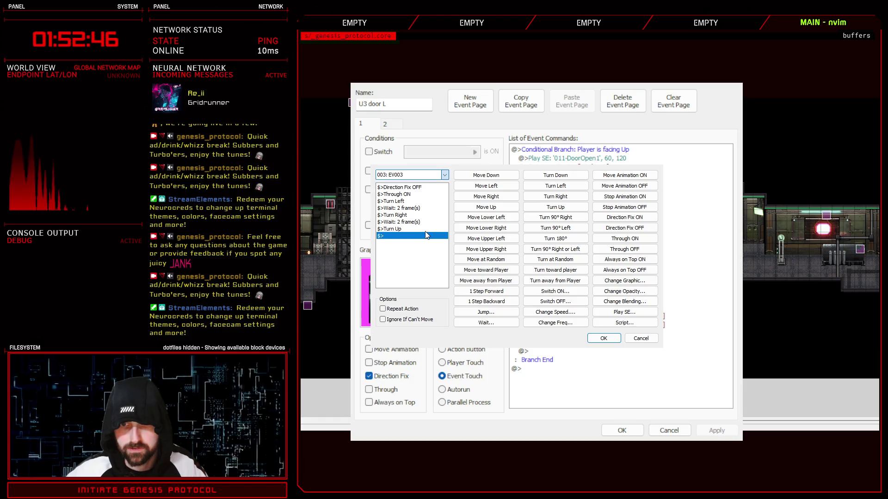
{"action": "left_click", "coordinate": [604, 338]}
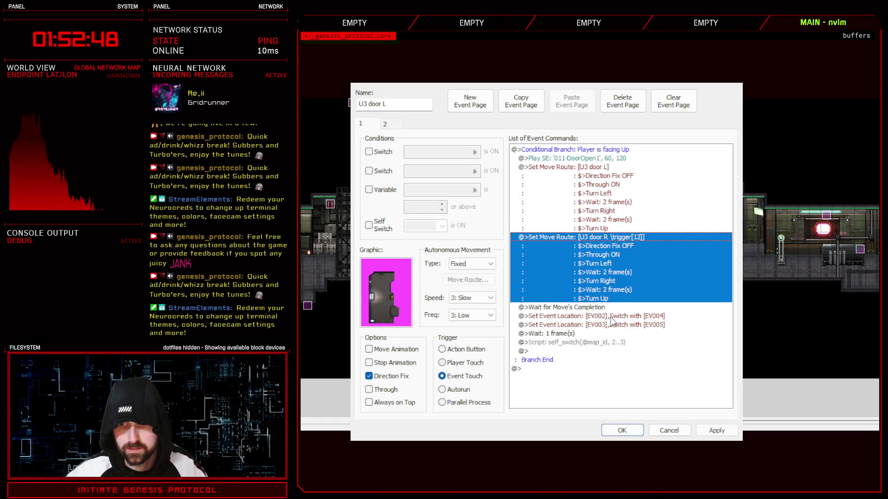
{"action": "left_click", "coordinate": [610, 316]}
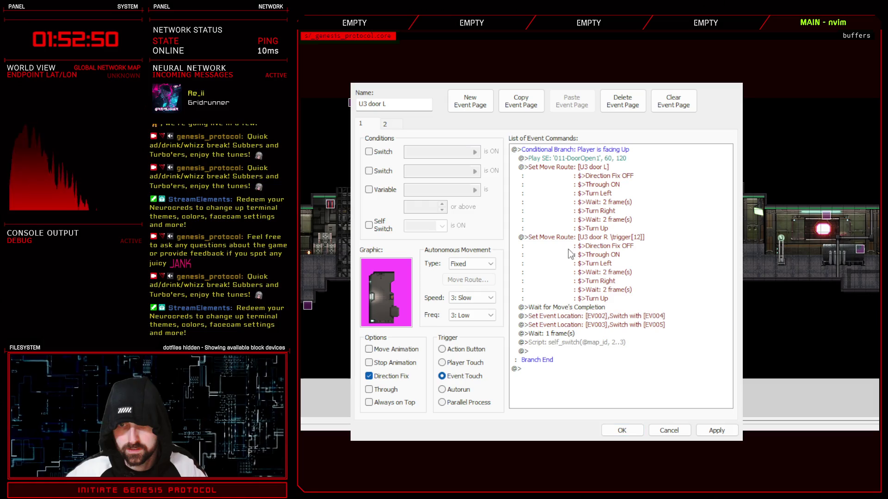
{"action": "left_click", "coordinate": [598, 318]}
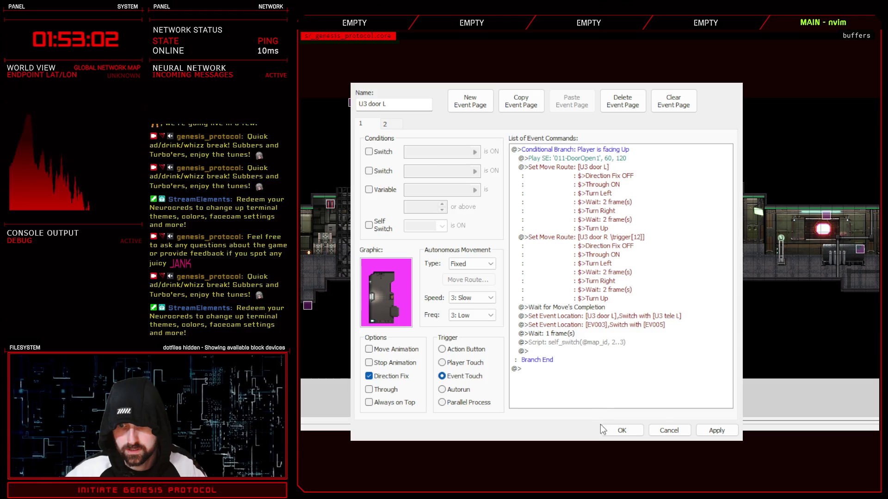
{"action": "left_click", "coordinate": [622, 318]}
{"action": "left_click", "coordinate": [624, 324]}
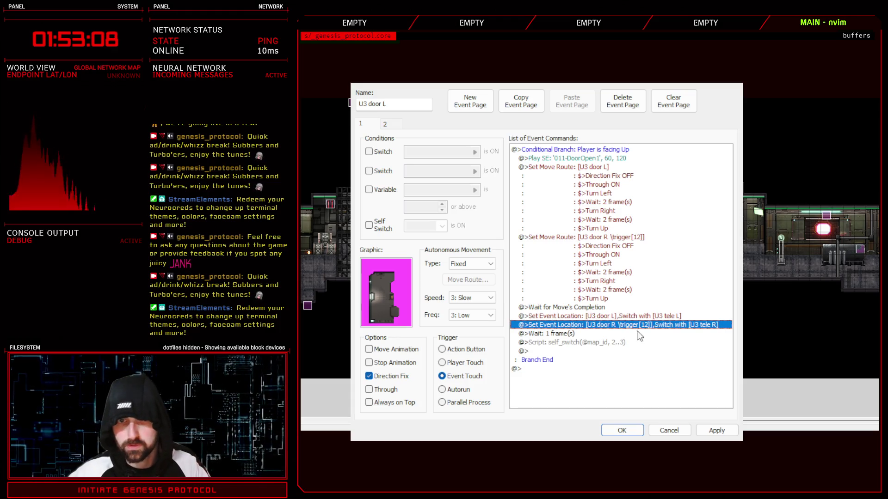
{"action": "left_click", "coordinate": [385, 124]}
{"action": "left_click", "coordinate": [361, 124]}
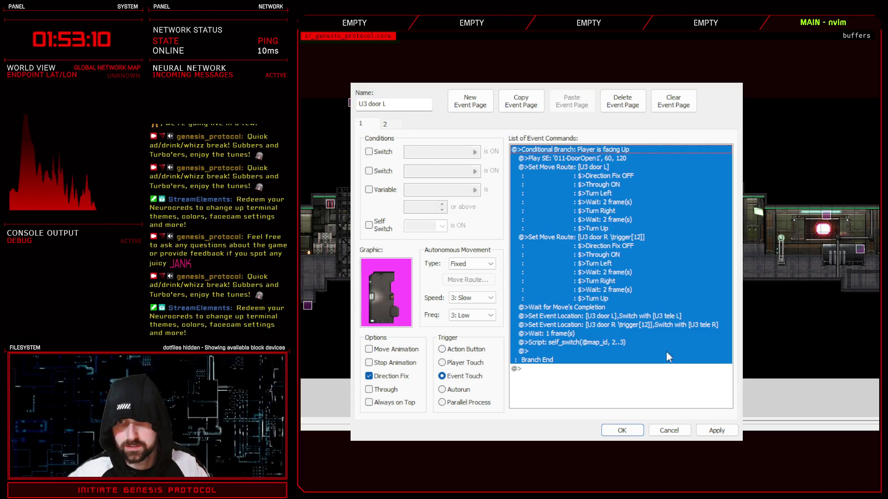
{"action": "left_click", "coordinate": [715, 430]}
{"action": "left_click", "coordinate": [622, 430]}
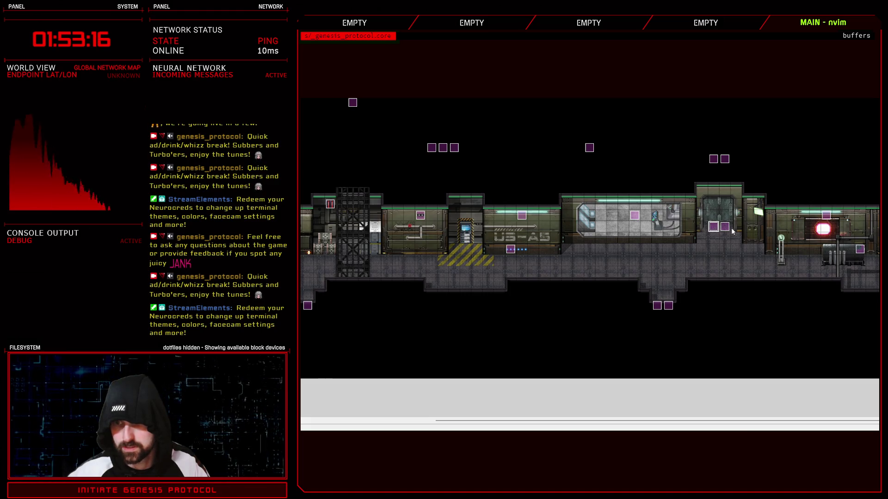
Change the self_switch range from 2..3 to 10..11 in U3 door L and U3 door R.
{"action": "double_click", "coordinate": [732, 231]}
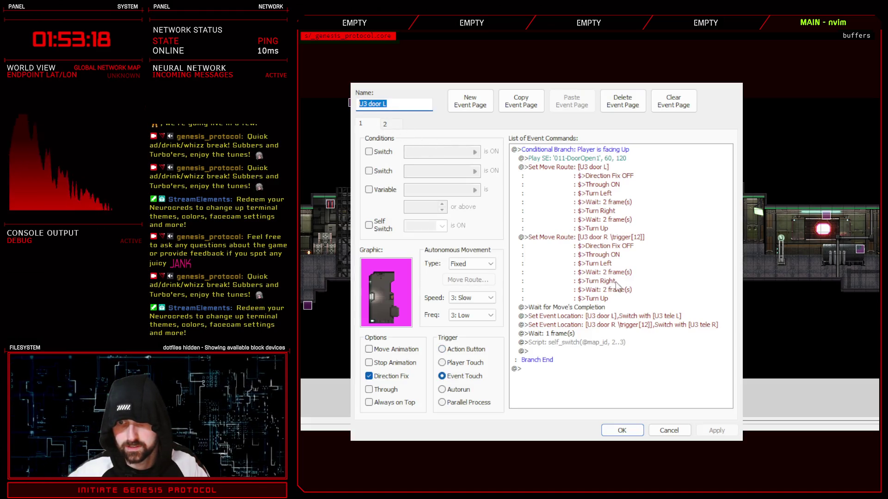
{"action": "double_click", "coordinate": [611, 342]}
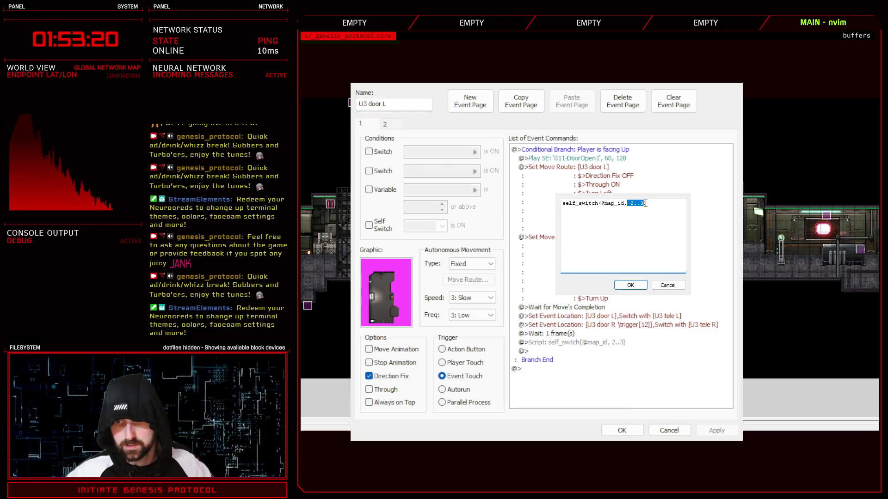
{"action": "type", "text": "10..11"}
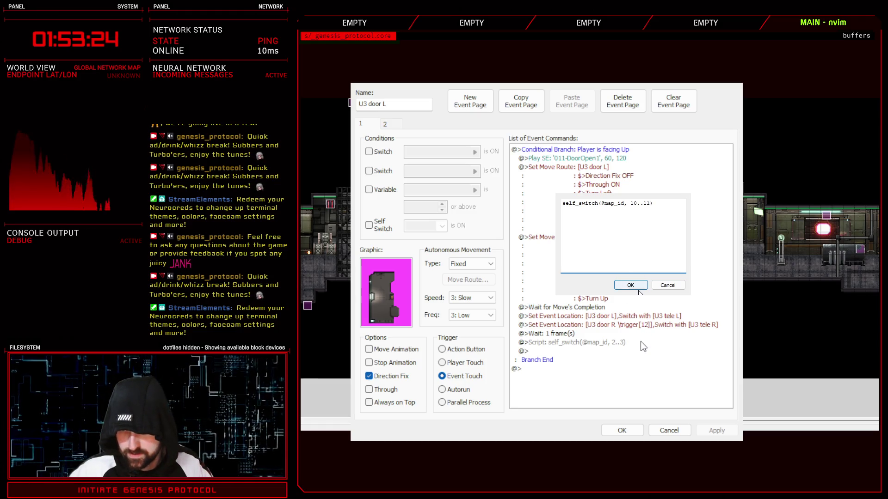
{"action": "key", "text": "Return"}
{"action": "left_click", "coordinate": [716, 430]}
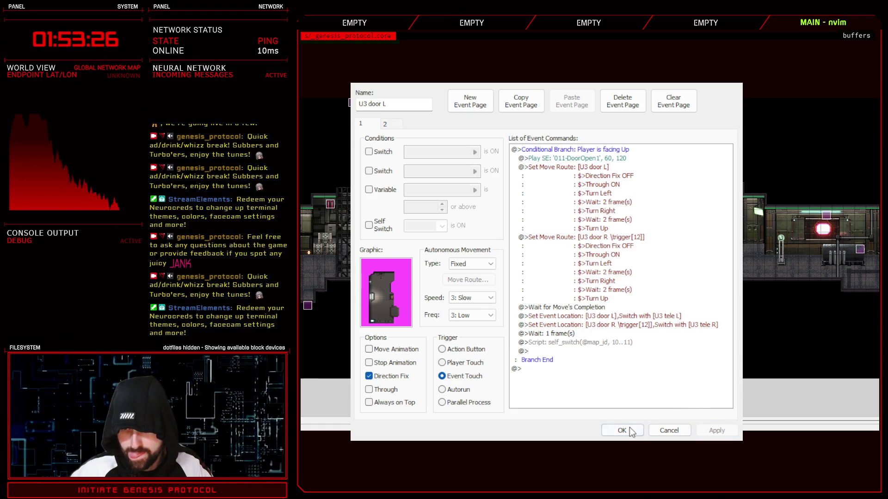
{"action": "left_click", "coordinate": [621, 430]}
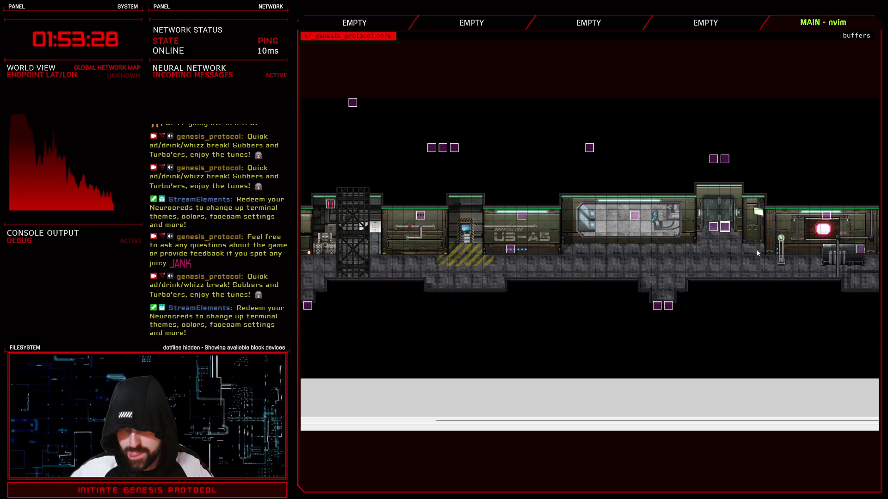
{"action": "double_click", "coordinate": [757, 253]}
{"action": "double_click", "coordinate": [616, 343]}
{"action": "left_click_drag", "start_coordinate": [630, 207], "coordinate": [643, 209]}
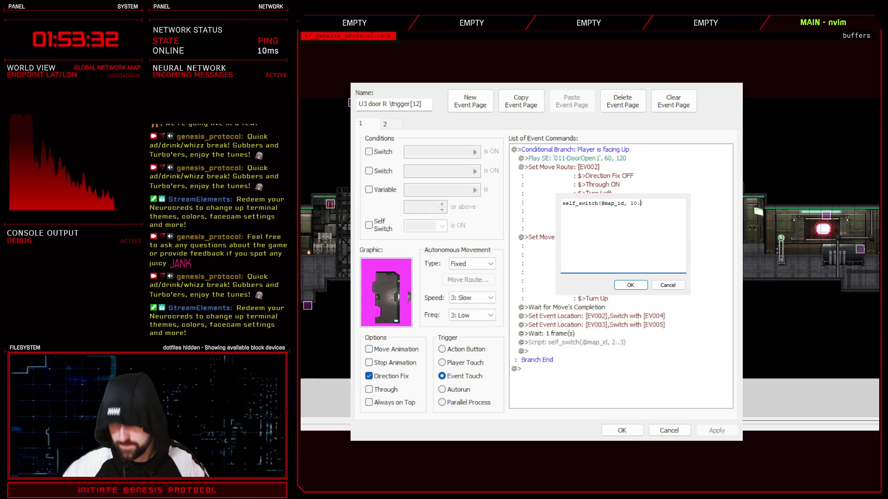
{"action": "left_click", "coordinate": [632, 284]}
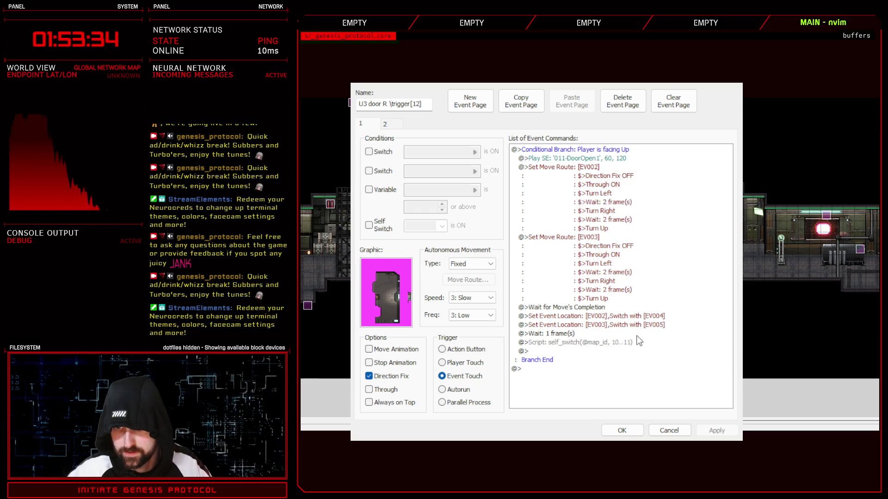
Replace U3 door R's EV002/EV003 move-route and location commands with those copied from U3 door L.
{"action": "left_click", "coordinate": [622, 430]}
{"action": "left_click", "coordinate": [716, 230]}
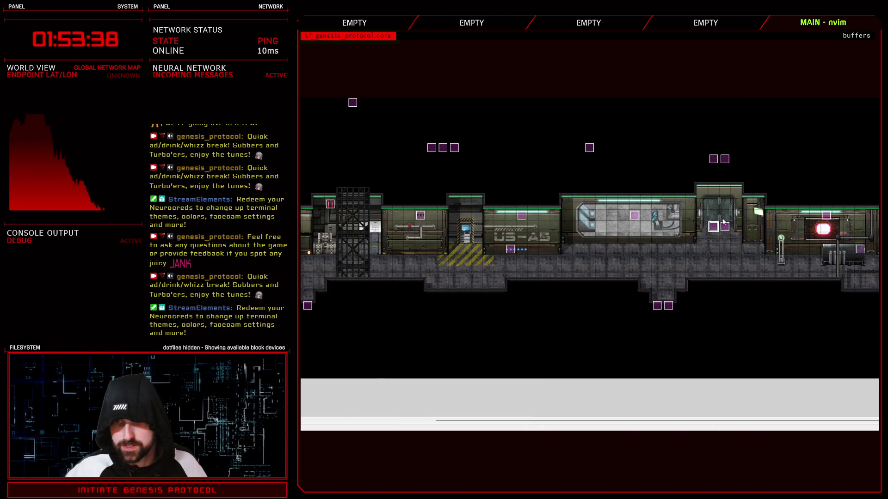
{"action": "double_click", "coordinate": [724, 224]}
{"action": "left_click", "coordinate": [592, 324], "text": "shift"}
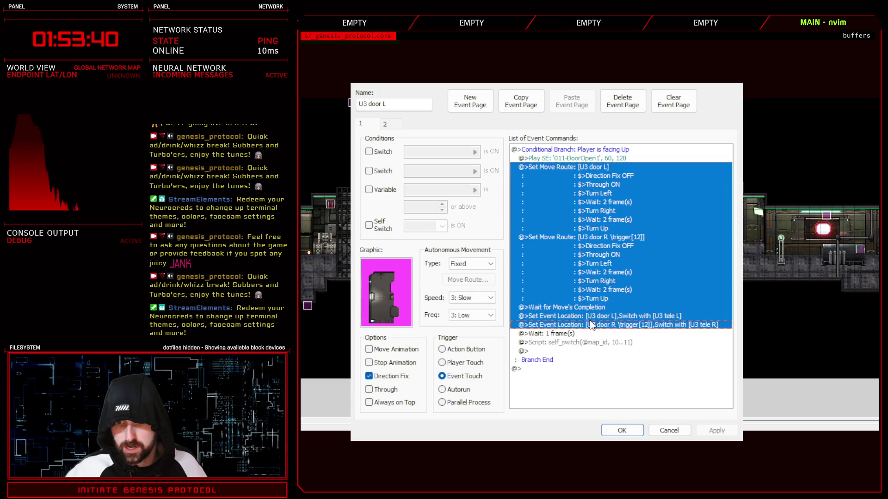
{"action": "left_click", "coordinate": [630, 431]}
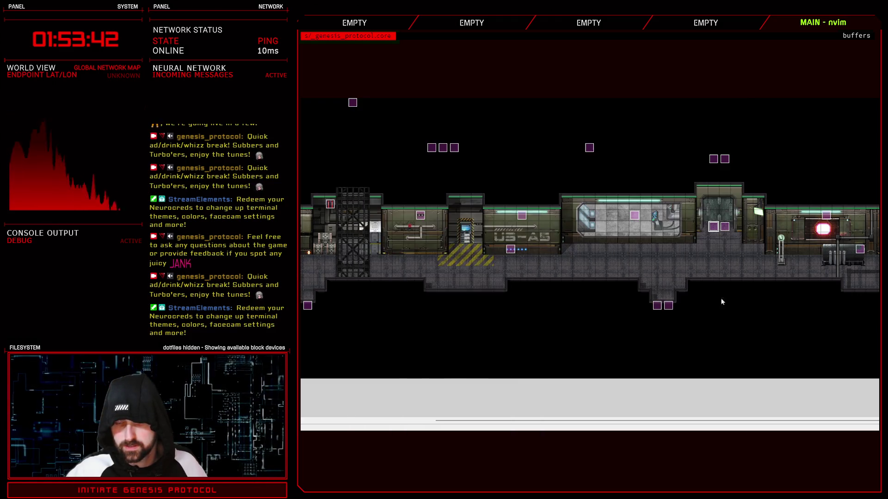
{"action": "double_click", "coordinate": [713, 227]}
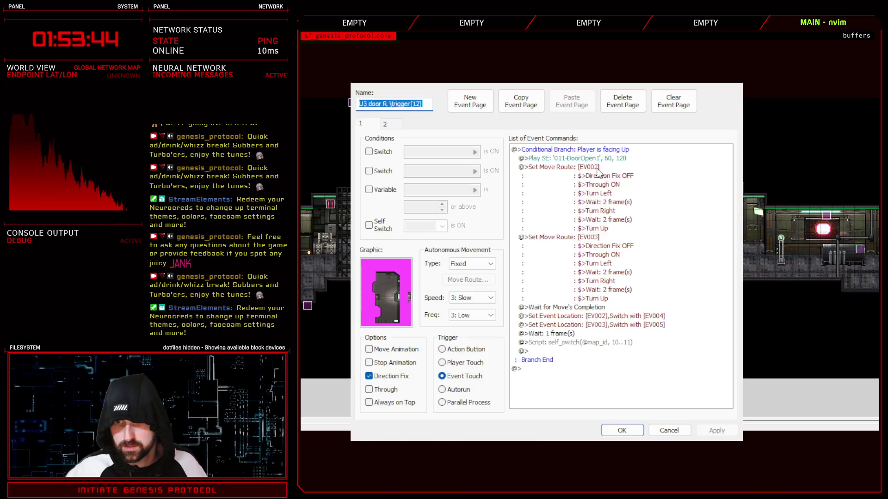
{"action": "left_click", "coordinate": [559, 167]}
{"action": "left_click", "coordinate": [599, 325], "text": "shift"}
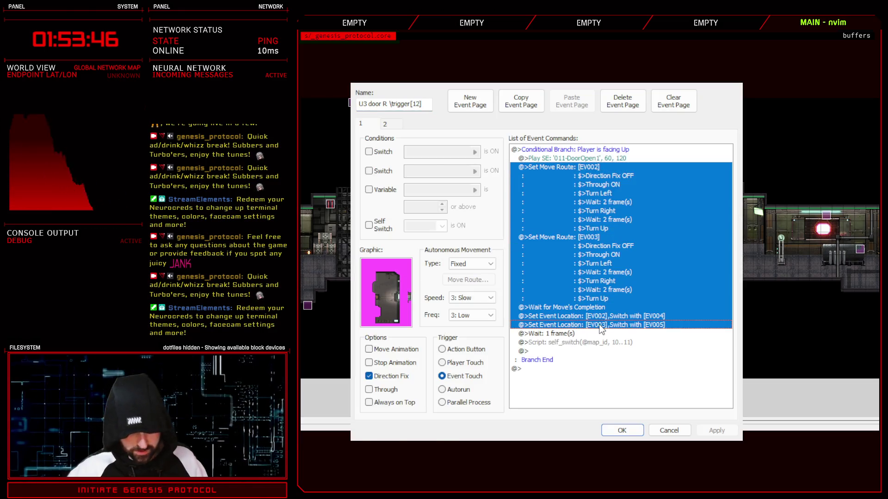
{"action": "key", "text": "Delete"}
{"action": "key", "text": "ctrl+v"}
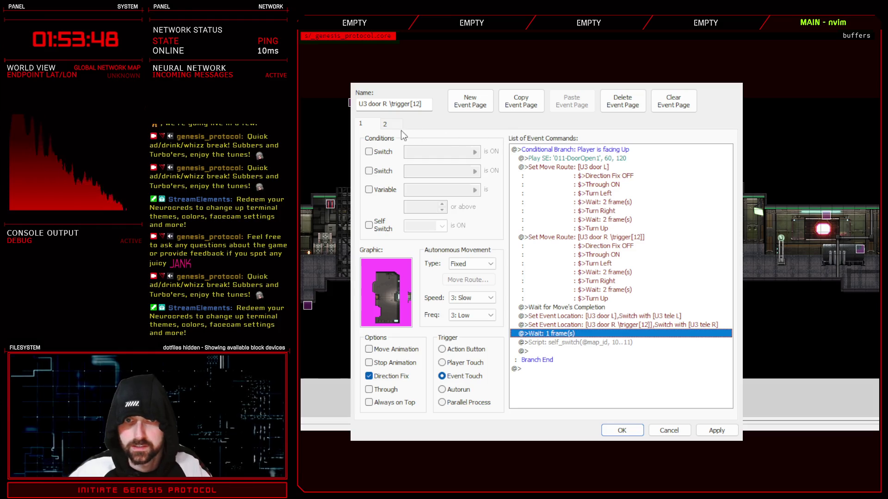
{"action": "left_click", "coordinate": [388, 124]}
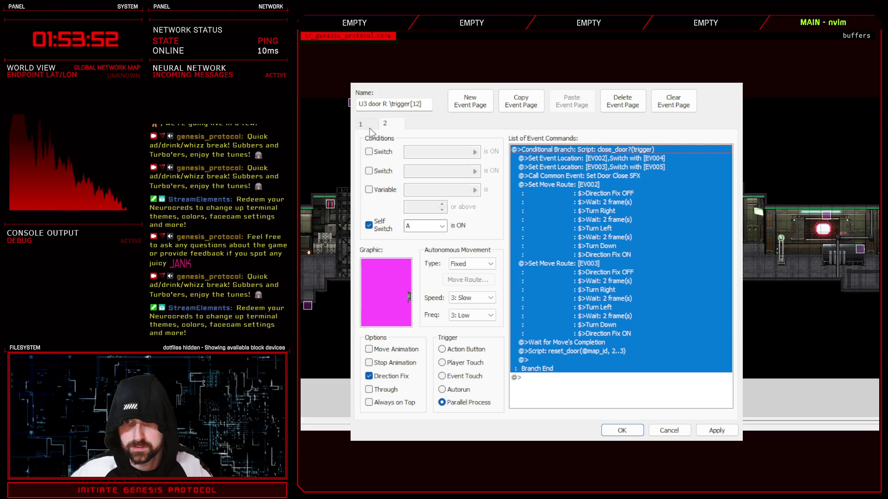
Replace page 2's EV002/EV003 Set Event Location commands with the U3 versions from page 1.
{"action": "left_click", "coordinate": [369, 128]}
{"action": "left_click_drag", "start_coordinate": [606, 316], "coordinate": [614, 328]}
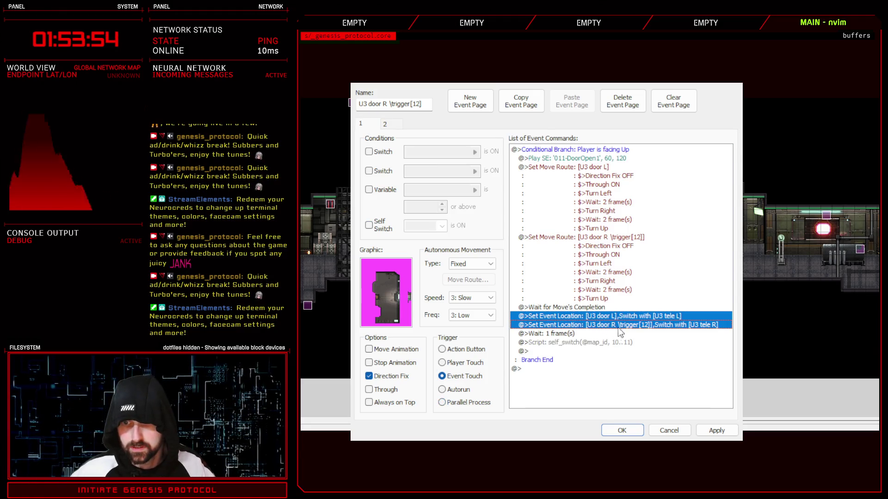
{"action": "left_click", "coordinate": [391, 126]}
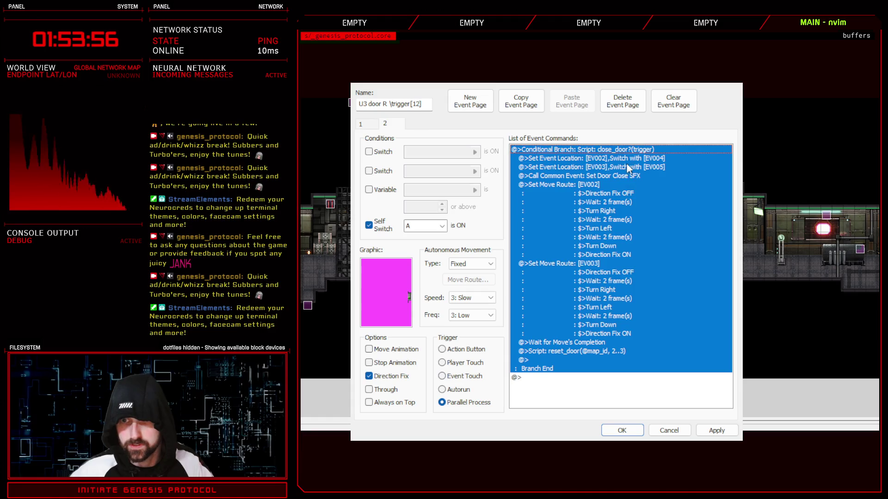
{"action": "left_click_drag", "start_coordinate": [627, 160], "coordinate": [627, 165]}
{"action": "key", "text": "Delete"}
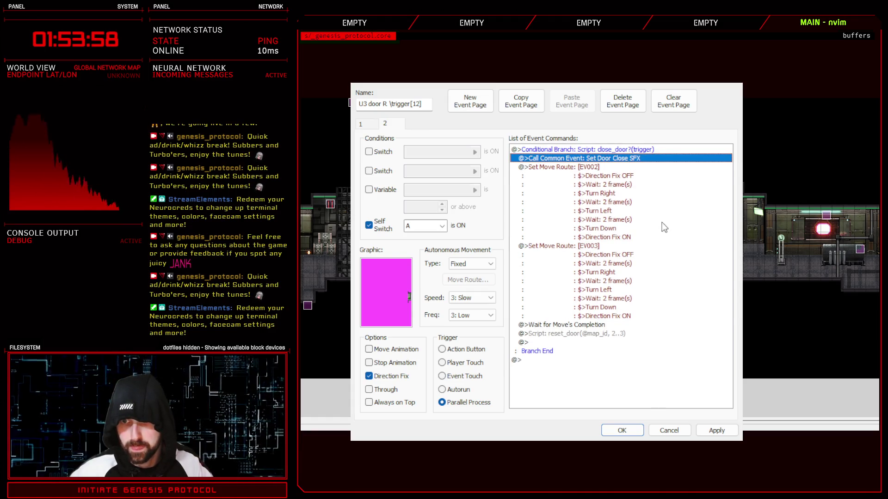
{"action": "key", "text": "ctrl+v"}
Retarget page 2's move routes to U3 door L and U3 door R, and change reset_door to 10..11.
{"action": "left_click", "coordinate": [625, 211]}
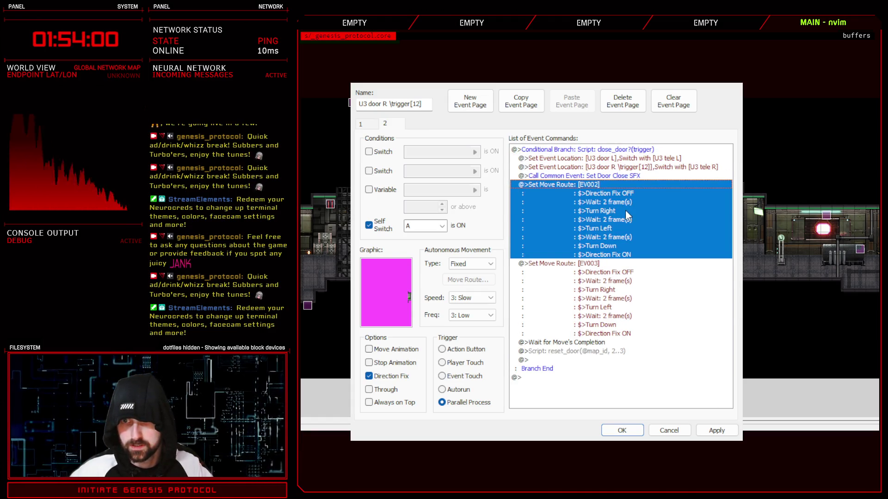
{"action": "double_click", "coordinate": [625, 211]}
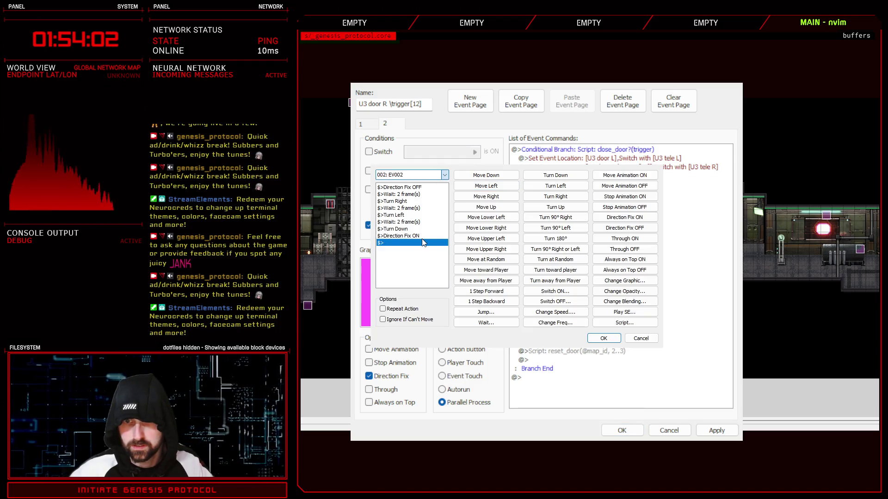
{"action": "left_click", "coordinate": [603, 338]}
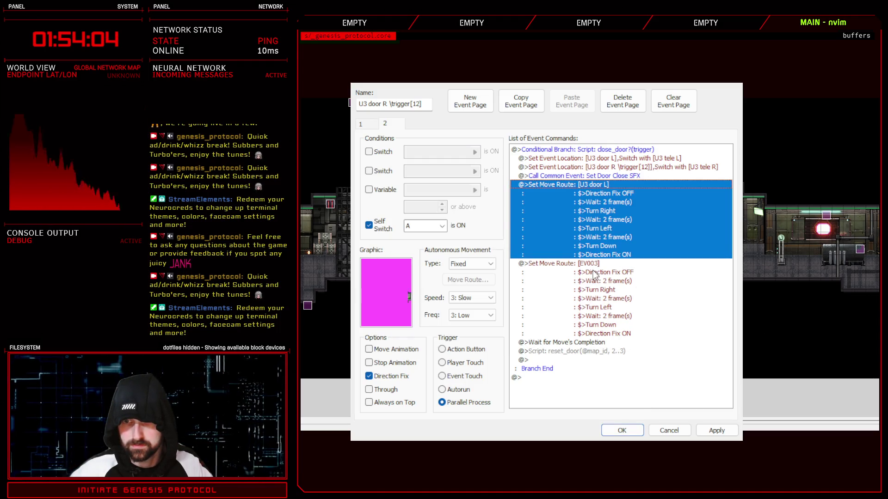
{"action": "left_click", "coordinate": [593, 275]}
{"action": "double_click", "coordinate": [593, 275]}
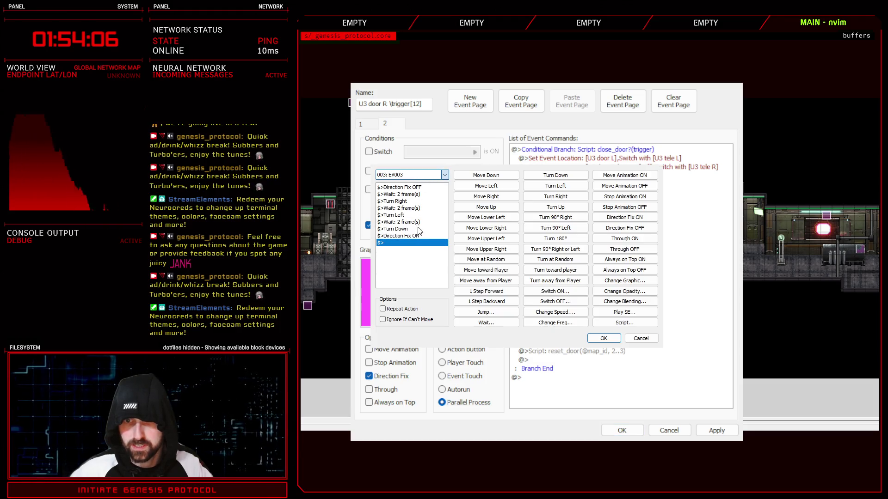
{"action": "key", "text": "Return"}
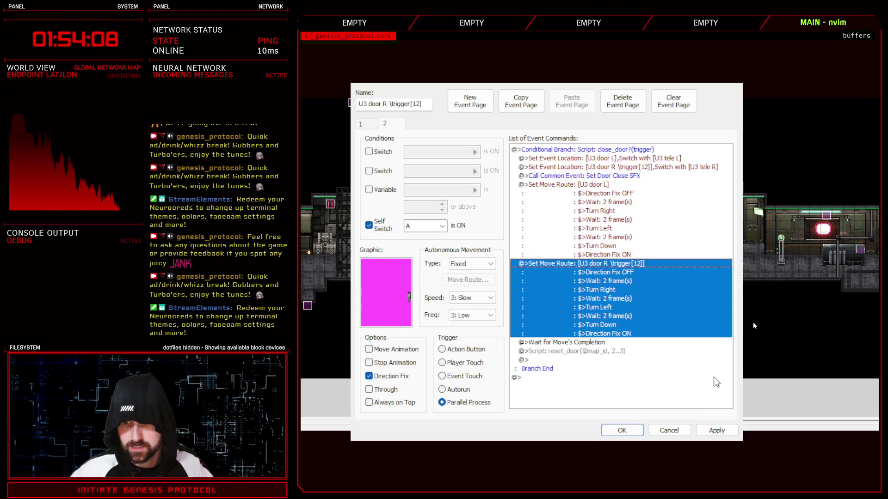
{"action": "double_click", "coordinate": [620, 353]}
{"action": "left_click_drag", "start_coordinate": [628, 204], "coordinate": [638, 204]}
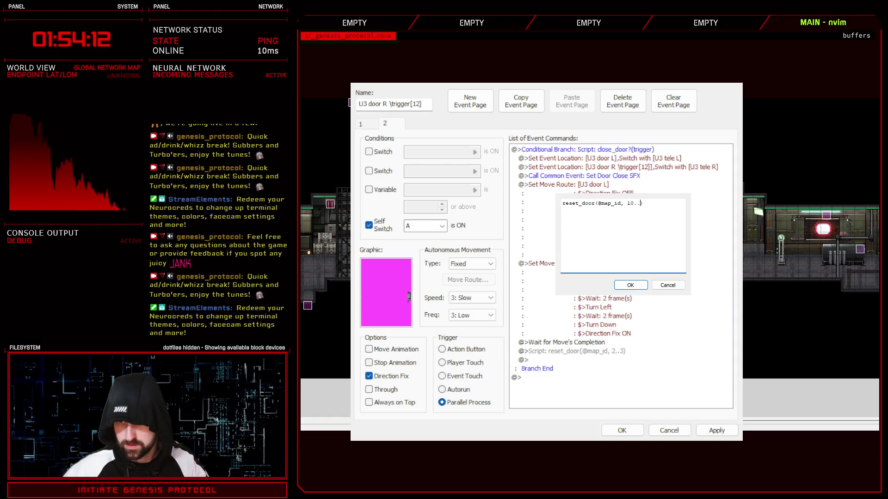
{"action": "left_click", "coordinate": [633, 285]}
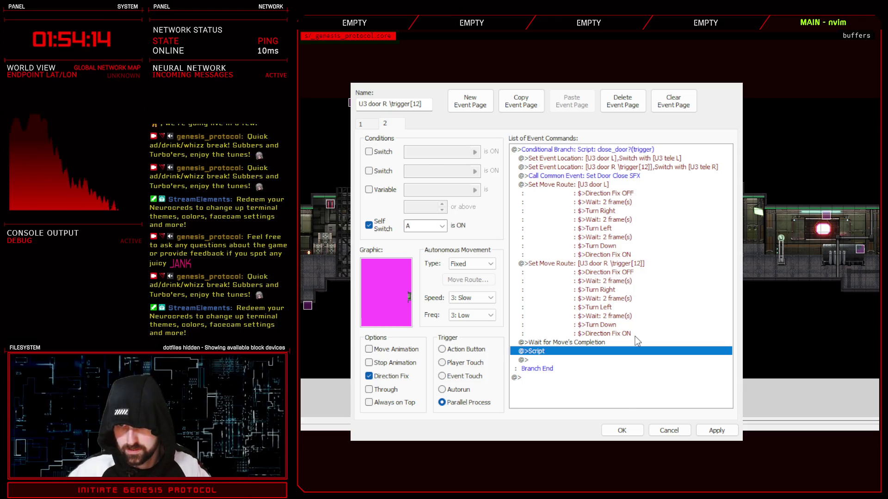
{"action": "left_click", "coordinate": [360, 124]}
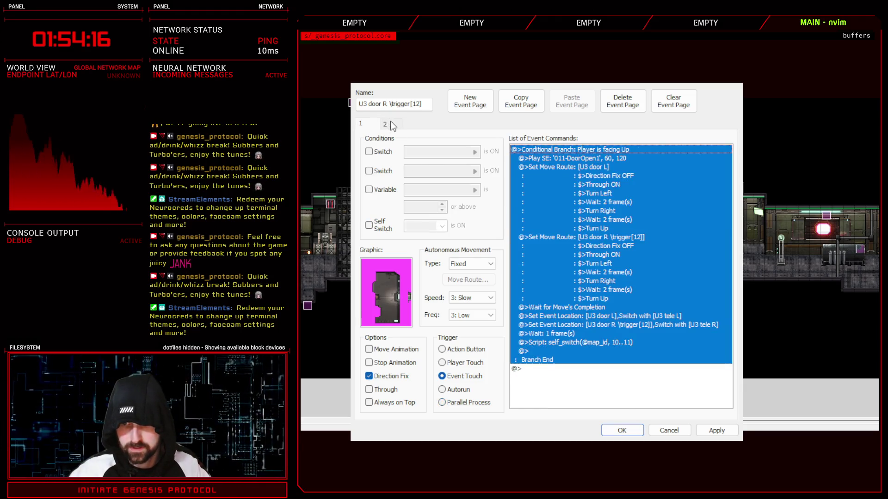
Close U3 door R and change U3 tele L's script to reset_door(103, 10..11).
{"action": "left_click", "coordinate": [390, 122]}
{"action": "left_click", "coordinate": [716, 430]}
{"action": "left_click", "coordinate": [633, 431]}
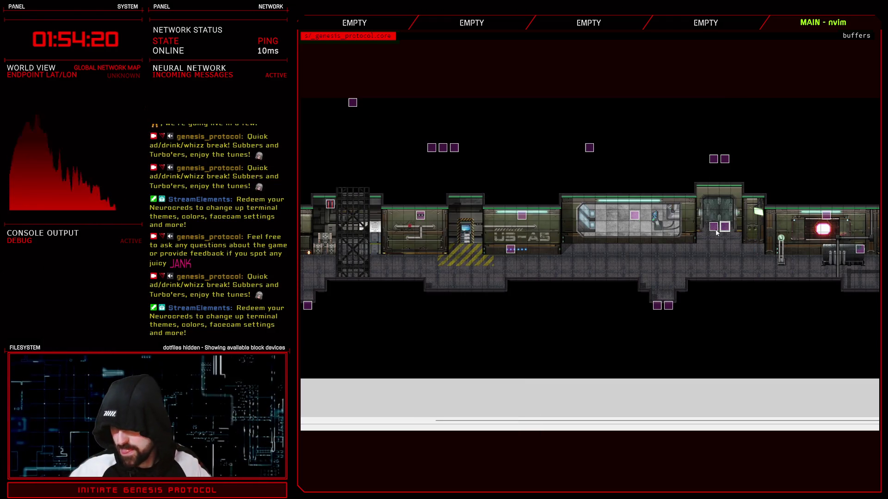
{"action": "left_click", "coordinate": [713, 159]}
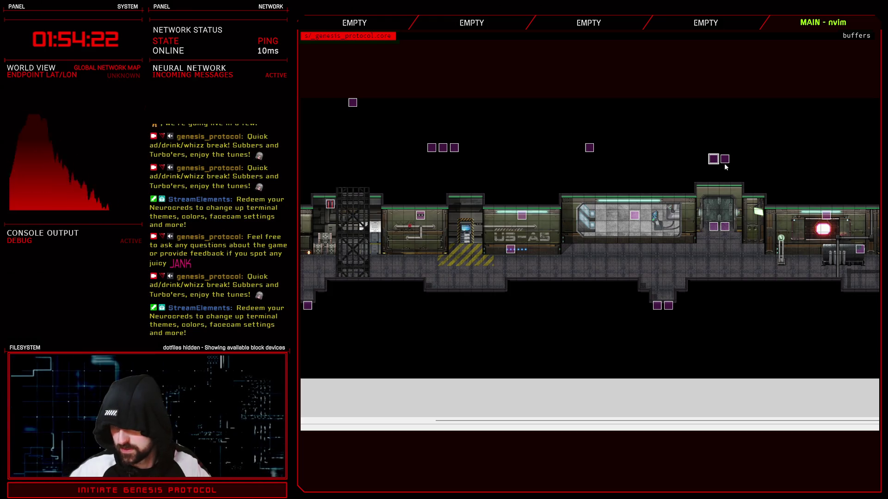
{"action": "key", "text": "Return"}
{"action": "double_click", "coordinate": [562, 167]}
{"action": "left_click_drag", "start_coordinate": [597, 203], "coordinate": [626, 205]}
{"action": "type", "text": "103"}
{"action": "key", "text": "BackSpace"}
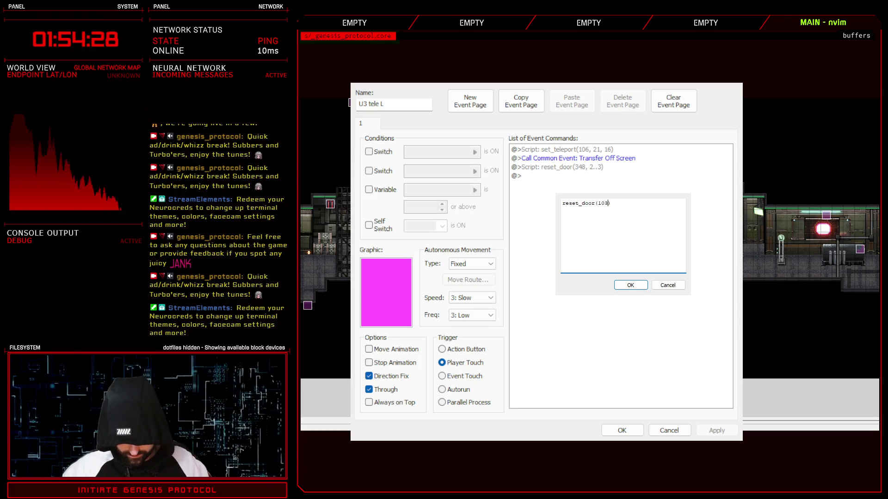
{"action": "type", "text": ".11"}
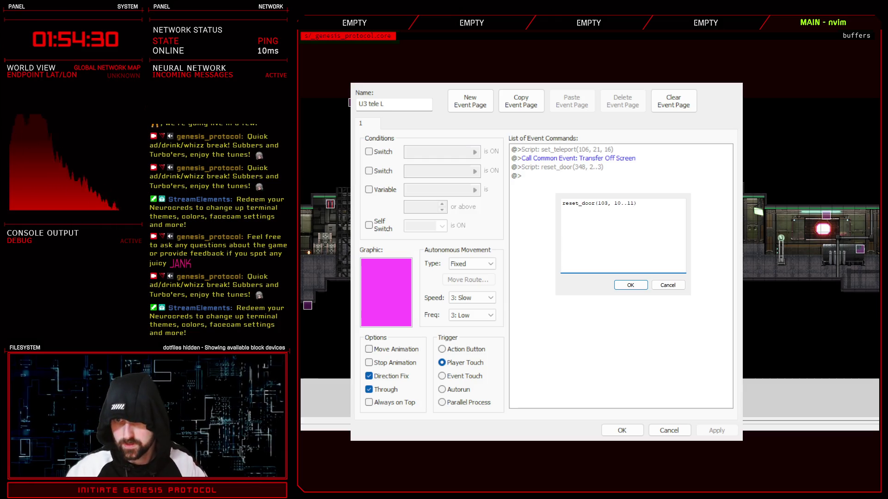
{"action": "left_click", "coordinate": [630, 284]}
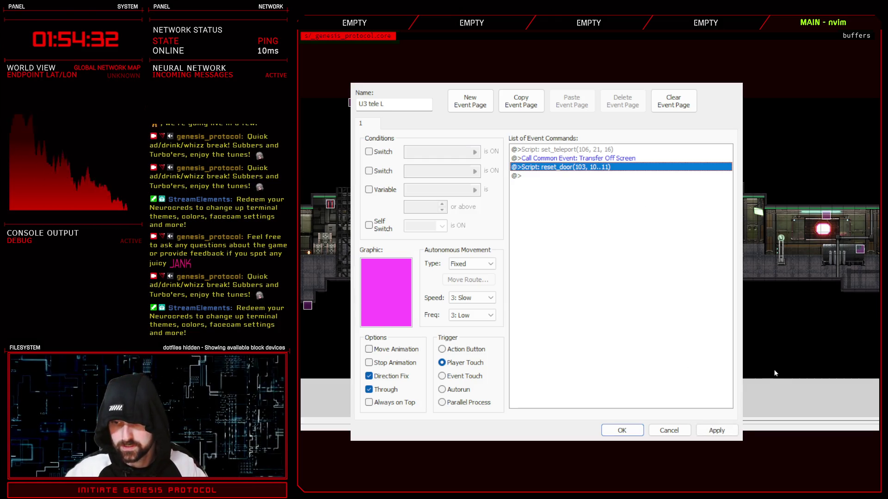
Reopen the U3 tele R event to review its set_teleport and reset_door commands.
{"action": "left_click", "coordinate": [622, 430]}
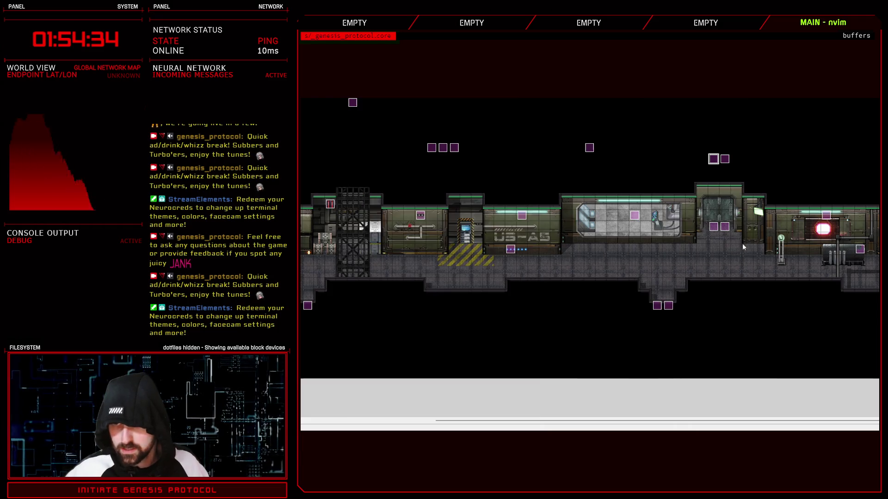
{"action": "double_click", "coordinate": [725, 158]}
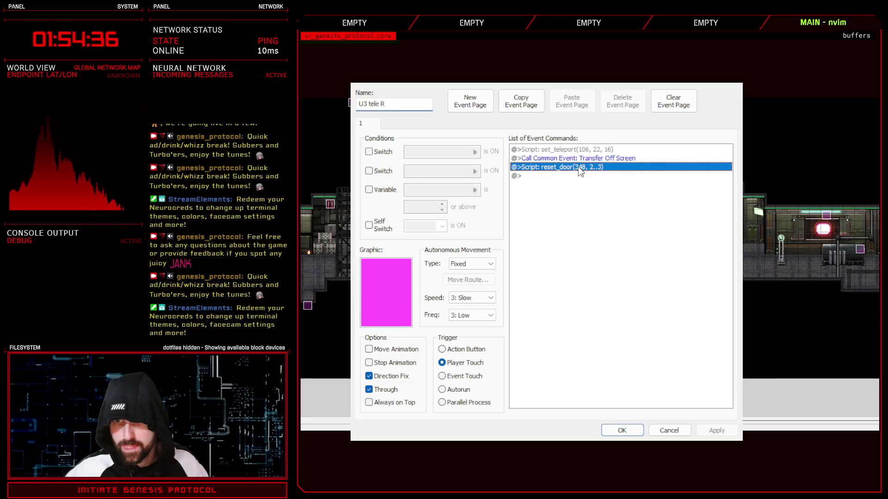
{"action": "key", "text": "Down"}
Close the U3 tele R event and switch to the multi-level station map.
{"action": "left_click", "coordinate": [622, 430]}
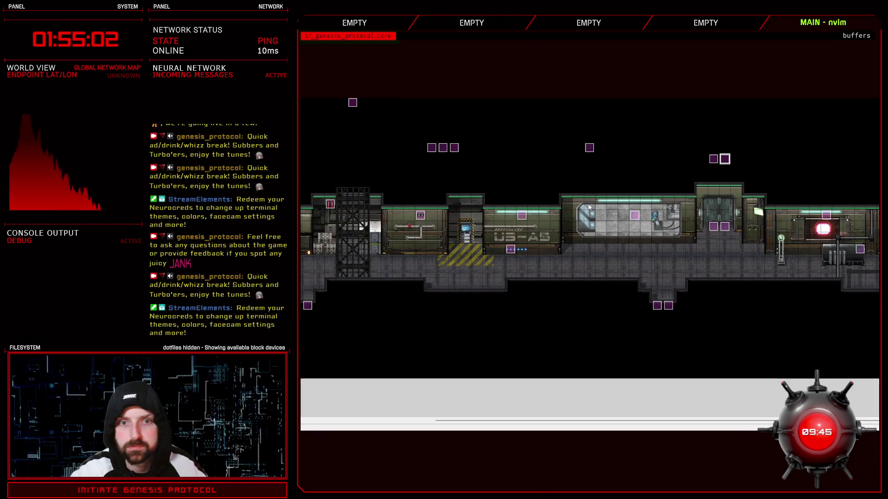
{"action": "left_click", "coordinate": [637, 225]}
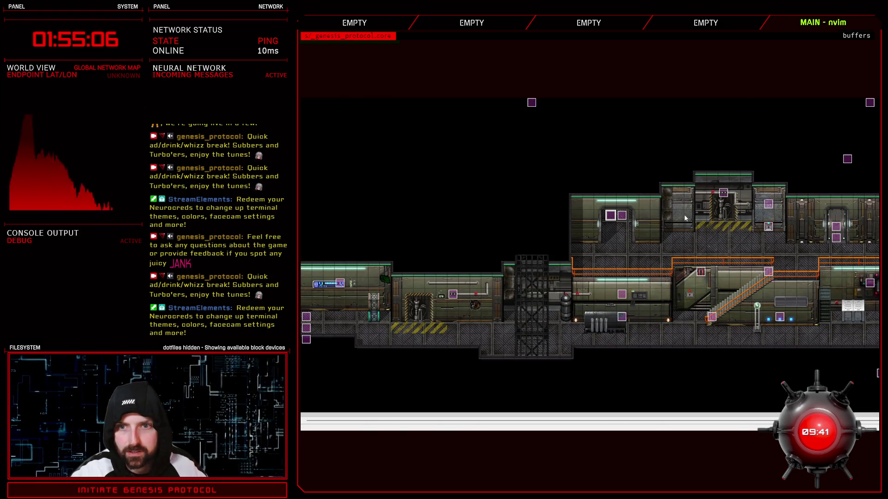
Open door event EV010 and inspect its misspelled set_eleport(103, 45, 17) script line.
{"action": "double_click", "coordinate": [611, 215]}
{"action": "left_click", "coordinate": [555, 150]}
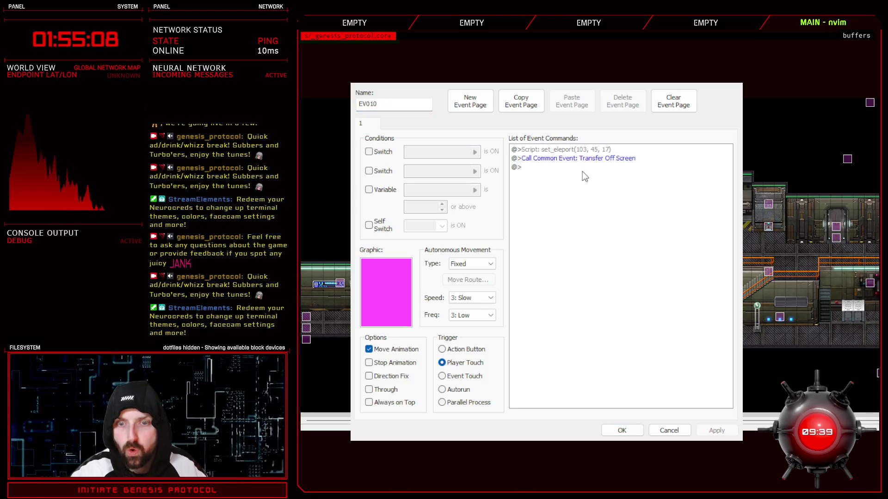
{"action": "double_click", "coordinate": [555, 150]}
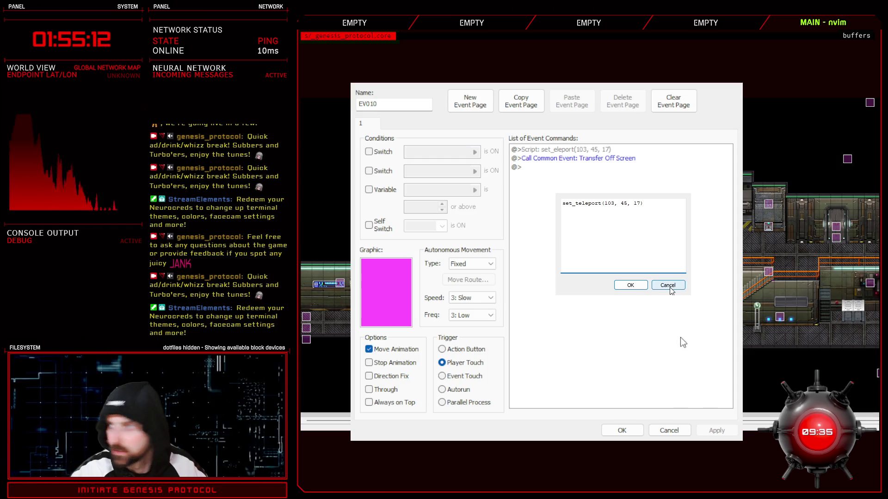
{"action": "key", "text": "Escape"}
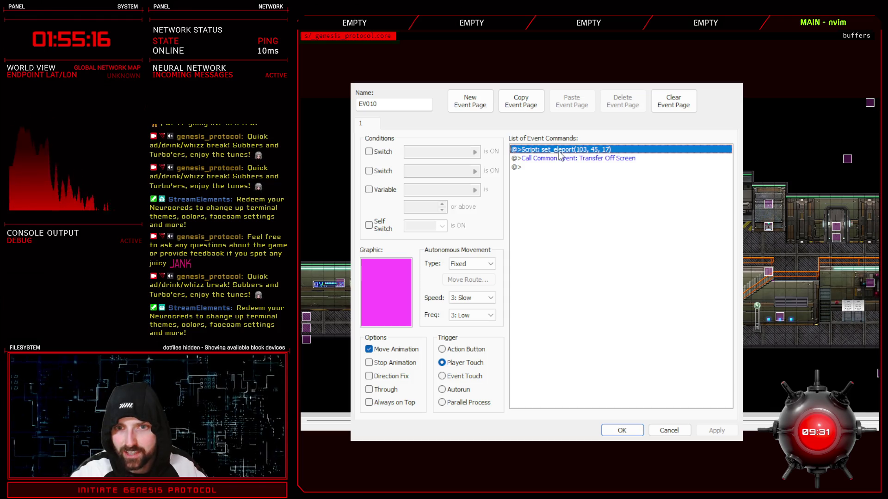
Correct EV010's script to set_teleport(103, 45, 17) and confirm the event.
{"action": "key", "text": "Return"}
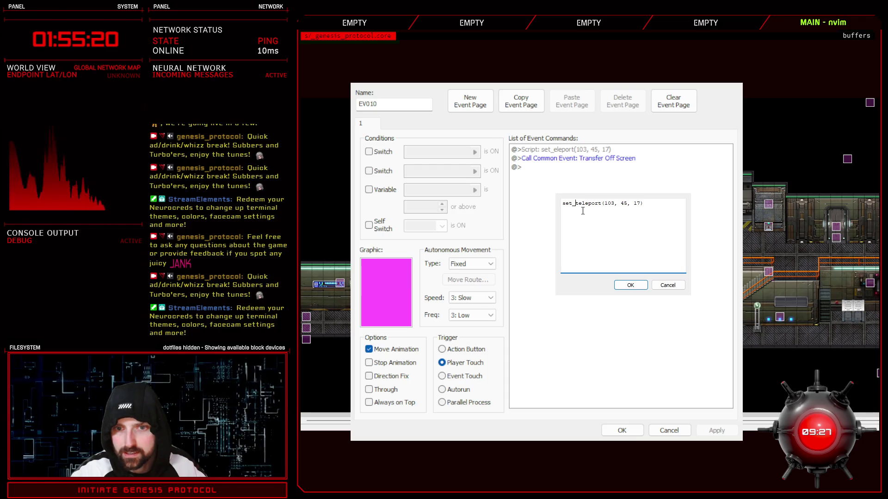
{"action": "key", "text": "Delete"}
{"action": "key", "text": "BackSpace"}
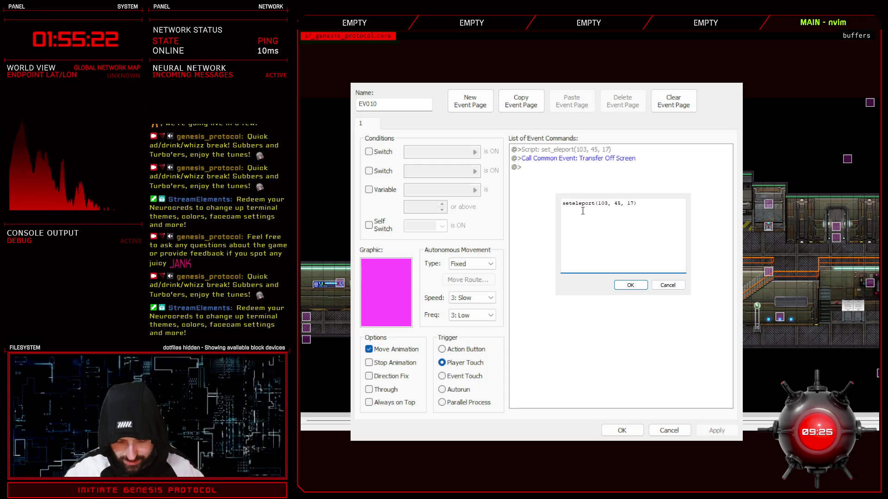
{"action": "type", "text": "_t"}
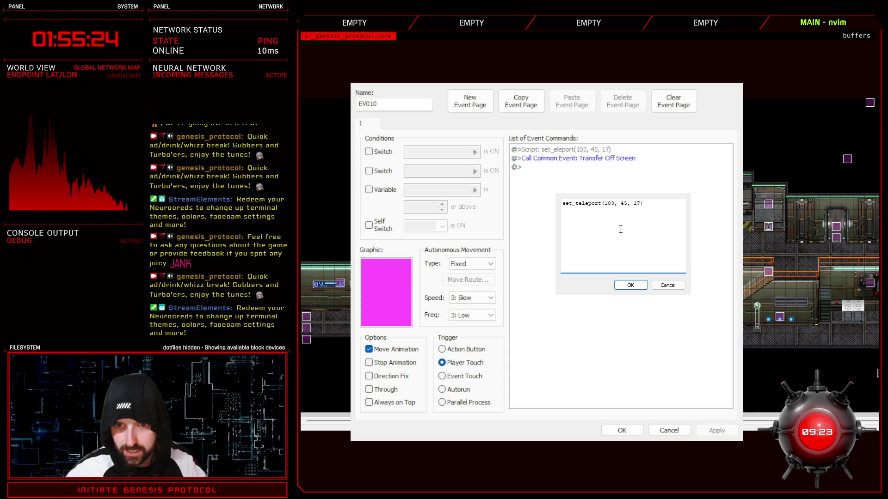
{"action": "key", "text": "Return"}
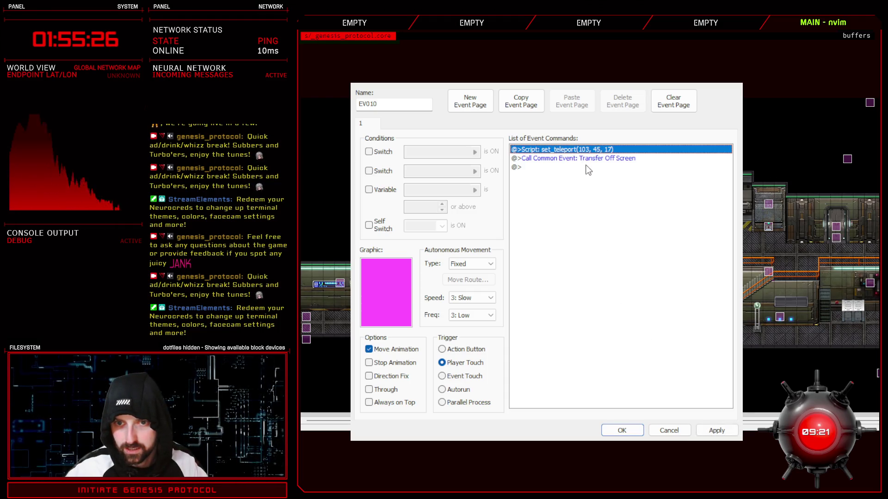
{"action": "key", "text": "Return"}
{"action": "key", "text": "ctrl+shift+Left"}
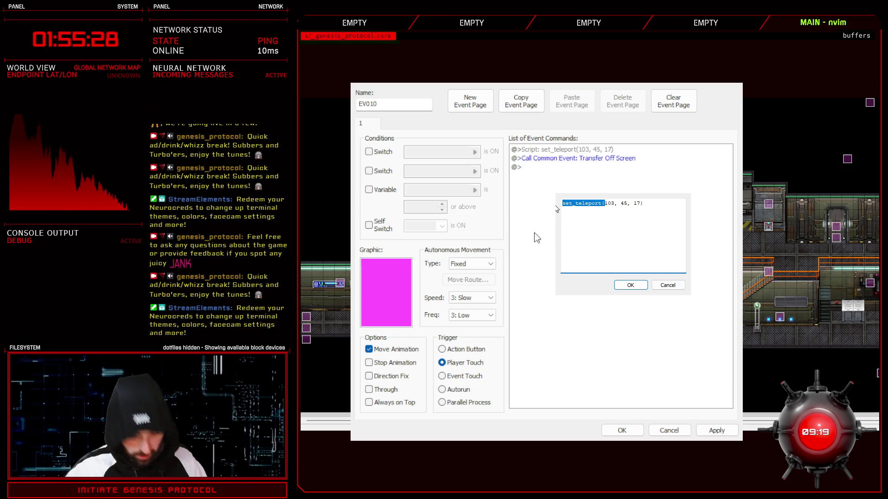
{"action": "left_click", "coordinate": [639, 287]}
{"action": "left_click", "coordinate": [622, 428]}
{"action": "left_click", "coordinate": [621, 215]}
{"action": "key", "text": "Return"}
Attempt a pasted fix of EV009's set_eleport script, then discard the botched edit.
{"action": "left_click", "coordinate": [569, 175]}
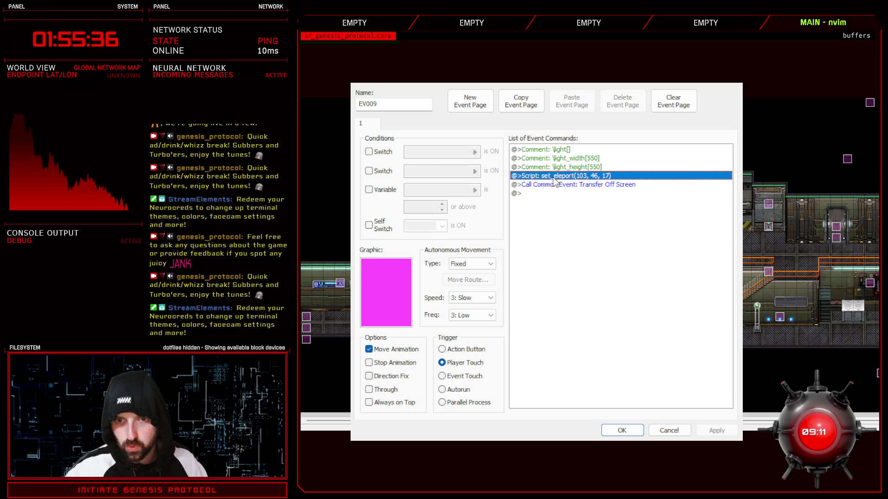
{"action": "key", "text": "Return"}
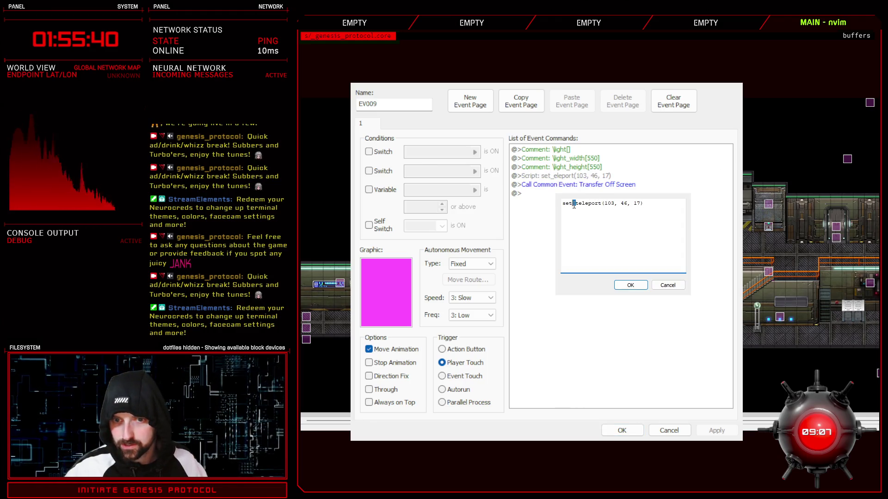
{"action": "key", "text": "Delete"}
{"action": "key", "text": "Delete"}
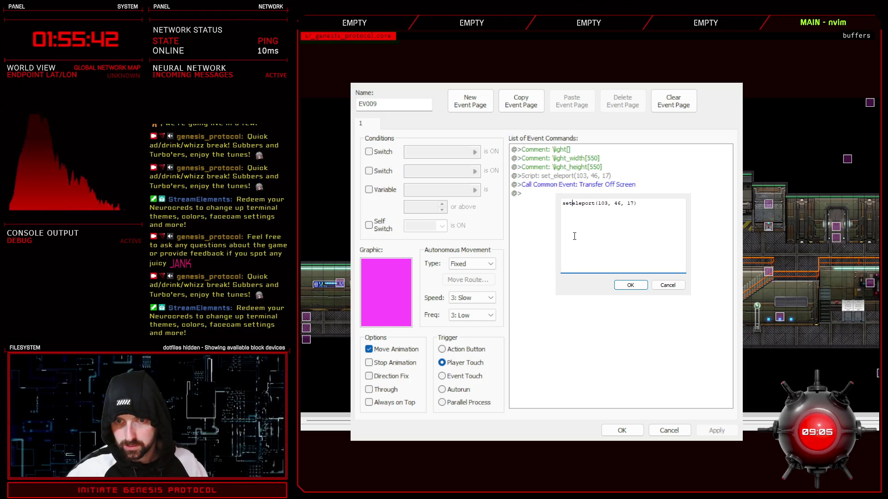
{"action": "type", "text": "set_teleport("}
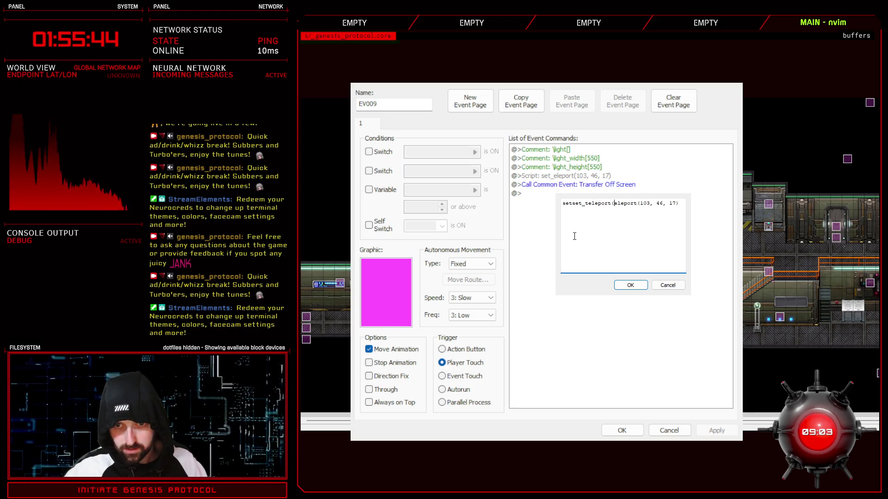
{"action": "left_click", "coordinate": [668, 285]}
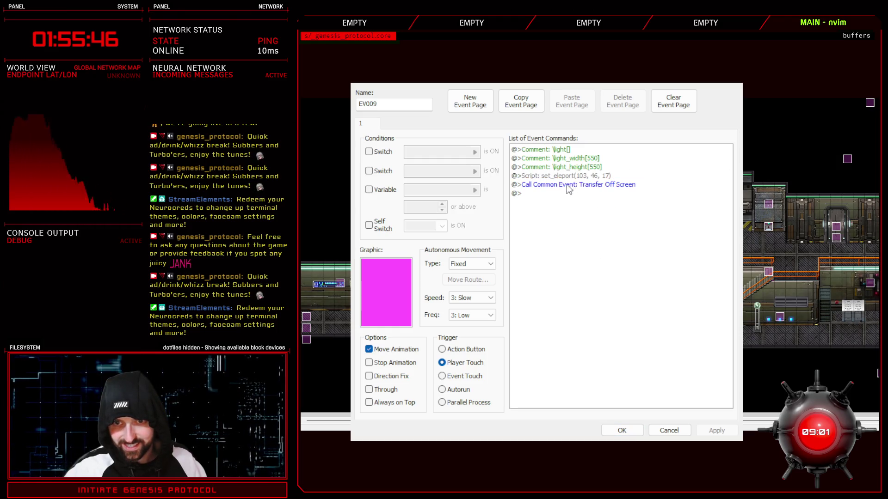
Retype EV009's script as set_teleport(103, 46, 17), apply, and close the event.
{"action": "double_click", "coordinate": [576, 176]}
{"action": "key", "text": "BackSpace"}
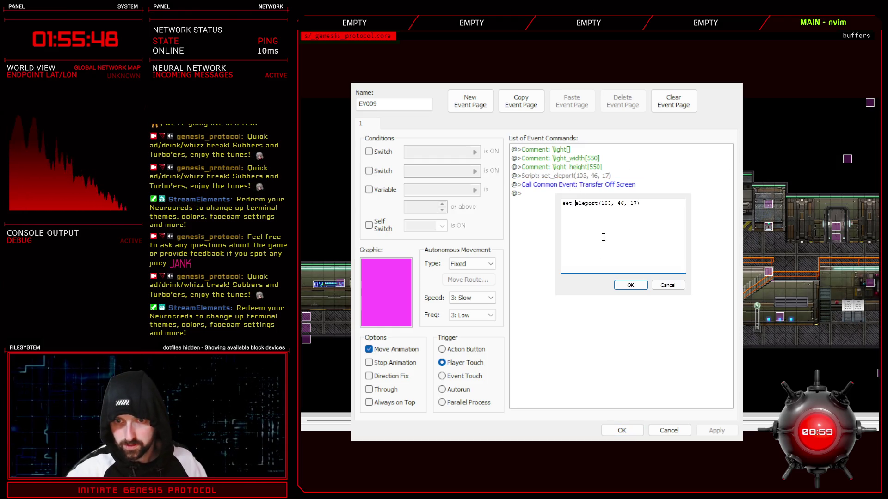
{"action": "key", "text": "BackSpace"}
{"action": "type", "text": "_t"}
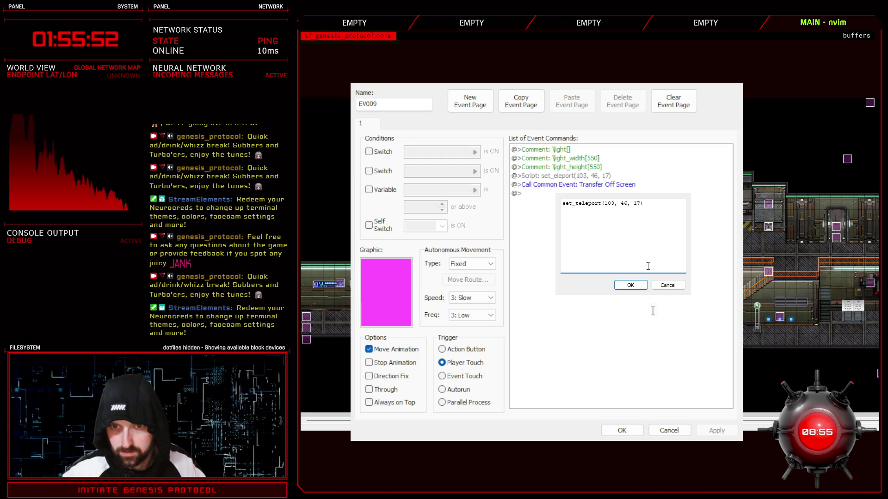
{"action": "left_click", "coordinate": [641, 285]}
{"action": "left_click", "coordinate": [716, 431]}
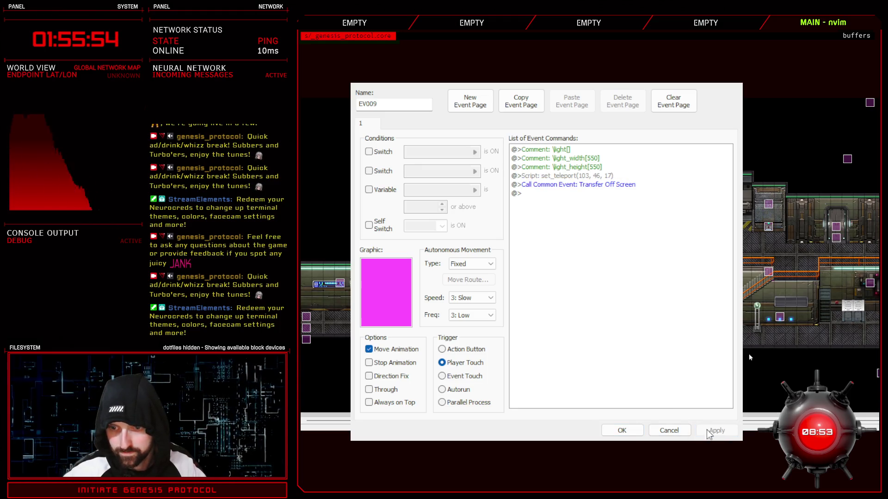
{"action": "left_click", "coordinate": [621, 430]}
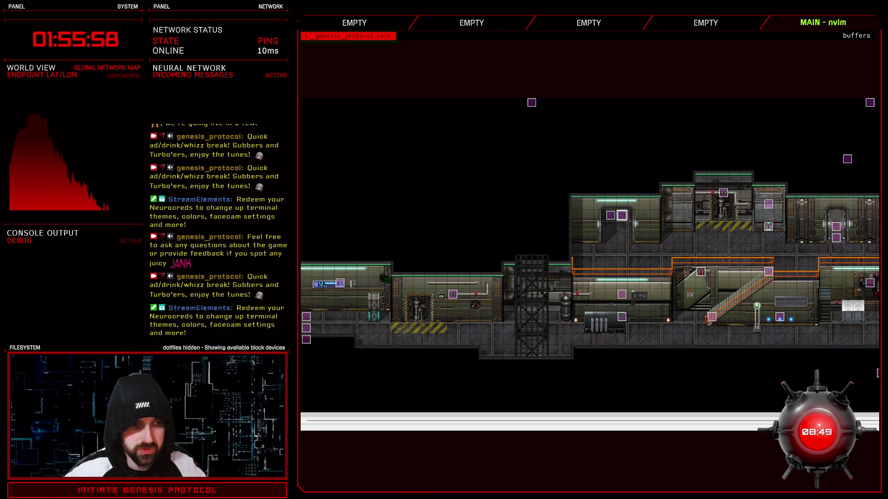
Inspect U3-A5 door events EV001 and EV002, confirming both already call set_teleport.
{"action": "left_click", "coordinate": [661, 306]}
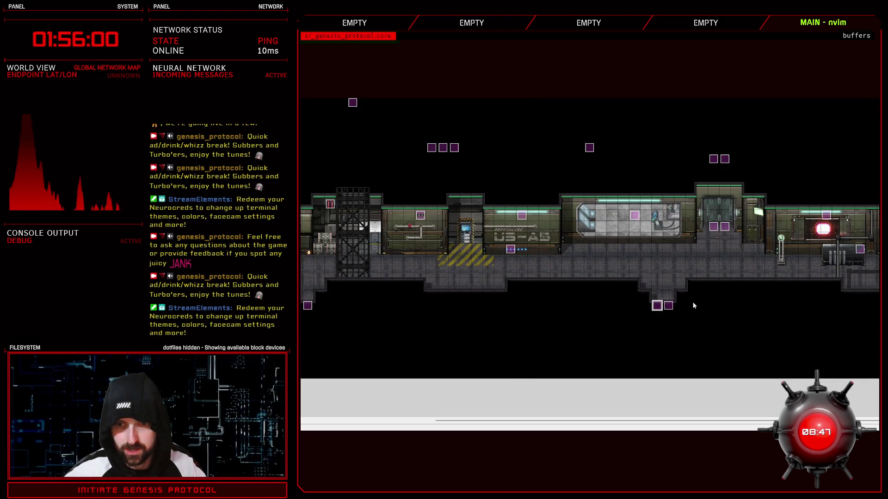
{"action": "double_click", "coordinate": [657, 305]}
{"action": "left_click", "coordinate": [601, 184]}
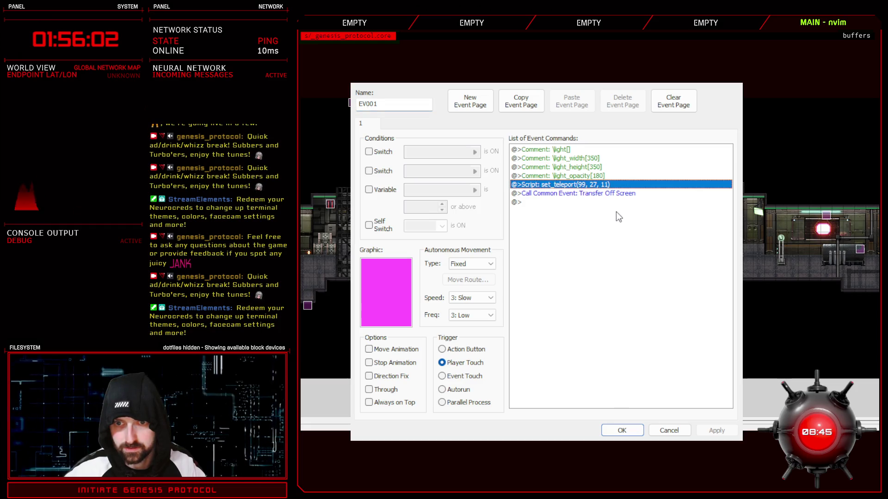
{"action": "key", "text": "Return"}
{"action": "key", "text": "Escape"}
{"action": "key", "text": "Escape"}
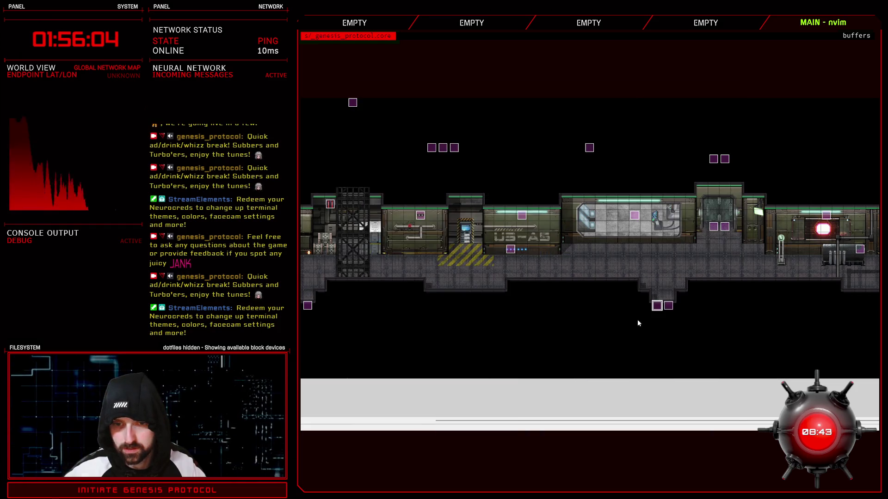
{"action": "key", "text": "Return"}
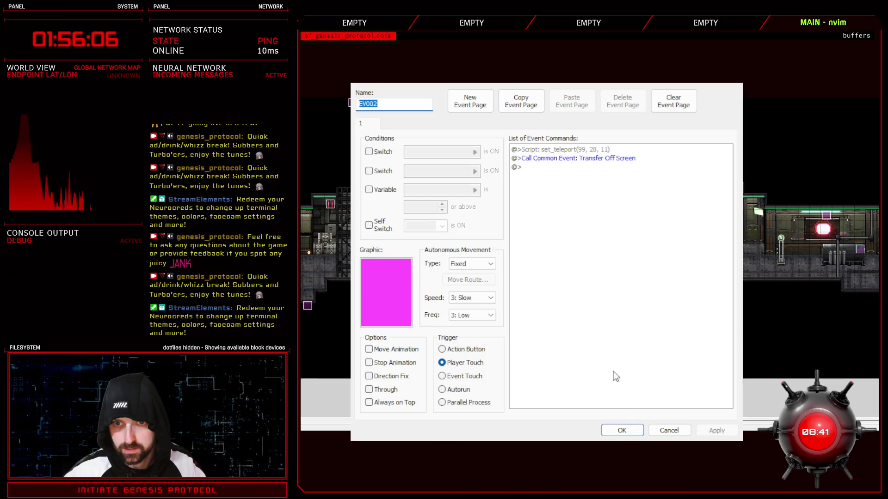
{"action": "key", "text": "Escape"}
Check door event EV004 at the map's left end and close it.
{"action": "scroll", "coordinate": [463, 323], "scroll_direction": "left", "scroll_amount": 5}
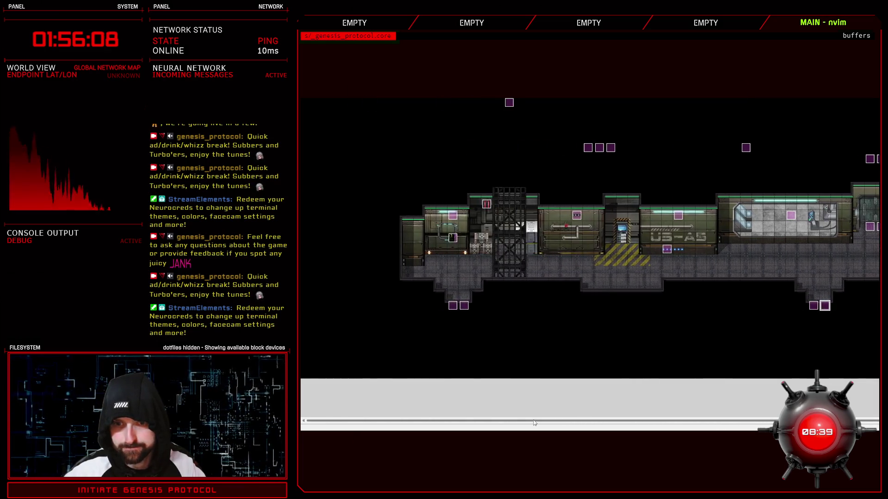
{"action": "left_click", "coordinate": [464, 305]}
{"action": "key", "text": "Return"}
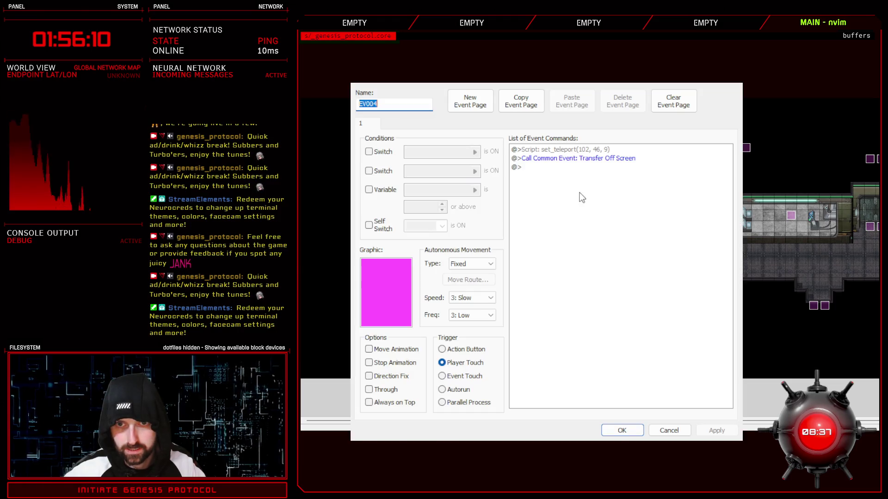
{"action": "left_click", "coordinate": [622, 430]}
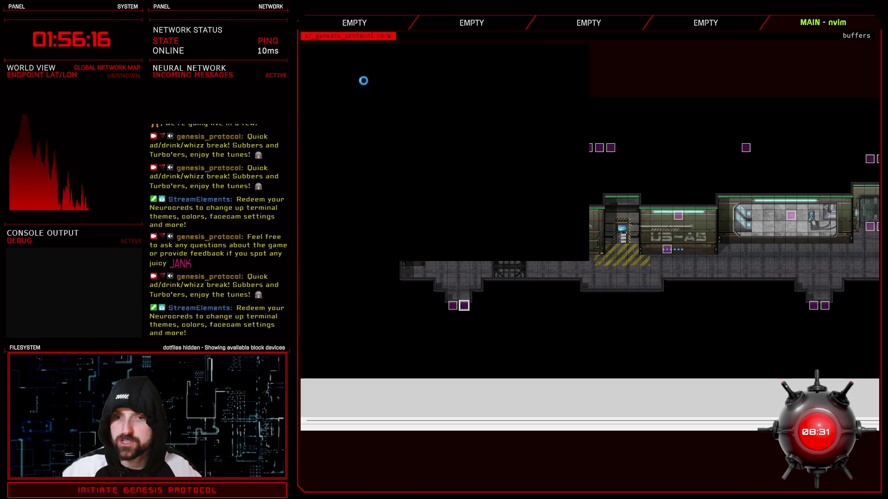
Load save slot 5 and walk the character north and right to the door room.
{"action": "key", "text": "Down"}
{"action": "key", "text": "Return"}
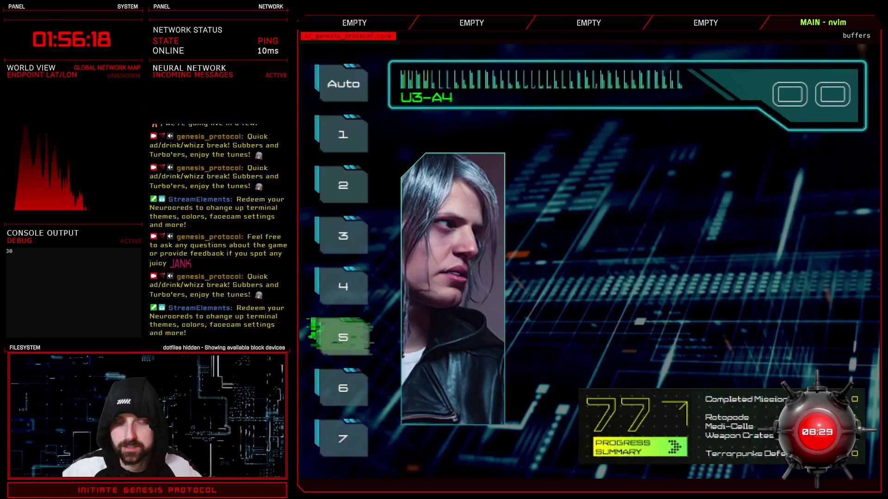
{"action": "key", "text": "Return"}
{"action": "key", "text": "Up"}
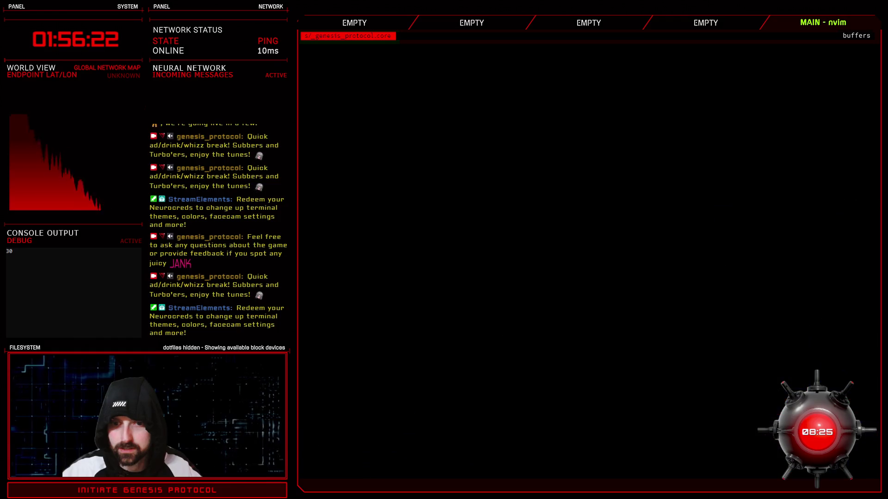
{"action": "key", "text": "Up"}
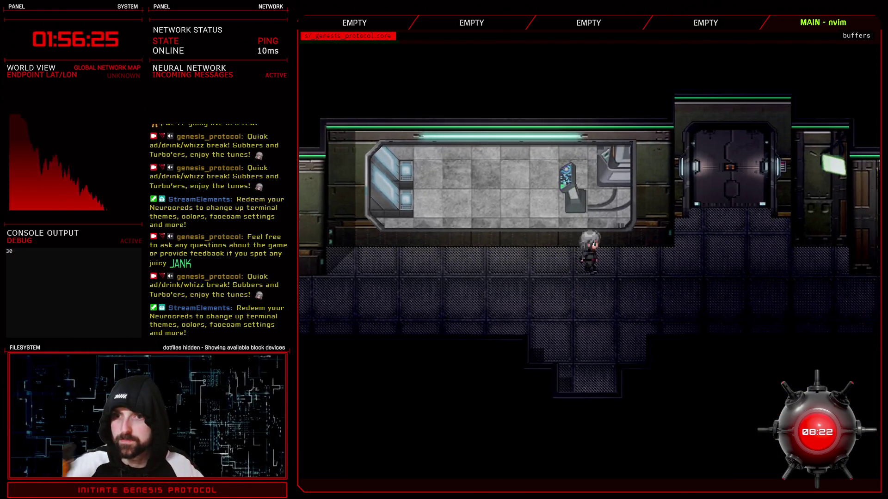
{"action": "key", "text": "Right"}
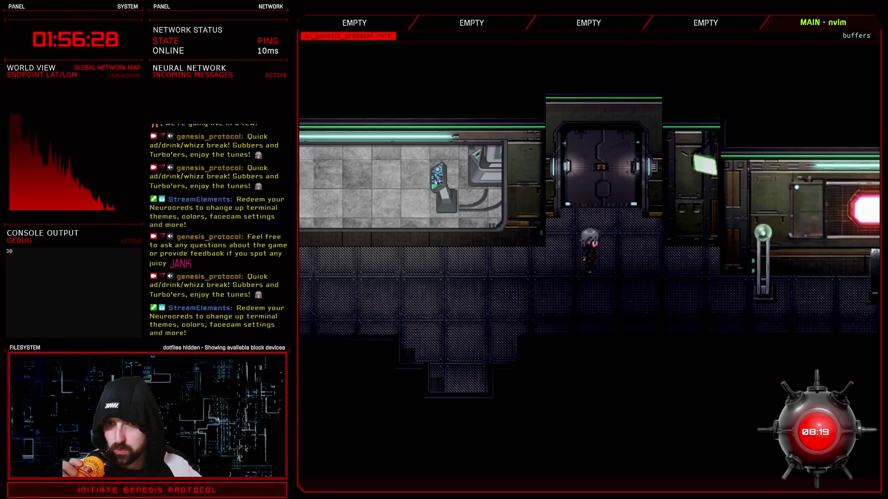
{"action": "key", "text": "Up"}
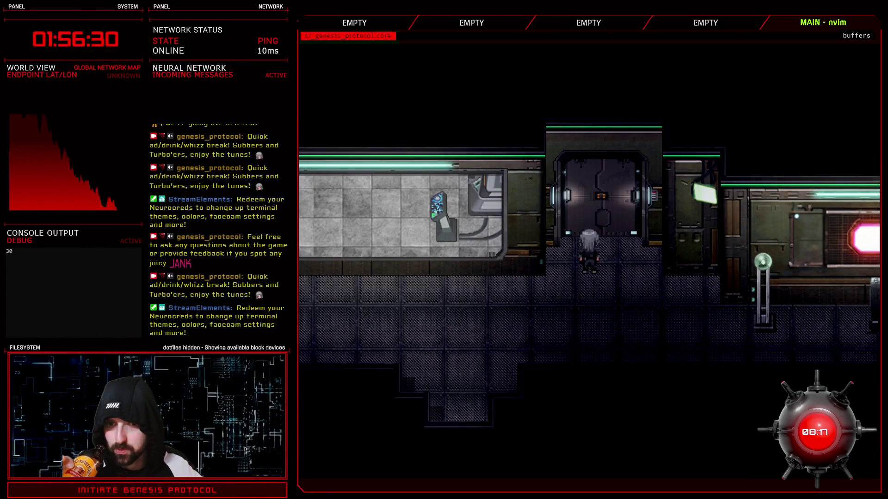
{"action": "key", "text": "Up"}
Line up with the door and walk through it to teleport rooms and back.
{"action": "key", "text": "Down"}
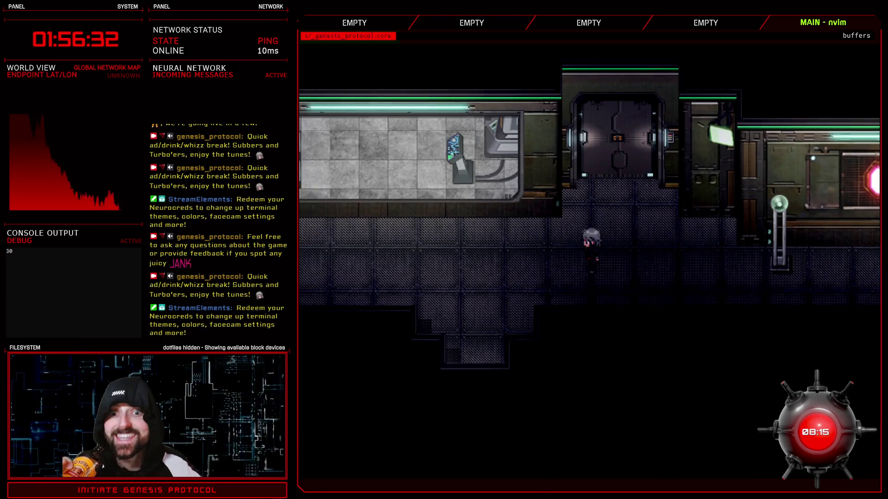
{"action": "key", "text": "Up"}
{"action": "key", "text": "Right"}
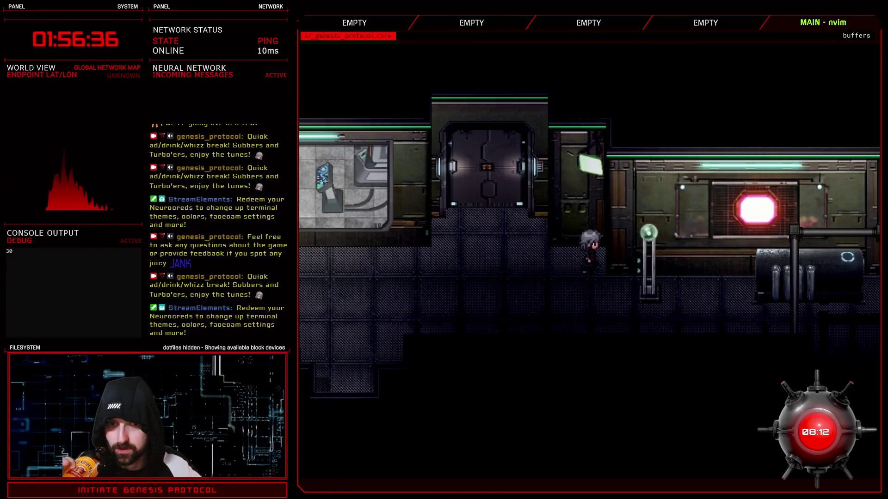
{"action": "key", "text": "Left"}
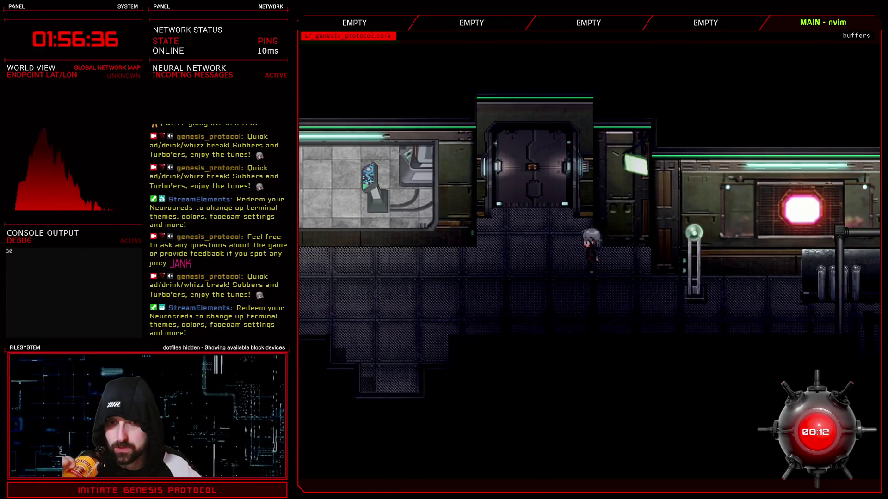
{"action": "key", "text": "Up"}
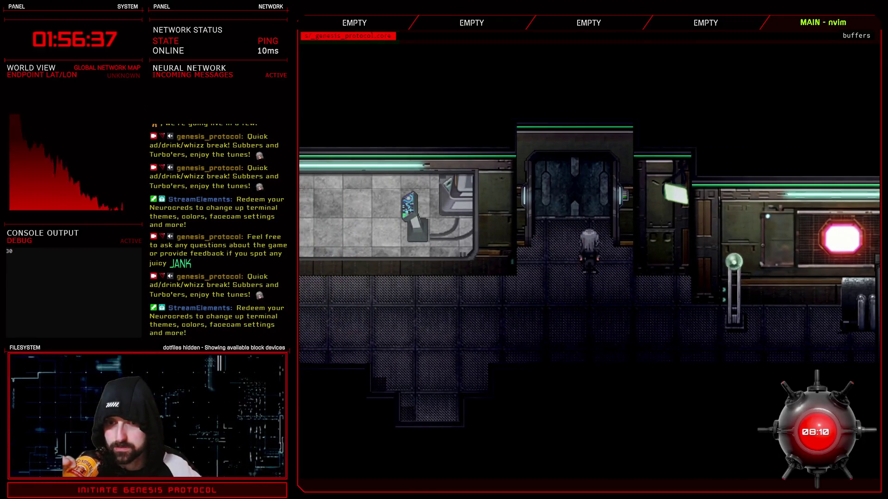
{"action": "key", "text": "Down"}
{"action": "key", "text": "Left"}
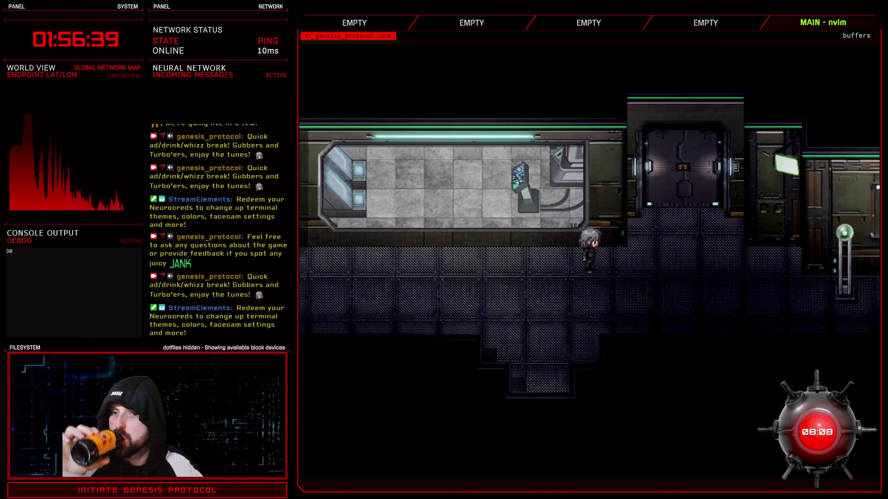
{"action": "key", "text": "Right"}
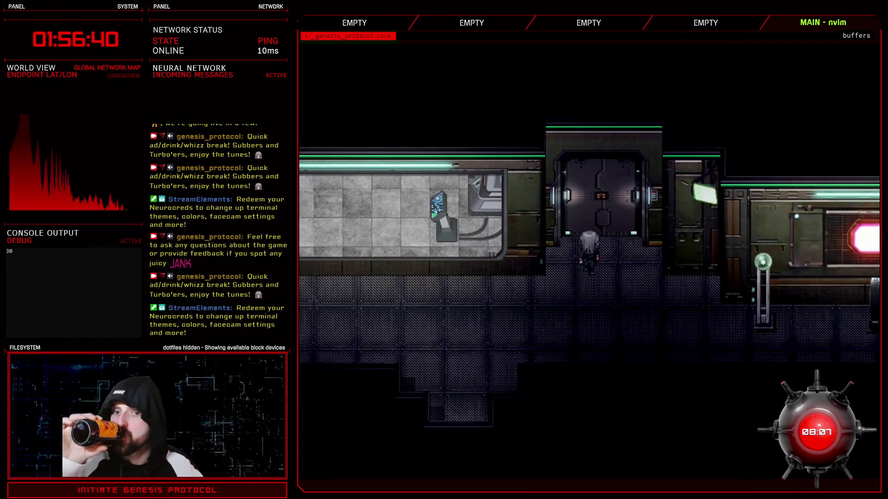
{"action": "key", "text": "Right"}
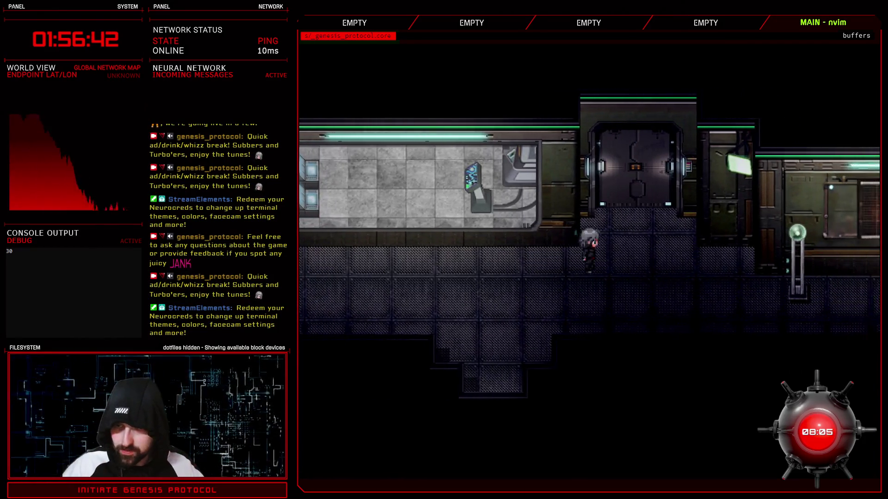
{"action": "key", "text": "Up"}
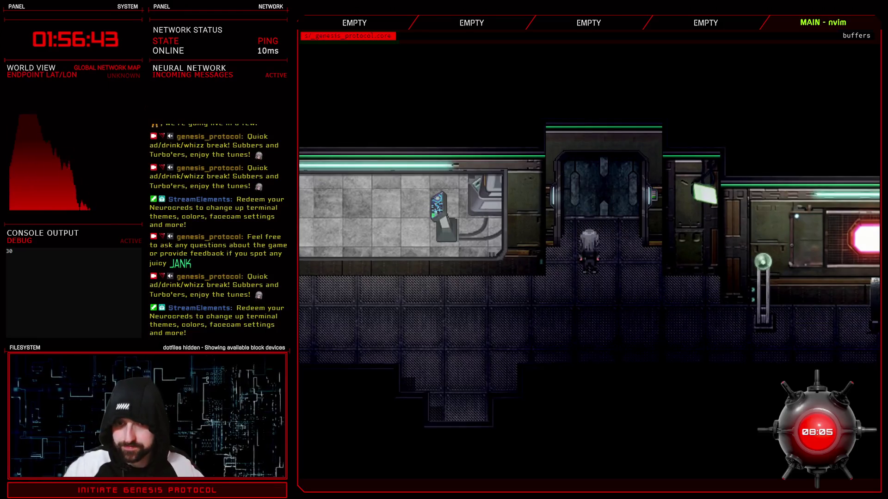
{"action": "key", "text": "Up"}
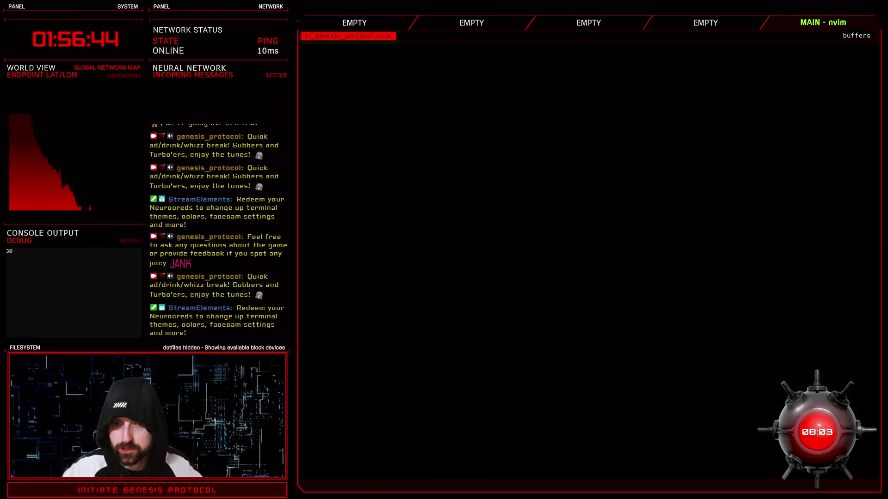
{"action": "key", "text": "Down"}
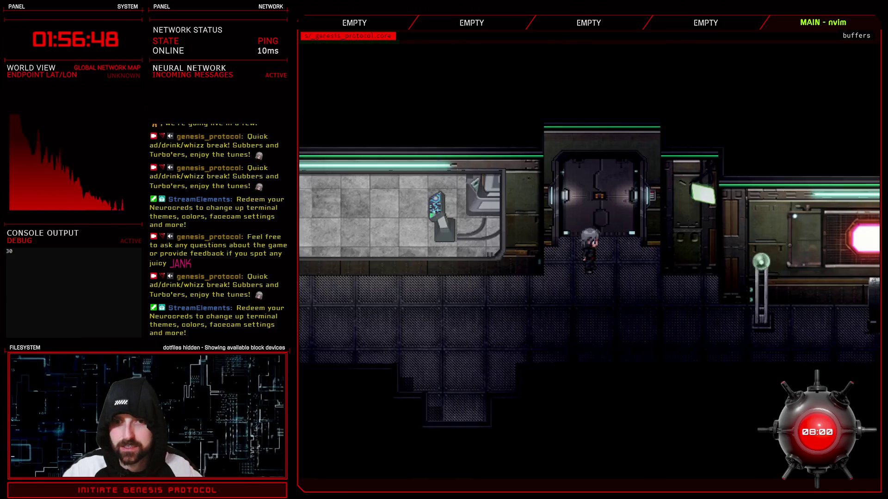
{"action": "key", "text": "Up"}
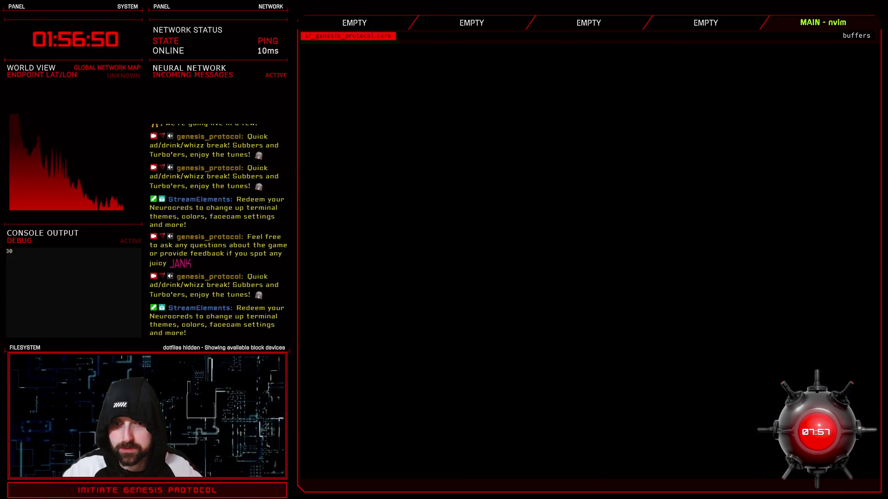
{"action": "key", "text": "Down"}
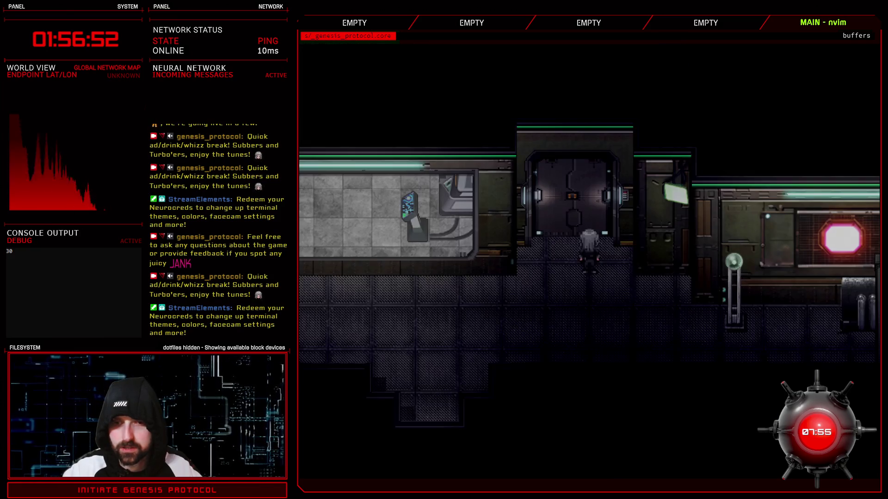
Quit the playtest through the game's pause menu.
{"action": "key", "text": "Escape"}
{"action": "key", "text": "Return"}
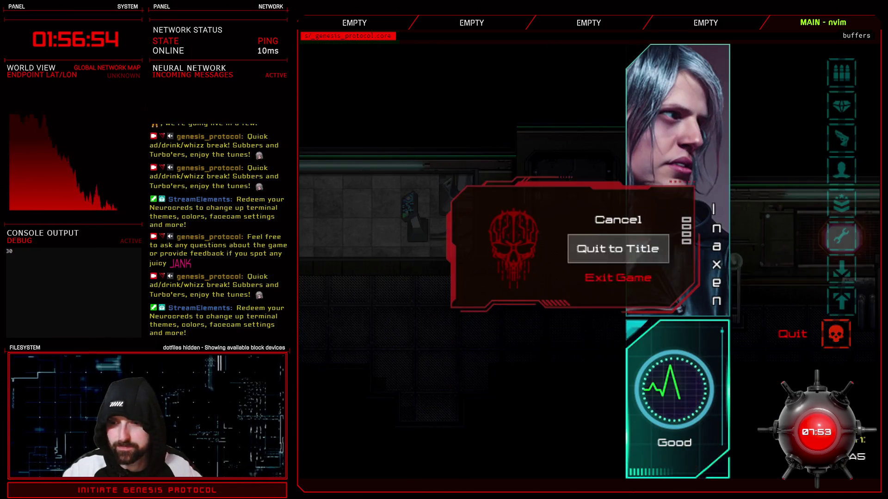
{"action": "key", "text": "Down"}
{"action": "key", "text": "Return"}
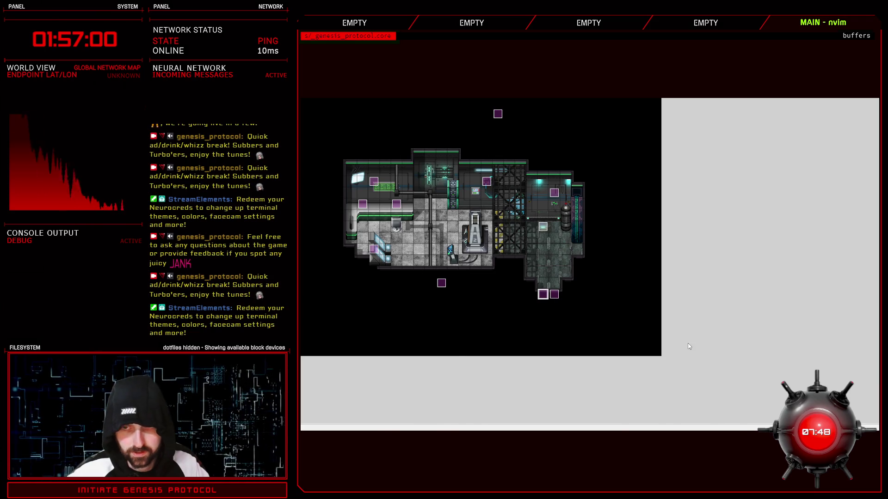
Replace EV001's variable-setup script with a teleport call to 103, 50, 12.
{"action": "key", "text": "Return"}
{"action": "left_click", "coordinate": [592, 156]}
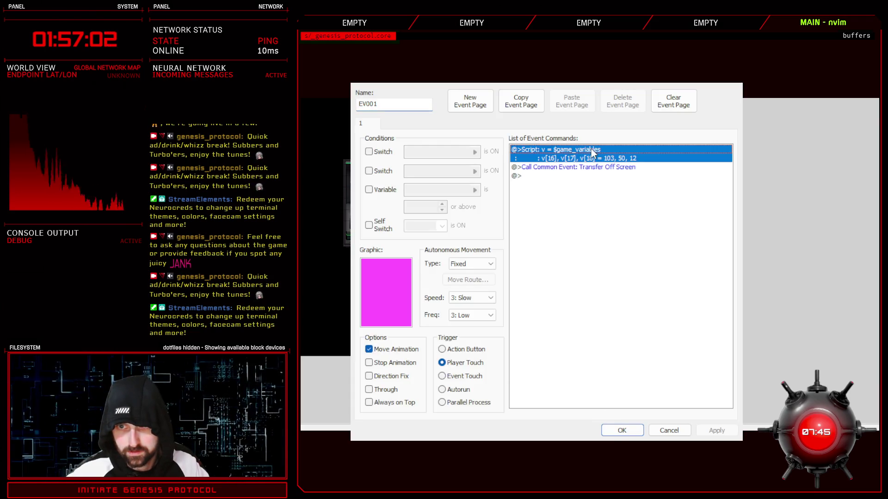
{"action": "key", "text": "Return"}
{"action": "left_click_drag", "start_coordinate": [635, 210], "coordinate": [496, 235]}
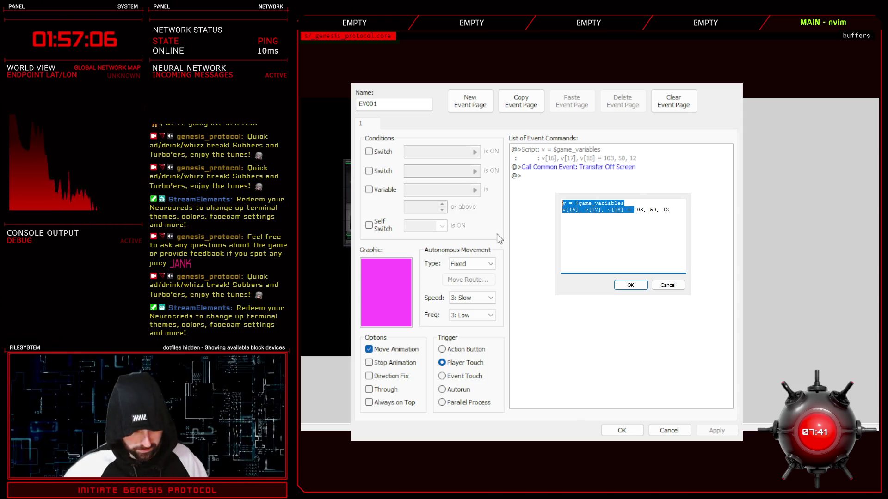
{"action": "type", "text": "setteleport(103, 50, 12"}
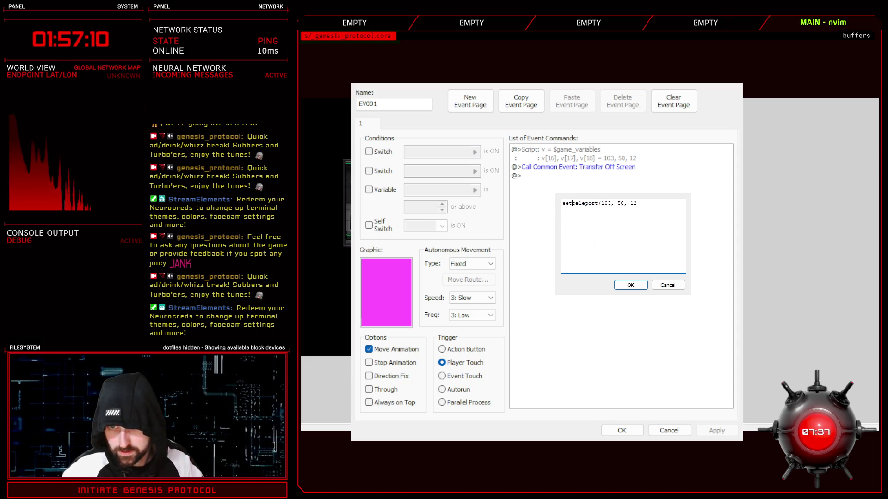
{"action": "type", "text": "_"}
{"action": "left_click_drag", "start_coordinate": [601, 205], "coordinate": [562, 203]}
{"action": "left_click", "coordinate": [668, 206]}
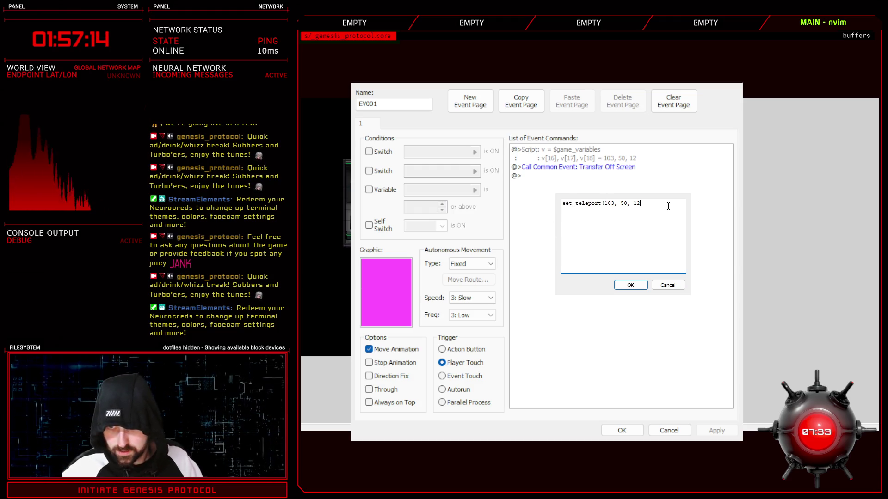
{"action": "left_click", "coordinate": [638, 285]}
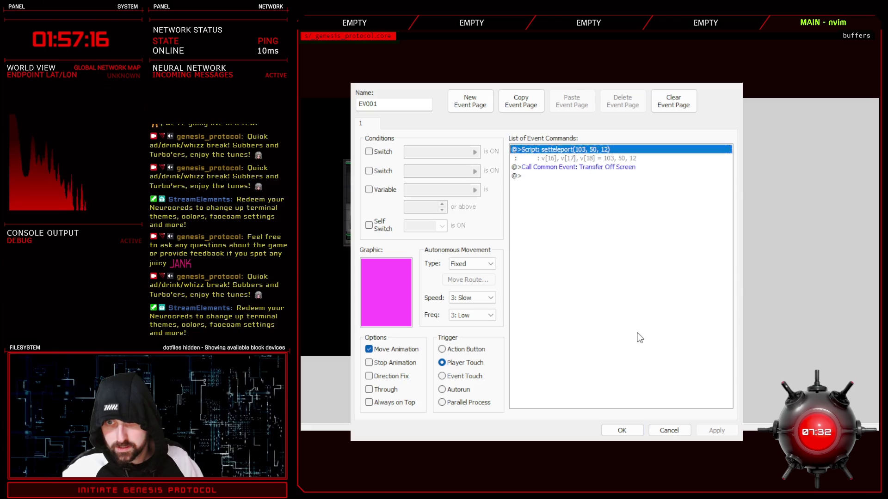
{"action": "left_click", "coordinate": [638, 430]}
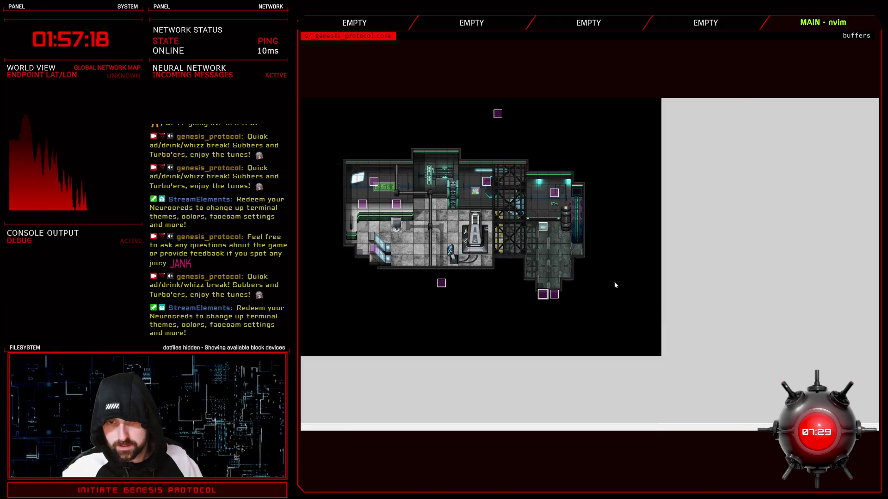
Rewrite EV002's script as set_teleport(103, 51, 12), apply it, and glance at the locker_3 event.
{"action": "double_click", "coordinate": [554, 294]}
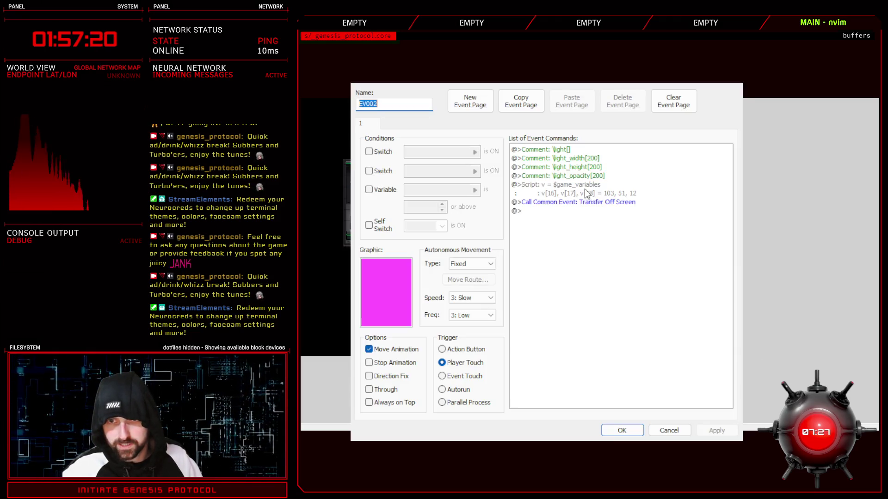
{"action": "left_click", "coordinate": [580, 189]}
{"action": "left_click", "coordinate": [612, 235]}
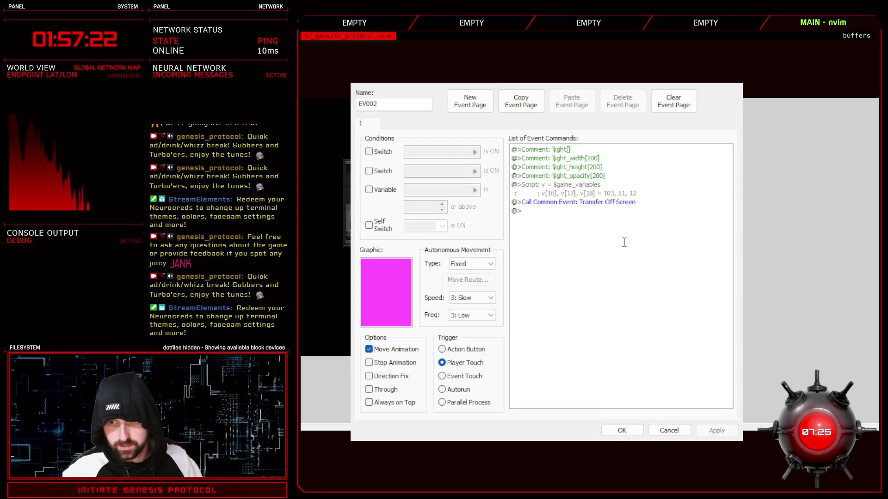
{"action": "left_click_drag", "start_coordinate": [563, 204], "coordinate": [603, 208]}
{"action": "type", "text": "set_teleport("}
{"action": "left_click", "coordinate": [658, 202]}
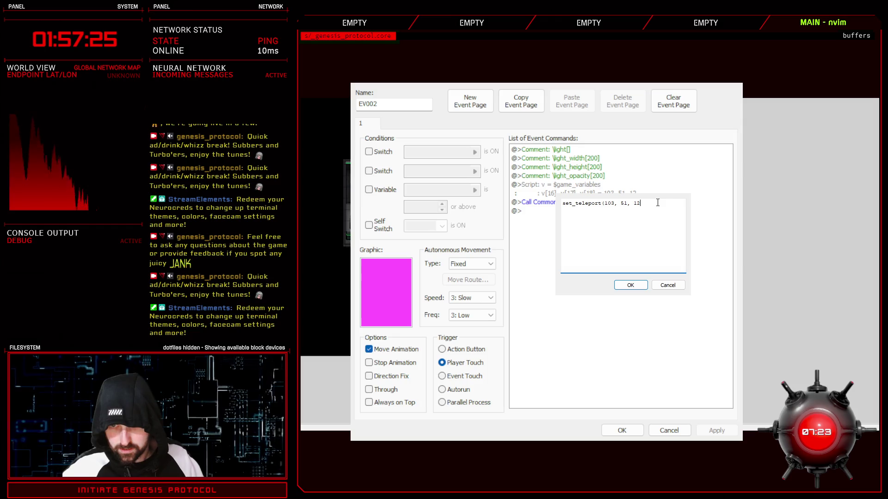
{"action": "left_click", "coordinate": [639, 284]}
{"action": "left_click", "coordinate": [717, 429]}
{"action": "left_click", "coordinate": [621, 430]}
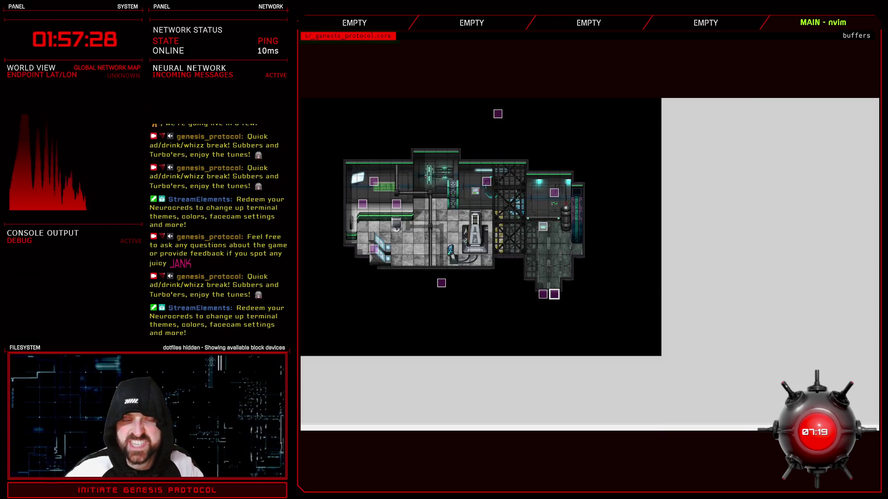
{"action": "double_click", "coordinate": [554, 294]}
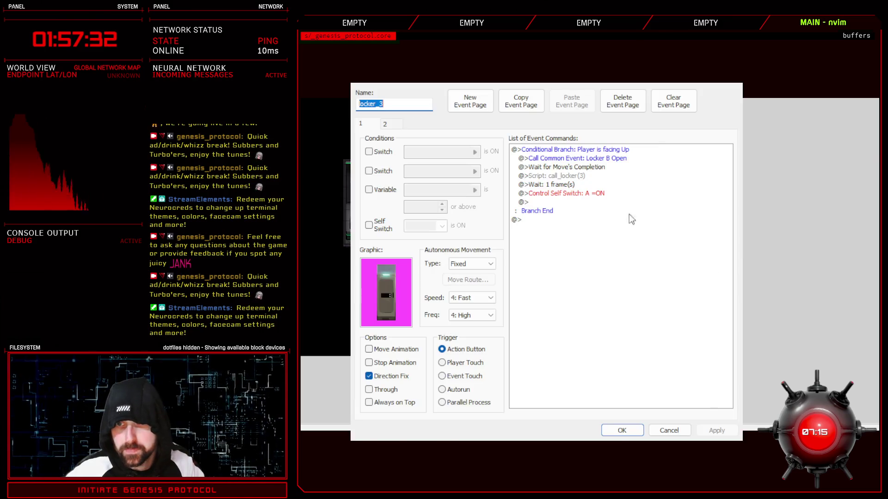
{"action": "left_click", "coordinate": [622, 430]}
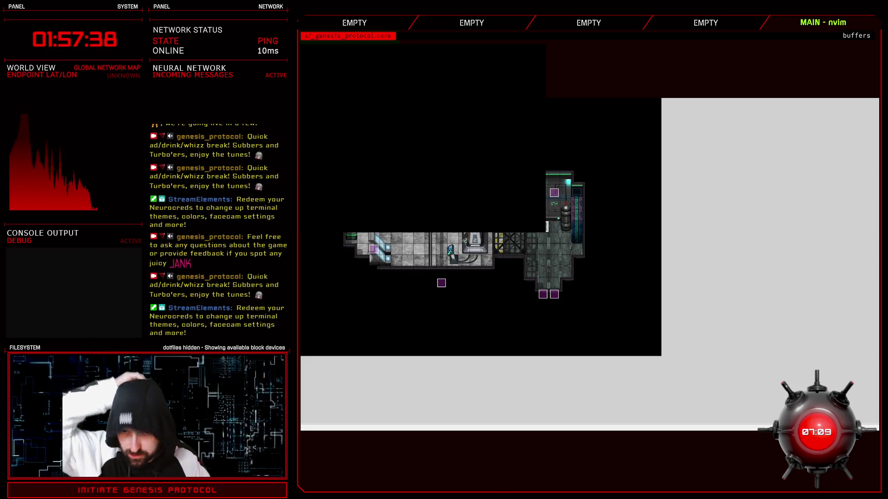
{"action": "key", "text": "Return"}
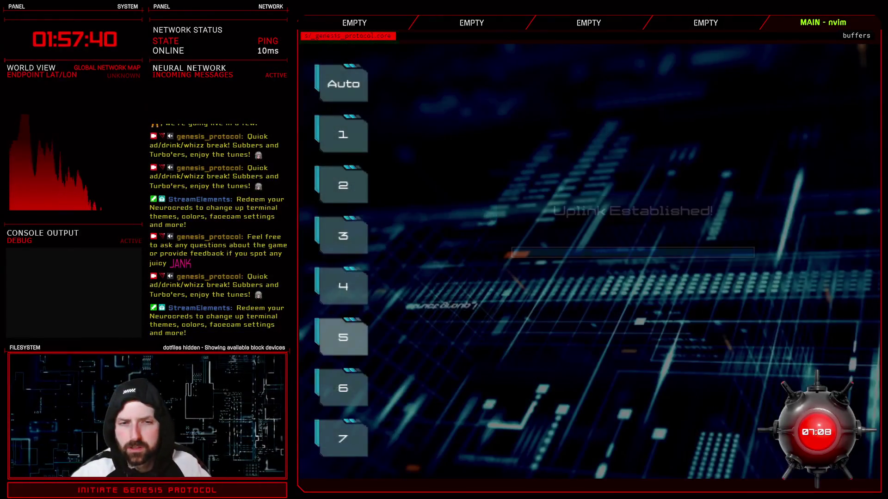
{"action": "key", "text": "Return"}
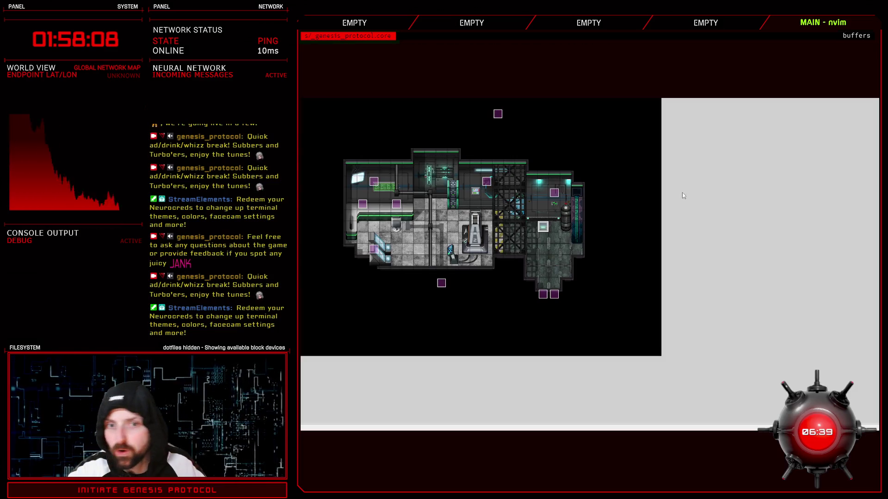
{"action": "left_click", "coordinate": [545, 293]}
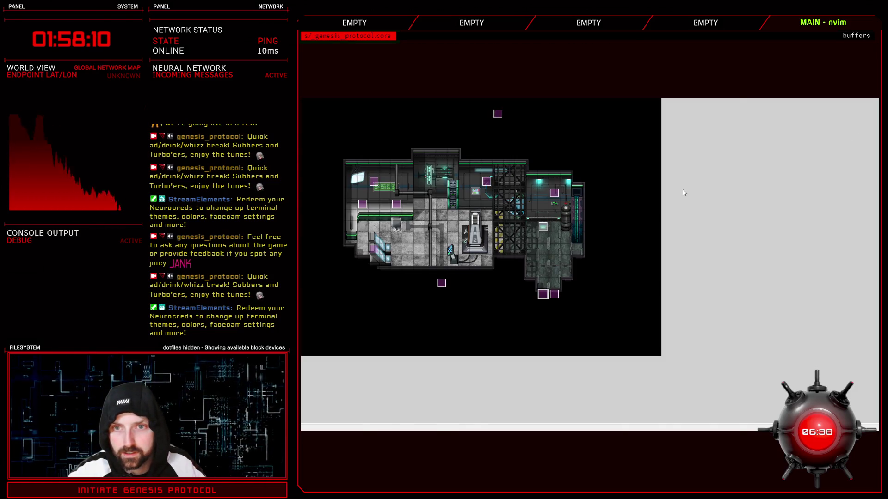
{"action": "key", "text": "Return"}
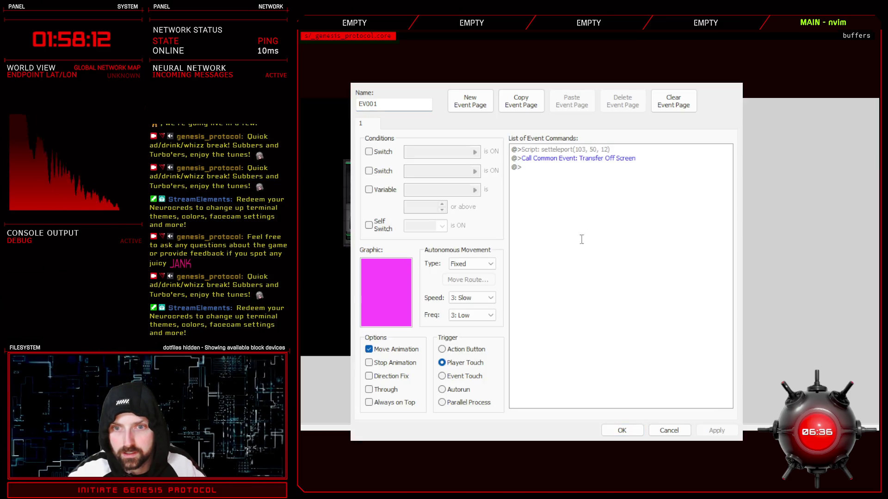
Fix EV001's script name from setteleport to set_teleport and apply the change.
{"action": "key", "text": "Return"}
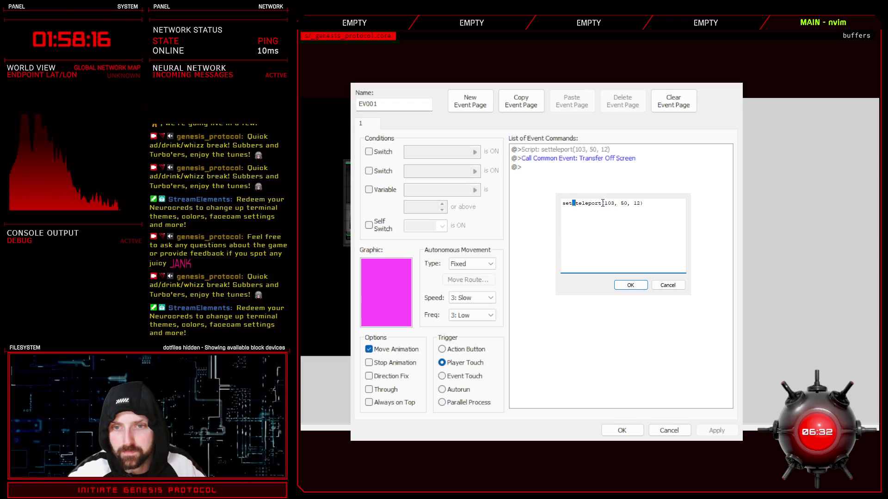
{"action": "left_click_drag", "start_coordinate": [602, 203], "coordinate": [529, 230]}
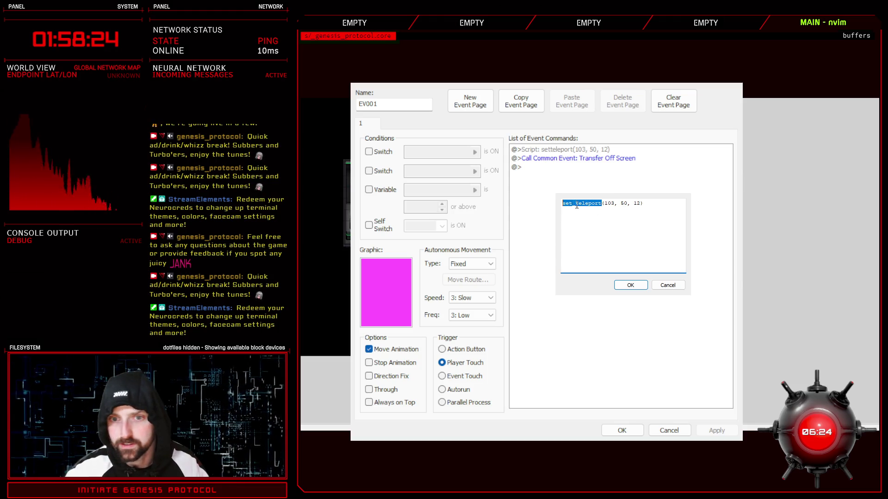
{"action": "type", "text": "set_tele"}
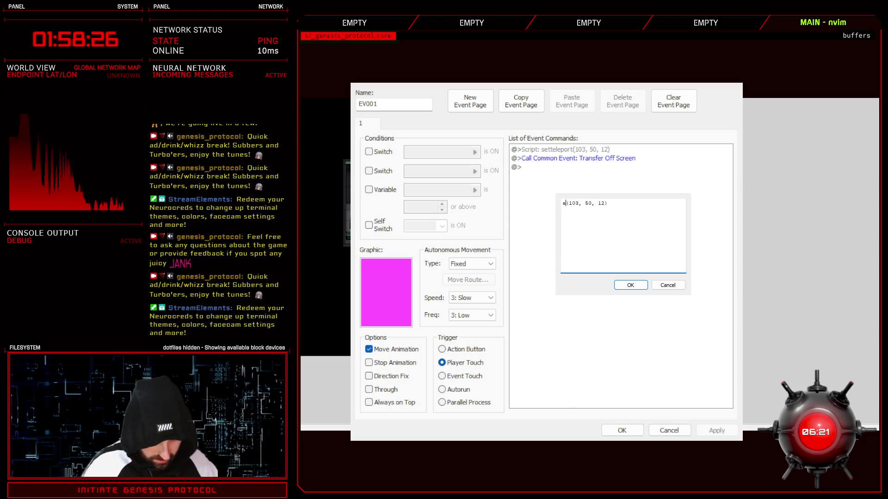
{"action": "type", "text": "port"}
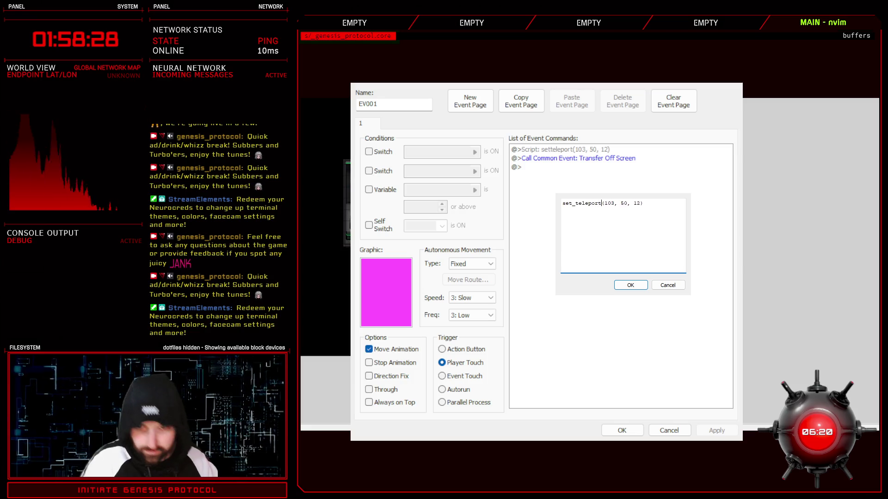
{"action": "left_click", "coordinate": [647, 285]}
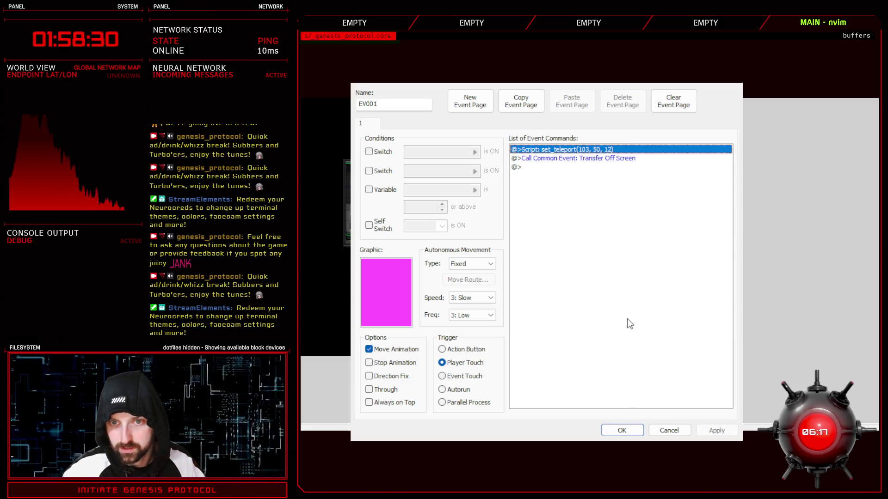
{"action": "left_click", "coordinate": [718, 430]}
{"action": "left_click", "coordinate": [622, 430]}
Fix the neighbouring door event EV002's script name to set_teleport and apply it.
{"action": "left_click", "coordinate": [553, 295]}
{"action": "key", "text": "Return"}
{"action": "left_click", "coordinate": [564, 184]}
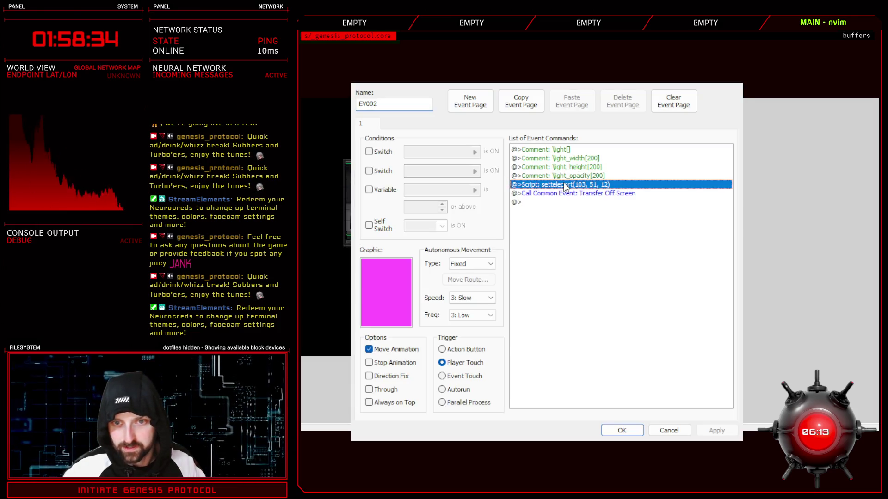
{"action": "key", "text": "Return"}
{"action": "double_click", "coordinate": [601, 204]}
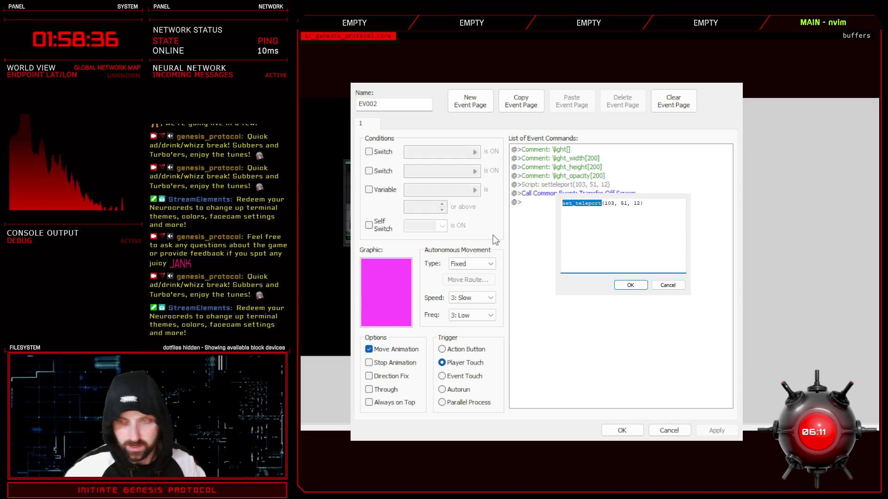
{"action": "type", "text": "set_teleport"}
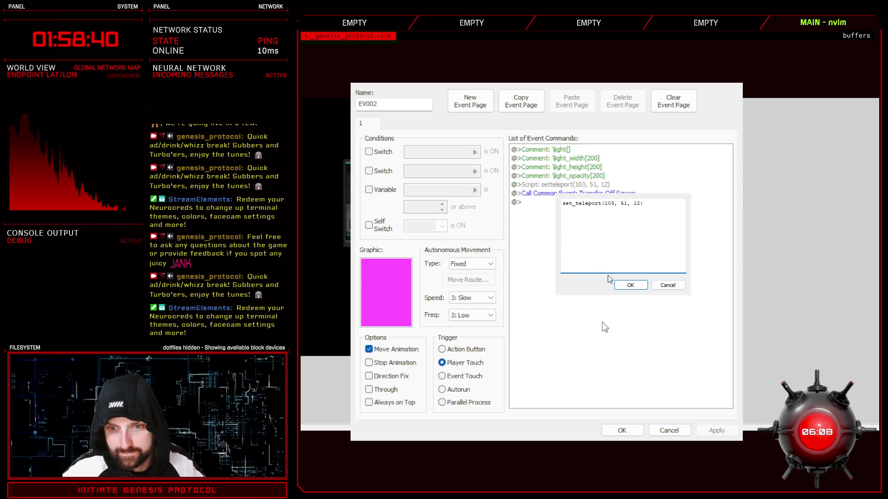
{"action": "left_click", "coordinate": [625, 284]}
{"action": "left_click", "coordinate": [716, 430]}
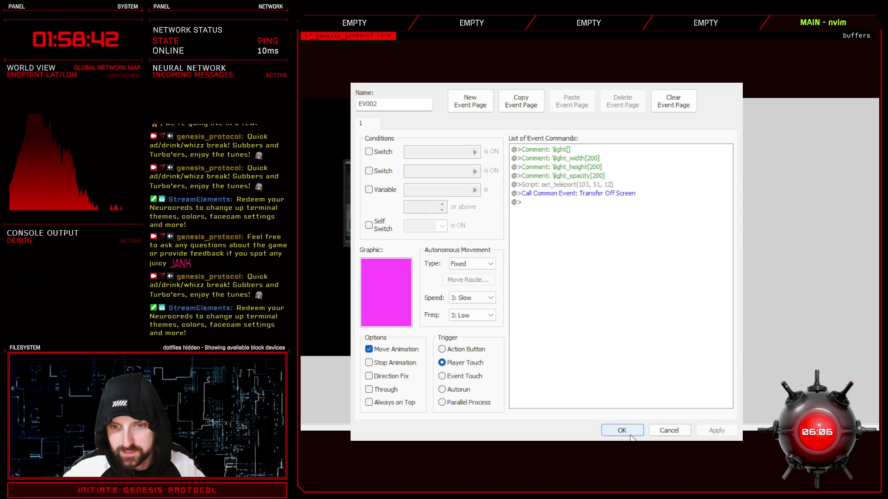
{"action": "left_click", "coordinate": [622, 430]}
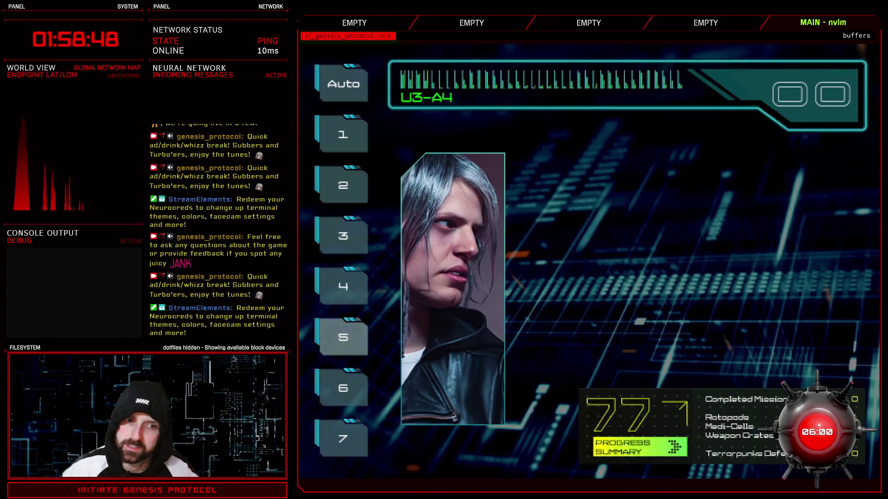
Load save slot 5 and walk back and forth through the first teleport doors.
{"action": "key", "text": "Return"}
{"action": "key", "text": "Up"}
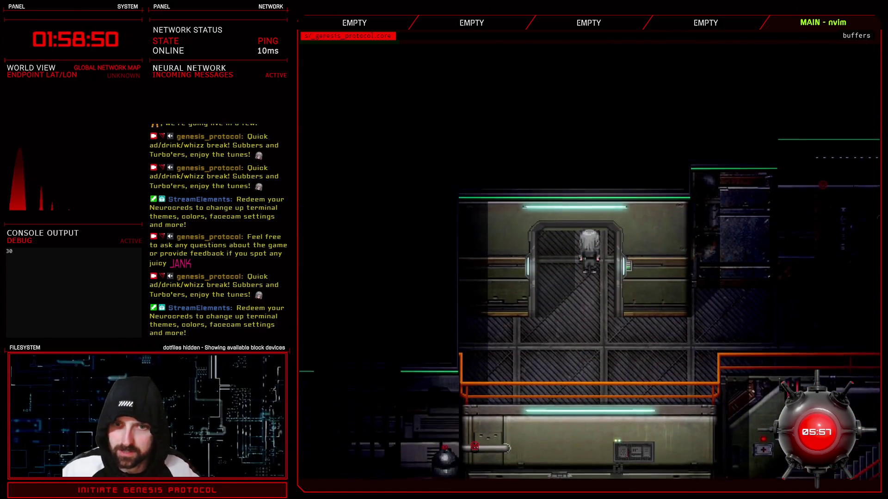
{"action": "key", "text": "Down"}
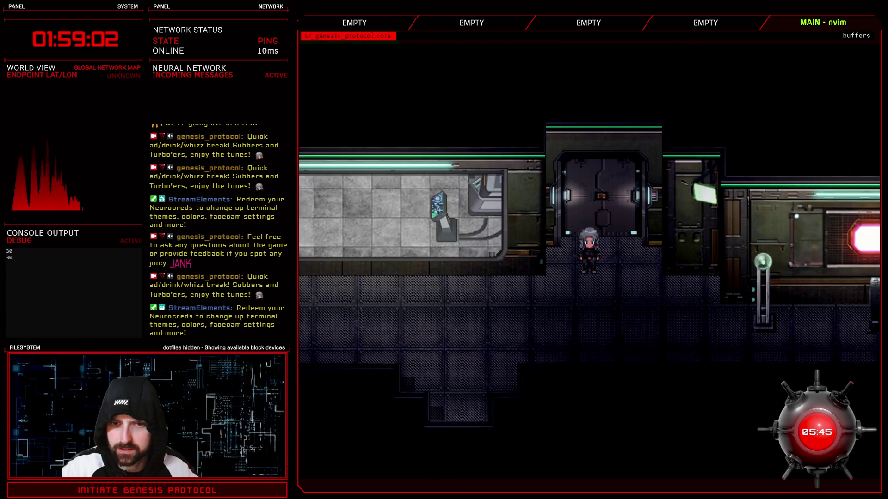
{"action": "key", "text": "Up"}
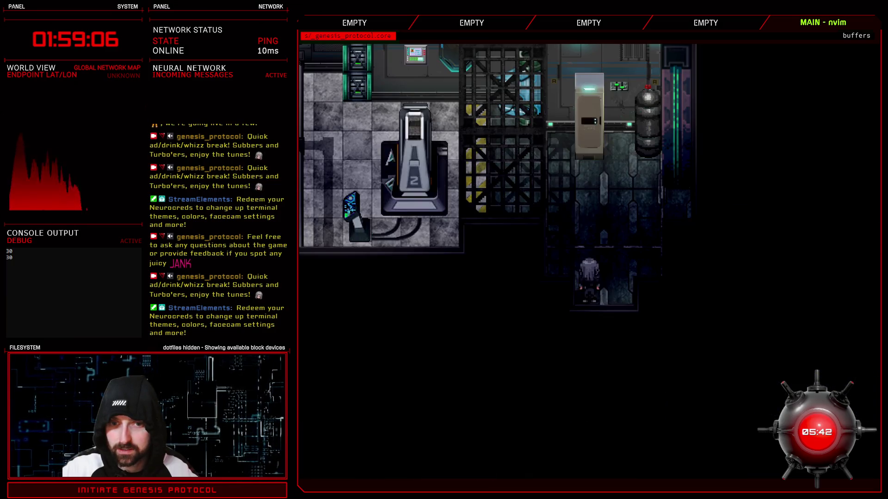
{"action": "key", "text": "Down"}
{"action": "key", "text": "Down"}
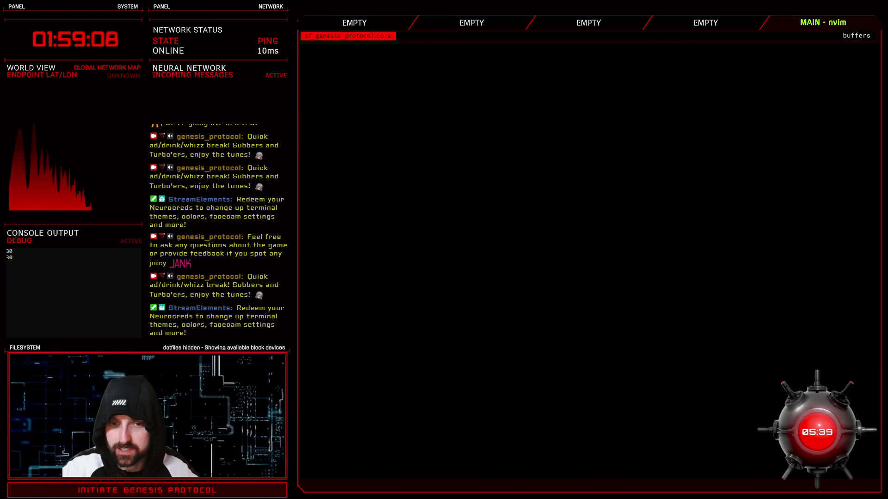
{"action": "key", "text": "Up"}
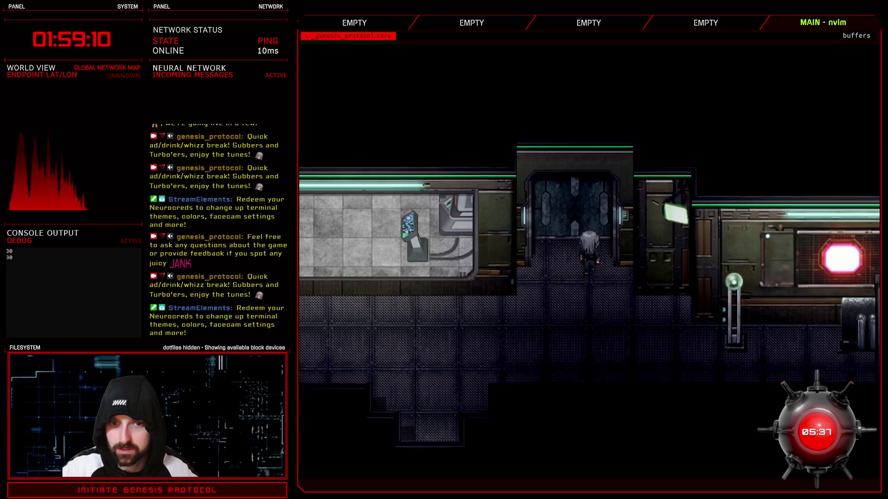
{"action": "key", "text": "Down"}
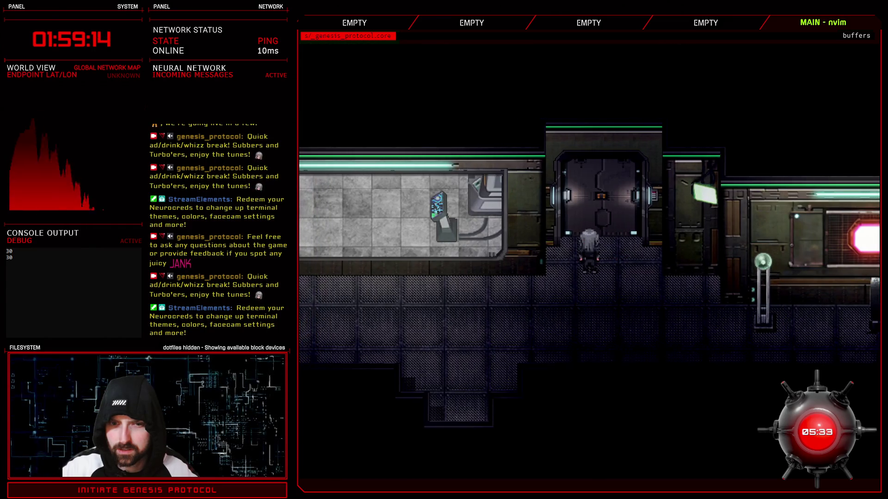
Continue through the remaining doors, opening the last one and teleporting into the corridor.
{"action": "key", "text": "Up"}
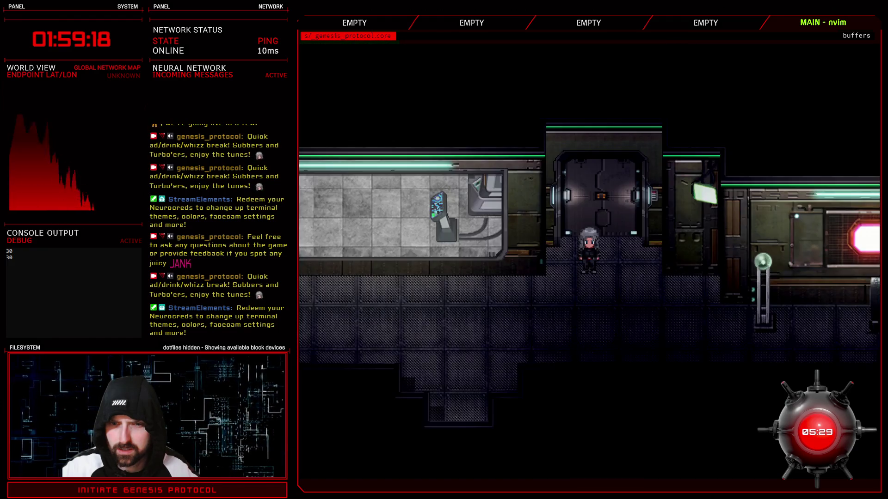
{"action": "key", "text": "Down"}
{"action": "key", "text": "Up"}
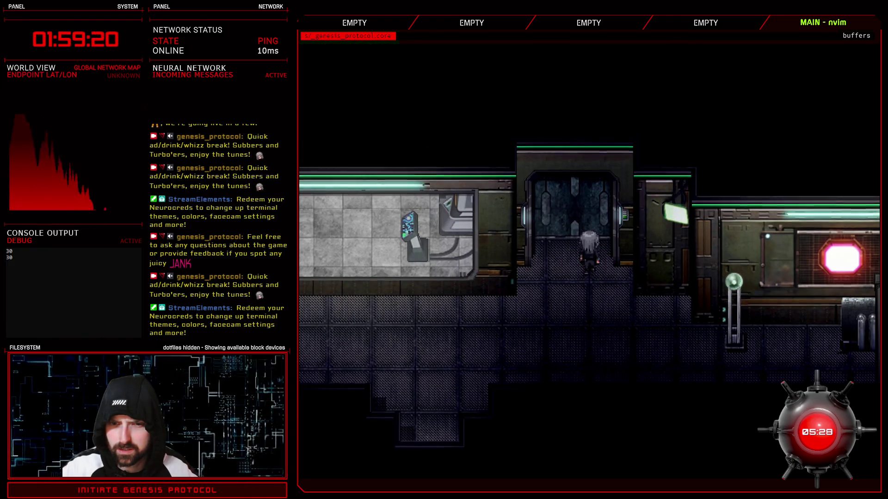
{"action": "key", "text": "Down"}
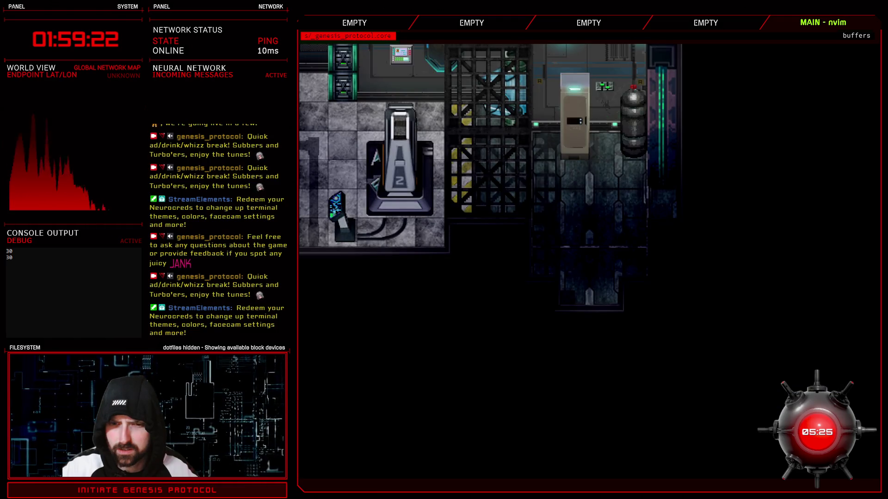
{"action": "key", "text": "Up"}
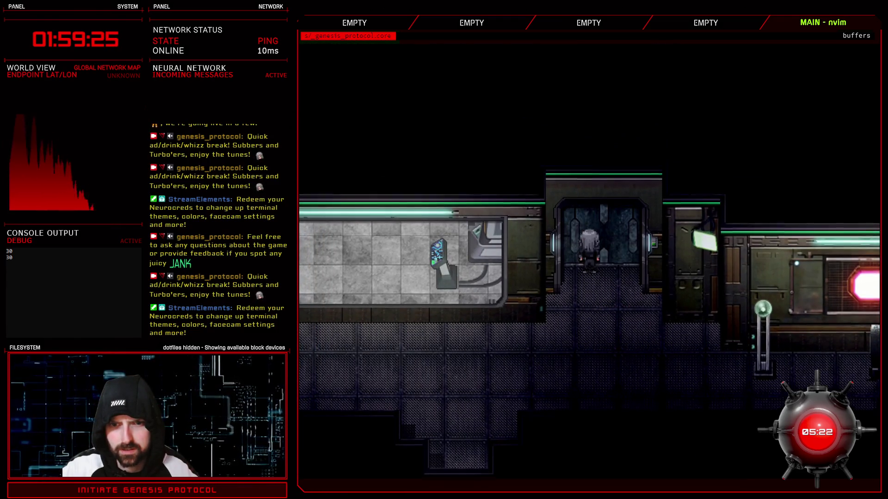
{"action": "key", "text": "Up"}
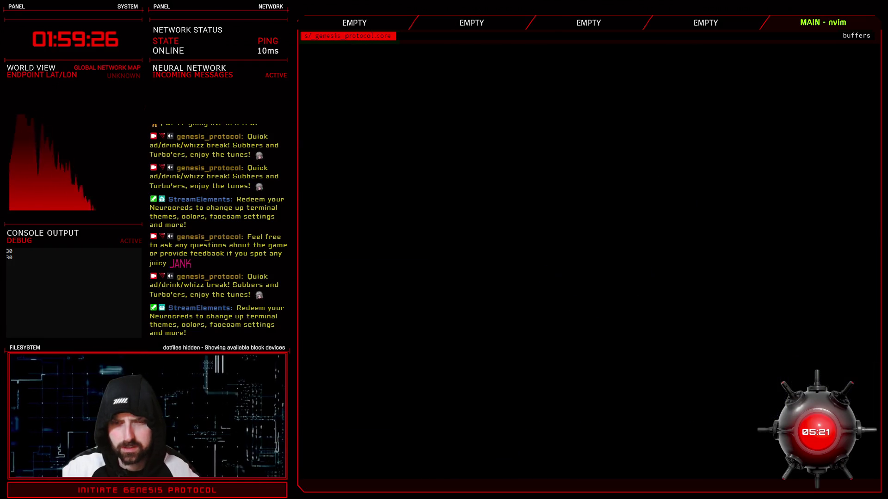
{"action": "key", "text": "Down"}
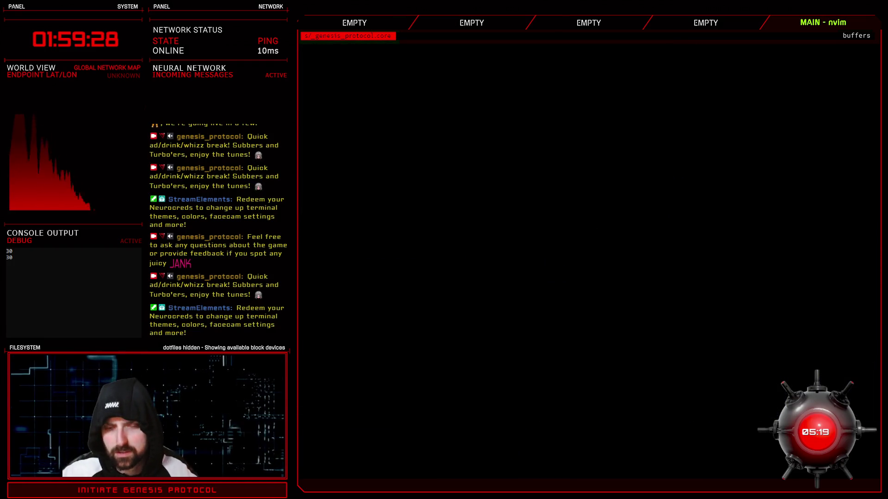
Quit the playtest from the game's pause menu.
{"action": "key", "text": "Escape"}
{"action": "key", "text": "Return"}
{"action": "key", "text": "Down"}
{"action": "key", "text": "Down"}
{"action": "key", "text": "Return"}
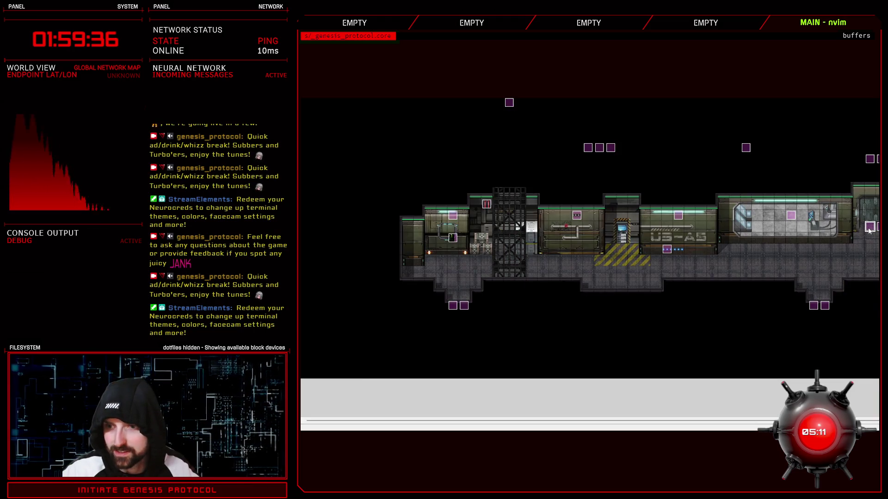
{"action": "left_click", "coordinate": [870, 158]}
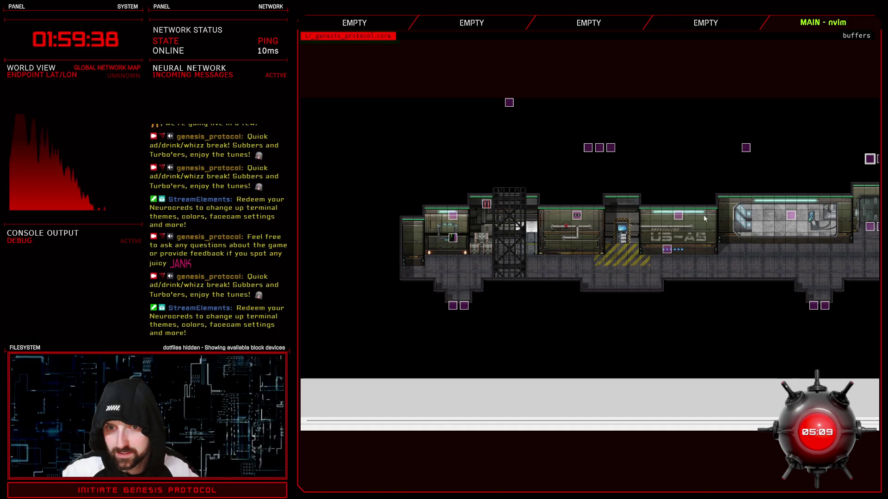
{"action": "key", "text": "Return"}
{"action": "left_click", "coordinate": [597, 149]}
{"action": "left_click", "coordinate": [599, 158]}
{"action": "left_click", "coordinate": [601, 167]}
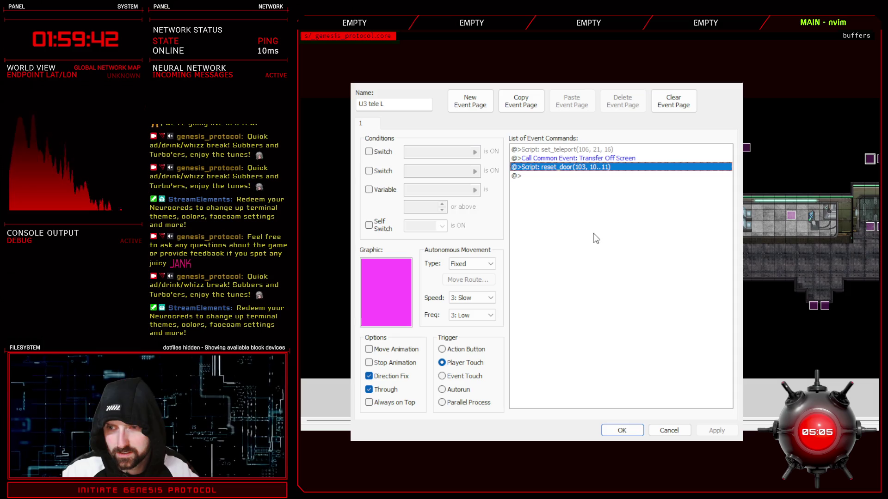
{"action": "left_click", "coordinate": [636, 431]}
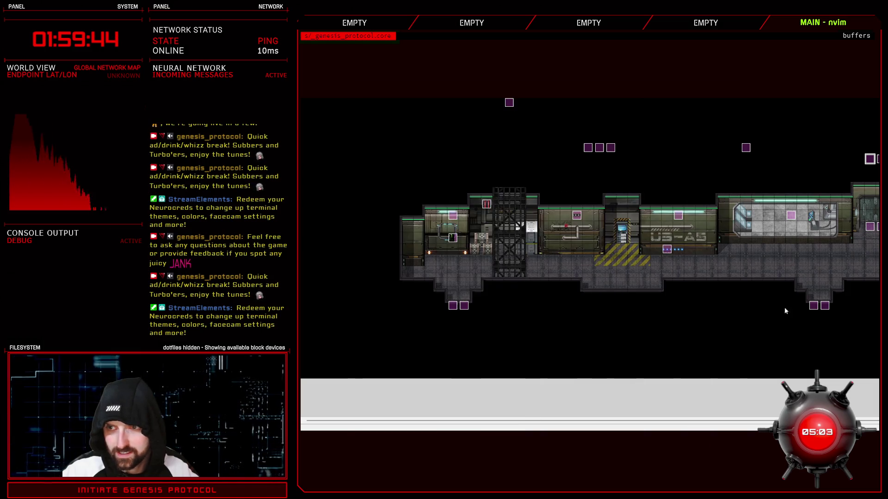
{"action": "key", "text": "Return"}
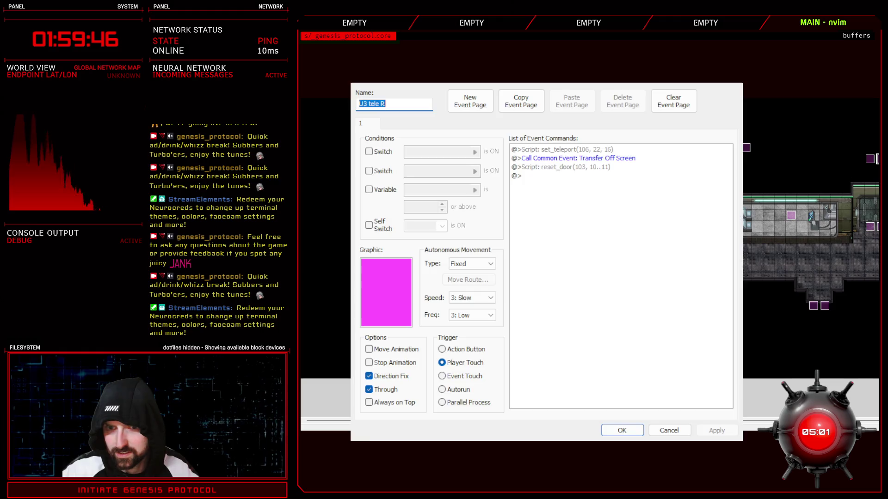
{"action": "left_click", "coordinate": [619, 431]}
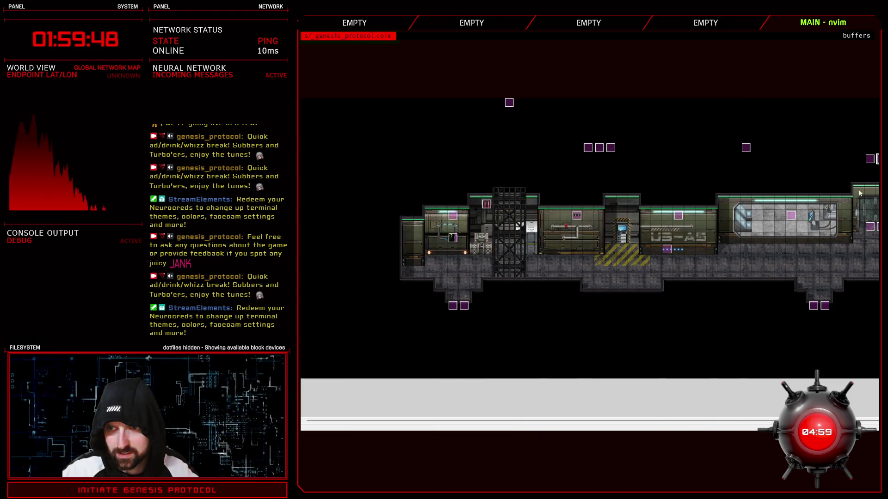
{"action": "key", "text": "Return"}
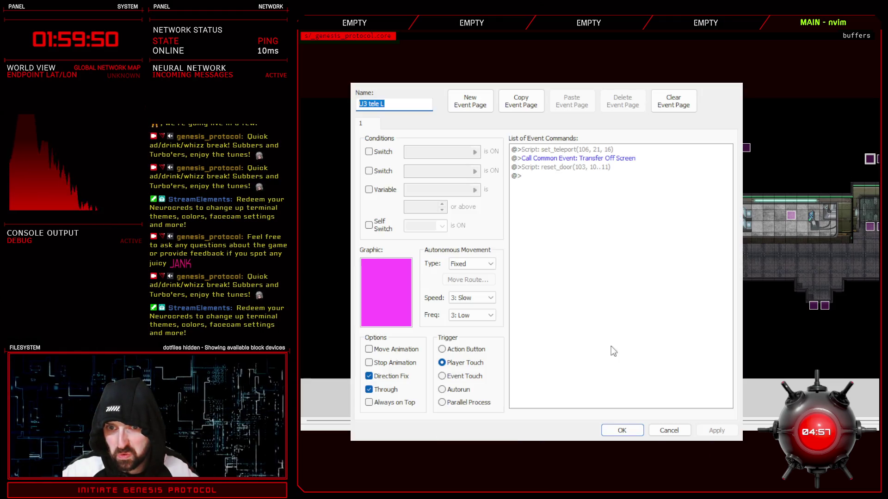
{"action": "left_click", "coordinate": [619, 430]}
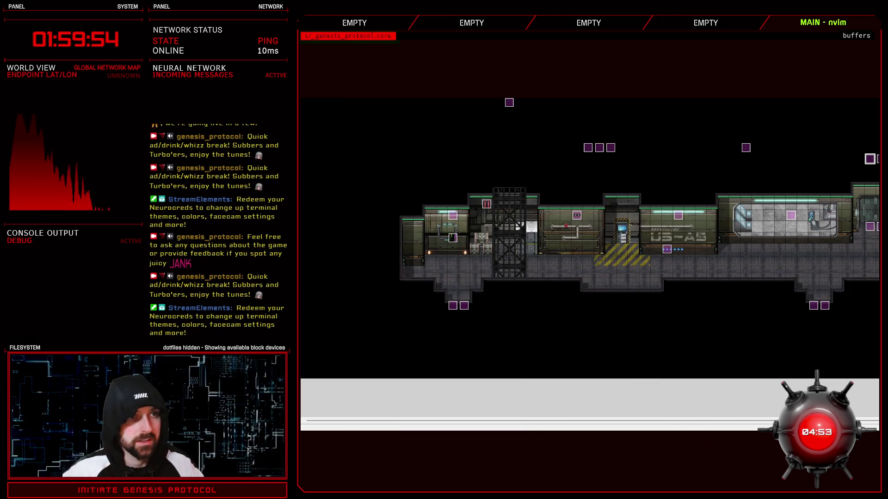
Switch to floor-layer-only editing and paint the corridor rows, grate area and left-end strip magenta.
{"action": "left_click_drag", "start_coordinate": [758, 421], "coordinate": [878, 420]}
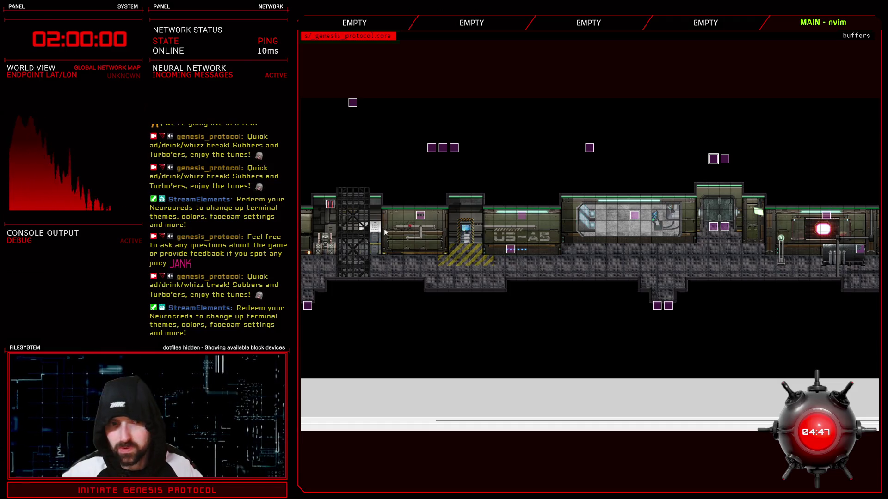
{"action": "key", "text": "ctrl+h"}
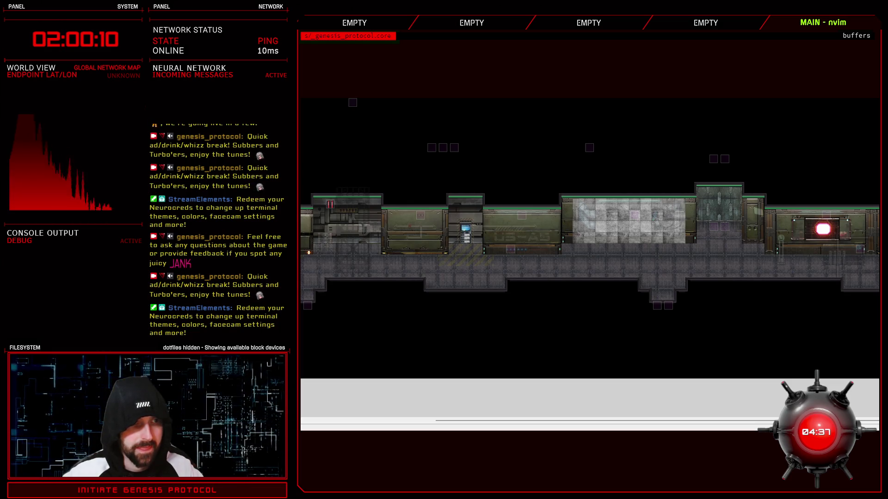
{"action": "mouse_move", "coordinate": [455, 249]}
{"action": "left_mouse_down"}
{"action": "mouse_move", "coordinate": [477, 252]}
{"action": "mouse_move", "coordinate": [470, 284]}
{"action": "mouse_move", "coordinate": [487, 259]}
{"action": "mouse_move", "coordinate": [879, 262]}
{"action": "mouse_move", "coordinate": [485, 272]}
{"action": "mouse_move", "coordinate": [493, 285]}
{"action": "left_mouse_up"}
{"action": "left_click_drag", "start_coordinate": [645, 283], "coordinate": [679, 284]}
{"action": "left_click_drag", "start_coordinate": [853, 284], "coordinate": [878, 284]}
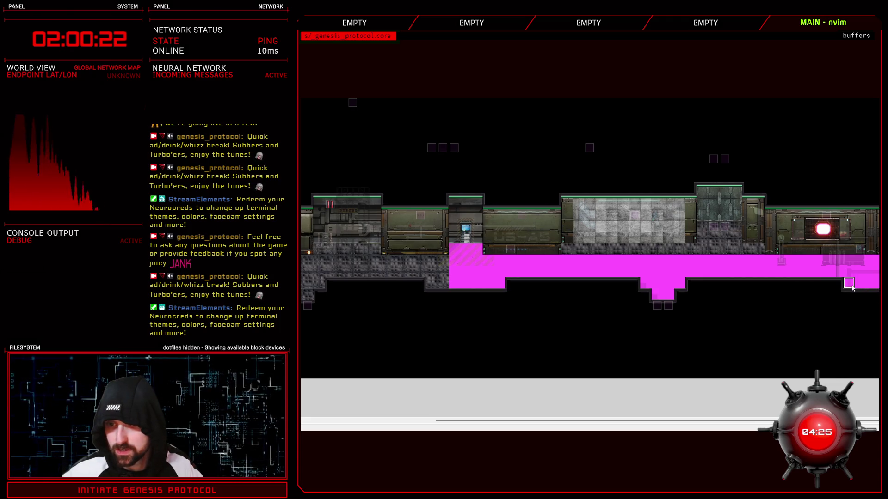
{"action": "left_click_drag", "start_coordinate": [749, 249], "coordinate": [572, 250]}
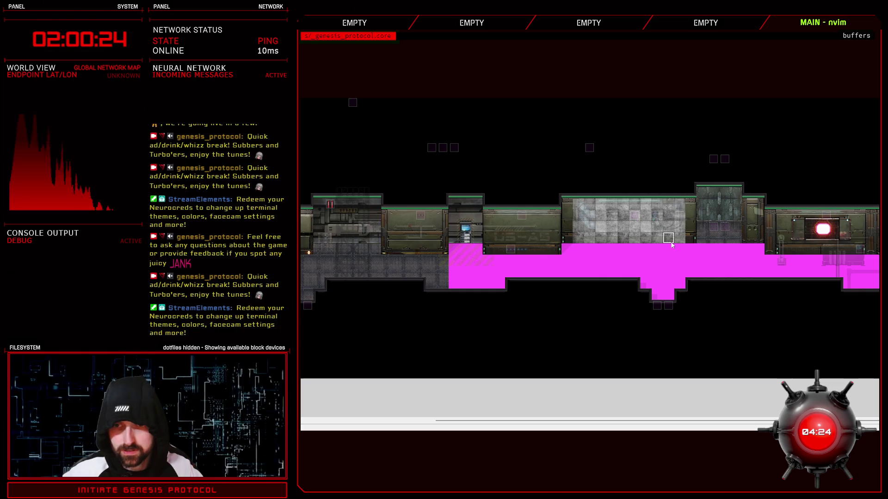
{"action": "left_click_drag", "start_coordinate": [700, 238], "coordinate": [729, 229]}
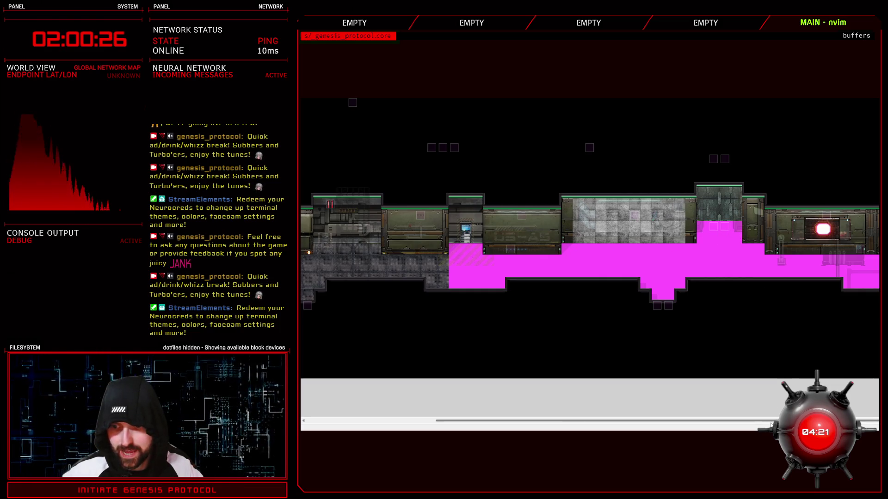
{"action": "key", "text": "Left"}
{"action": "left_click", "coordinate": [586, 264]}
{"action": "left_click_drag", "start_coordinate": [585, 269], "coordinate": [434, 272]}
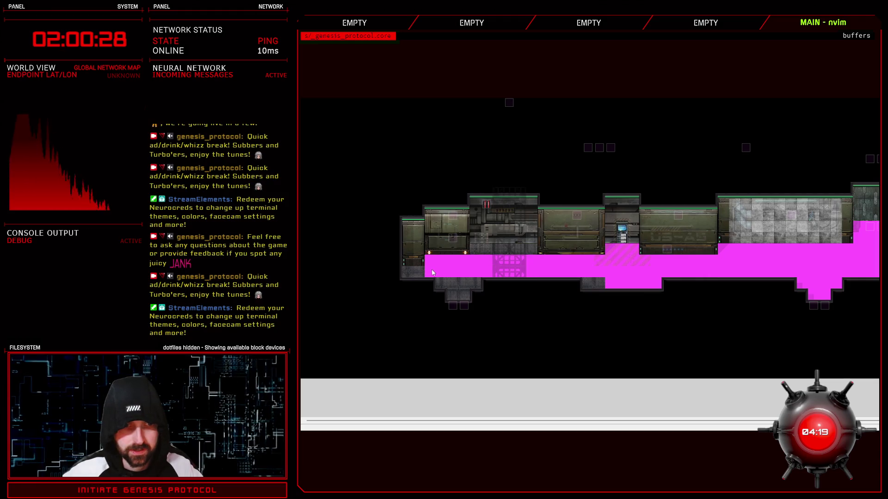
{"action": "mouse_move", "coordinate": [524, 248]}
{"action": "left_mouse_down"}
{"action": "mouse_move", "coordinate": [481, 249]}
{"action": "mouse_move", "coordinate": [426, 271]}
{"action": "mouse_move", "coordinate": [474, 285]}
{"action": "mouse_move", "coordinate": [452, 295]}
{"action": "left_mouse_up"}
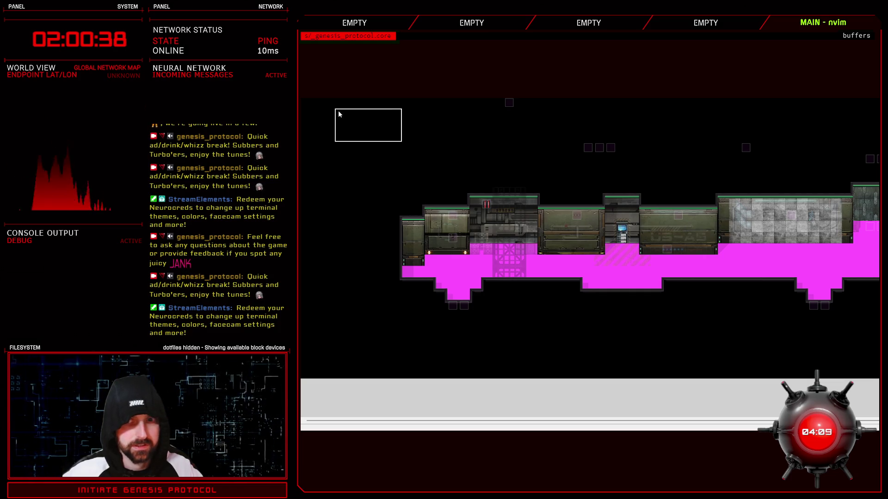
Stamp a temporary 2x6 block of metal floor panels above the ship.
{"action": "left_click", "coordinate": [339, 114]}
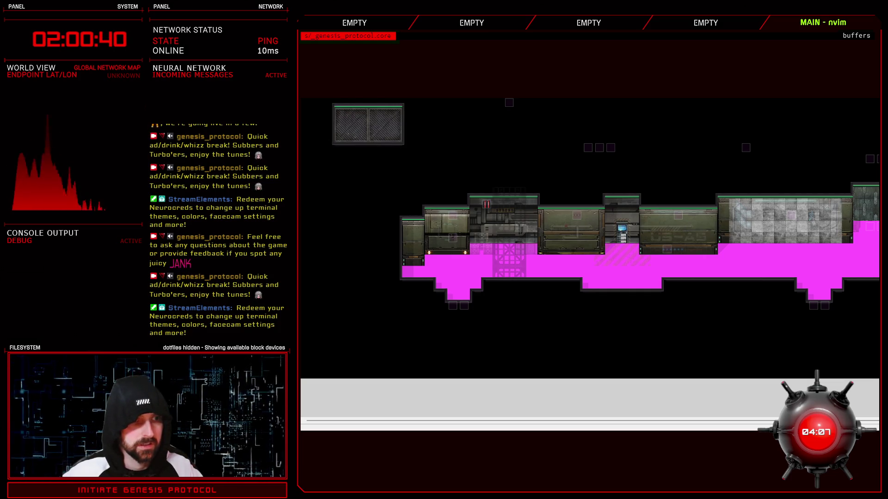
{"action": "left_click", "coordinate": [345, 154]}
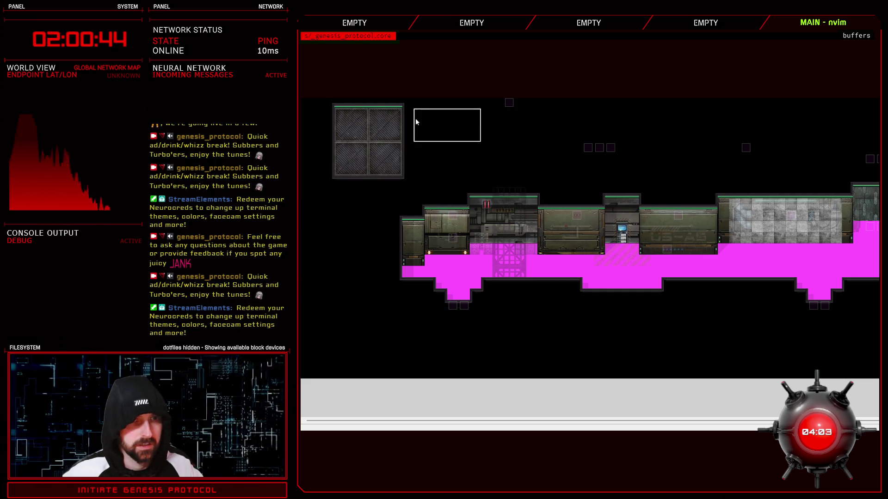
{"action": "left_click", "coordinate": [411, 115]}
{"action": "left_click", "coordinate": [479, 148]}
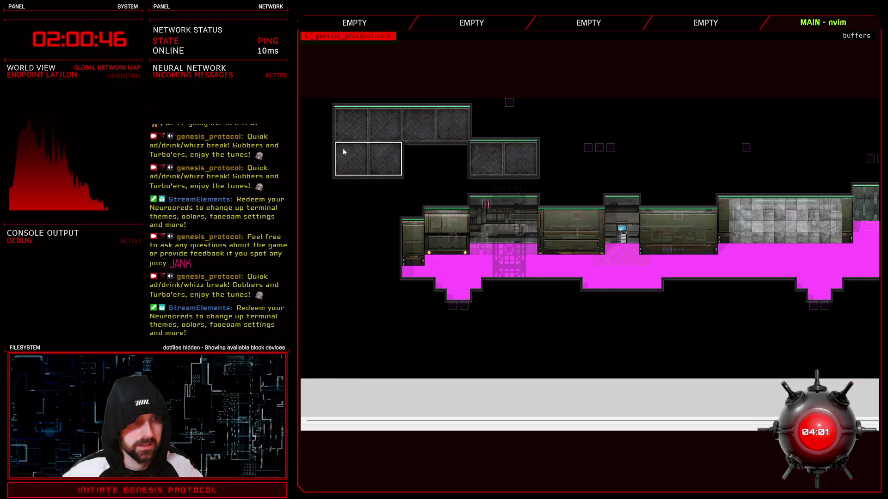
{"action": "left_click", "coordinate": [529, 141]}
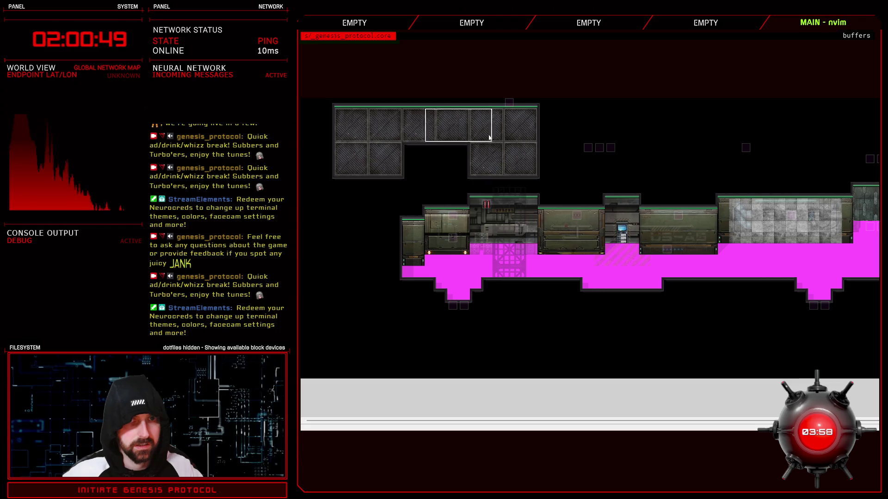
{"action": "left_click", "coordinate": [412, 151]}
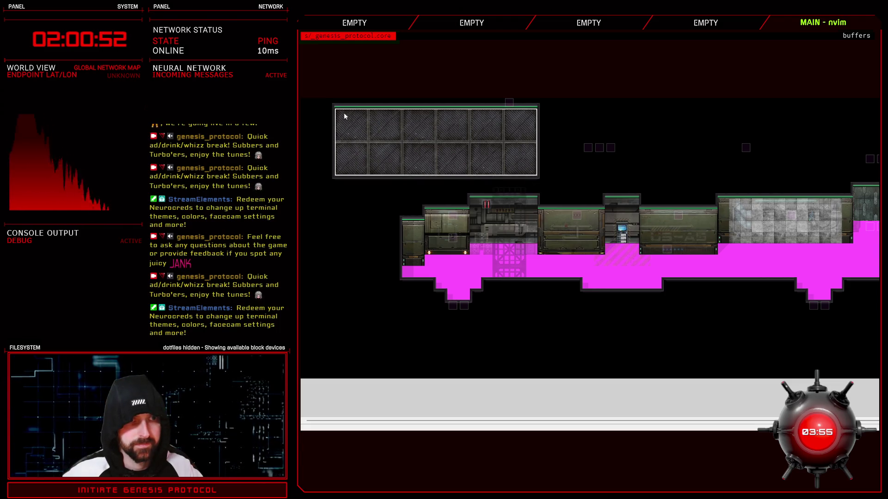
Fill the magenta floor with metal grate tiles, erase the temporary block, and exit layer view.
{"action": "left_click", "coordinate": [615, 263]}
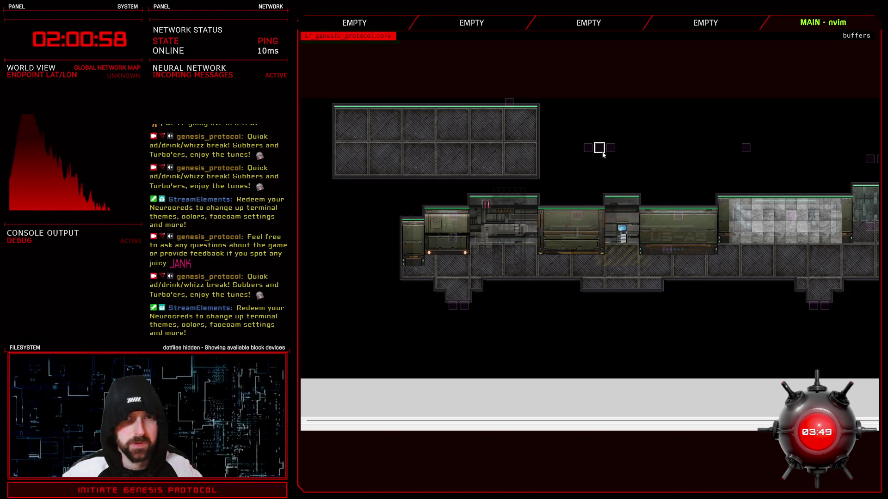
{"action": "mouse_move", "coordinate": [537, 113]}
{"action": "left_mouse_down"}
{"action": "mouse_move", "coordinate": [398, 139]}
{"action": "mouse_move", "coordinate": [344, 174]}
{"action": "left_mouse_up"}
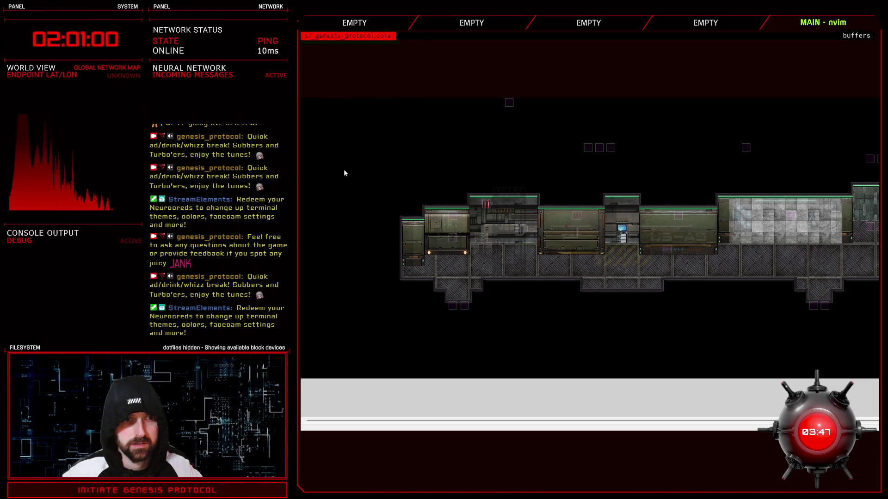
{"action": "key", "text": "Escape"}
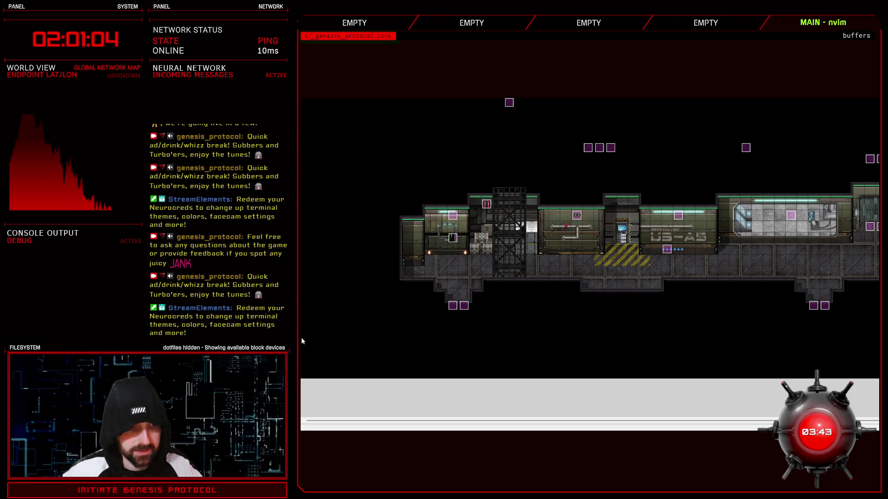
Raise the U3-A5 map height by one in Map Properties.
{"action": "key", "text": "space"}
{"action": "left_click", "coordinate": [429, 160]}
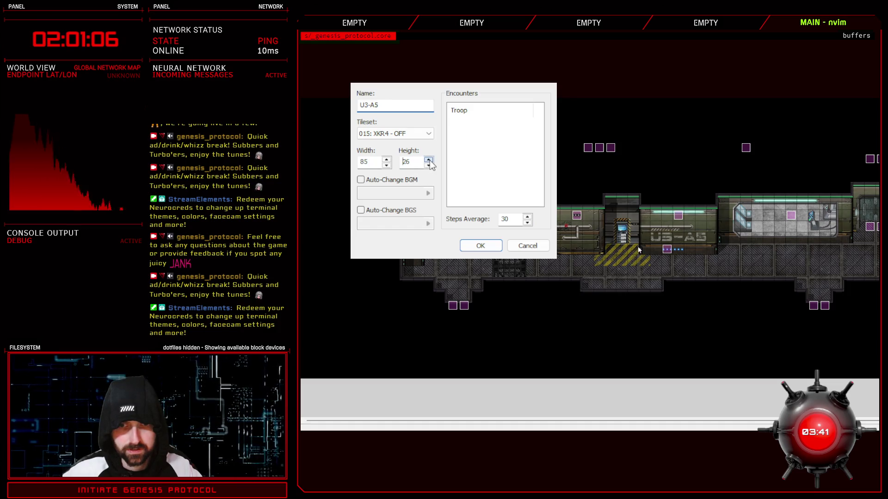
{"action": "left_click", "coordinate": [482, 245]}
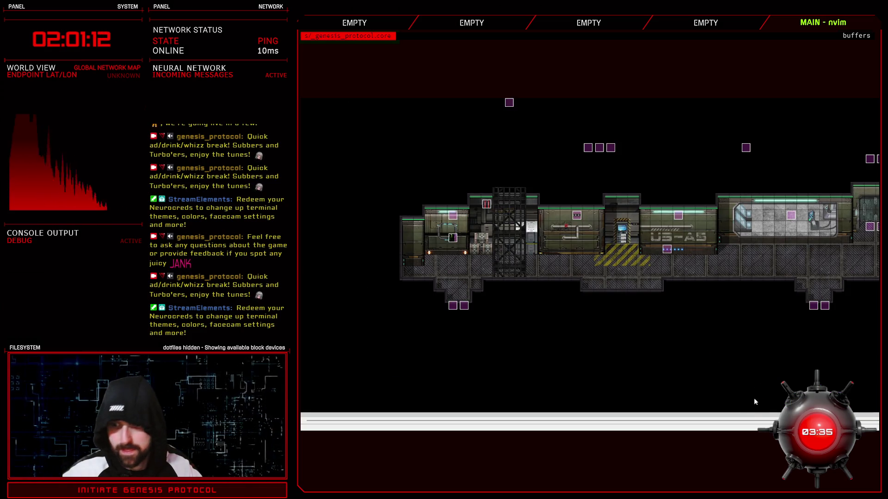
{"action": "scroll", "coordinate": [758, 421], "scroll_direction": "right", "scroll_amount": 3}
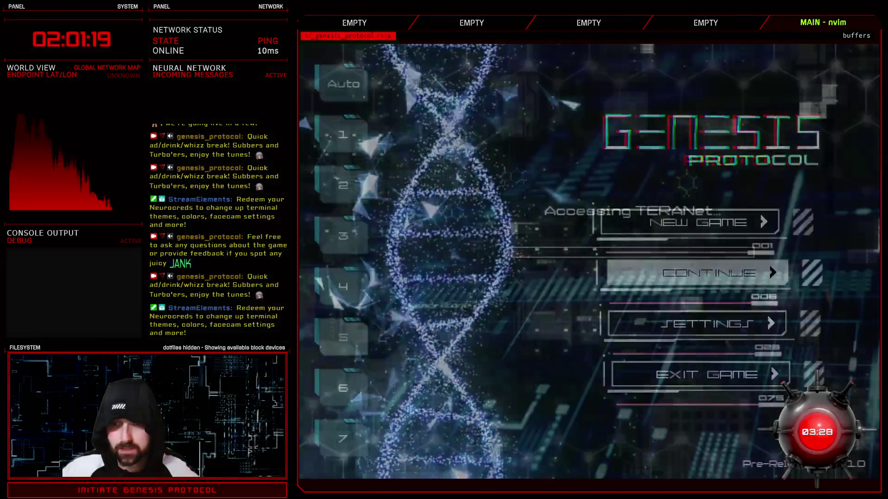
Load the saved game and walk through the teleport into the station corridor.
{"action": "left_click", "coordinate": [647, 272]}
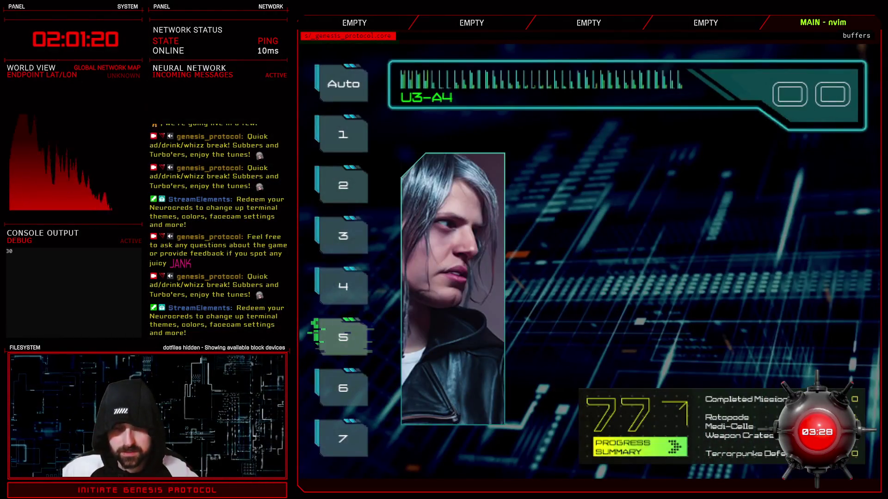
{"action": "key", "text": "Return"}
{"action": "key", "text": "Up"}
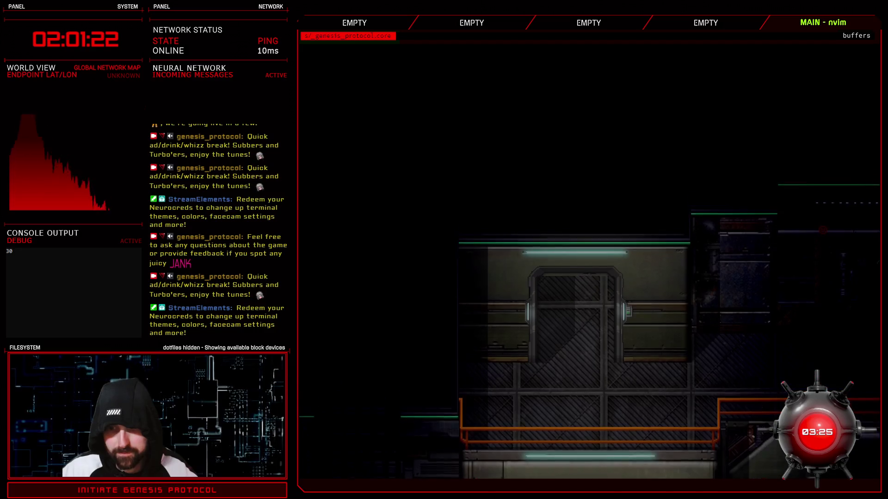
{"action": "key", "text": "Up"}
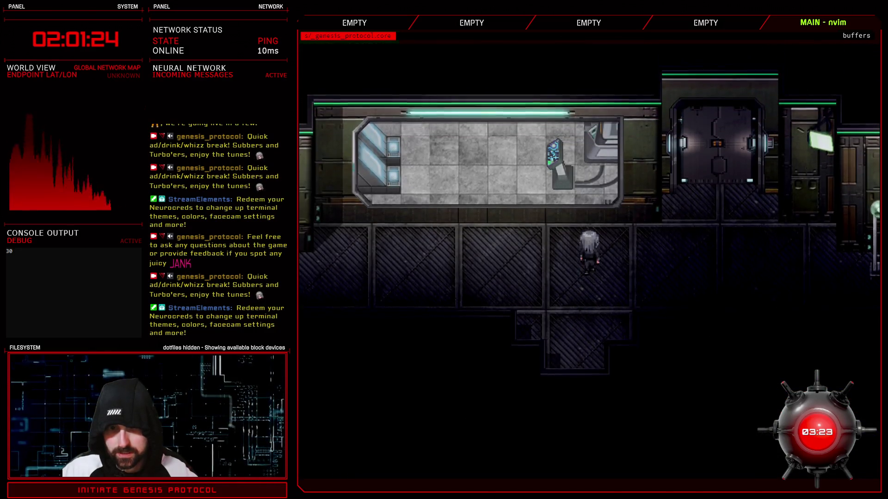
{"action": "key", "text": "Left"}
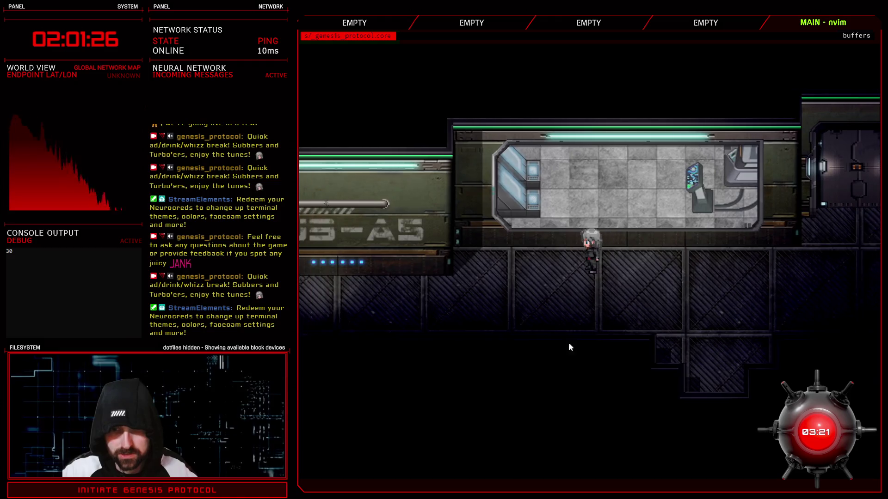
{"action": "key", "text": "Right"}
{"action": "key", "text": "Right"}
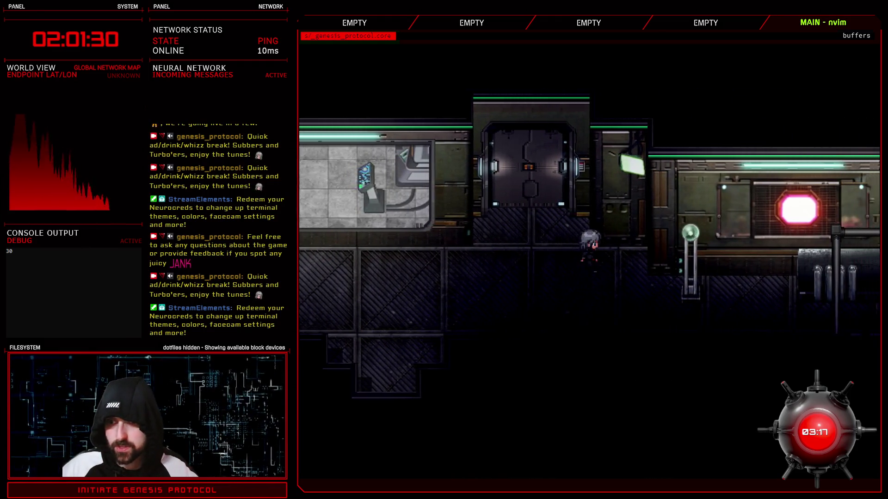
Walk right along the corridor and step into the door and back out.
{"action": "key", "text": "Down"}
{"action": "key", "text": "Right"}
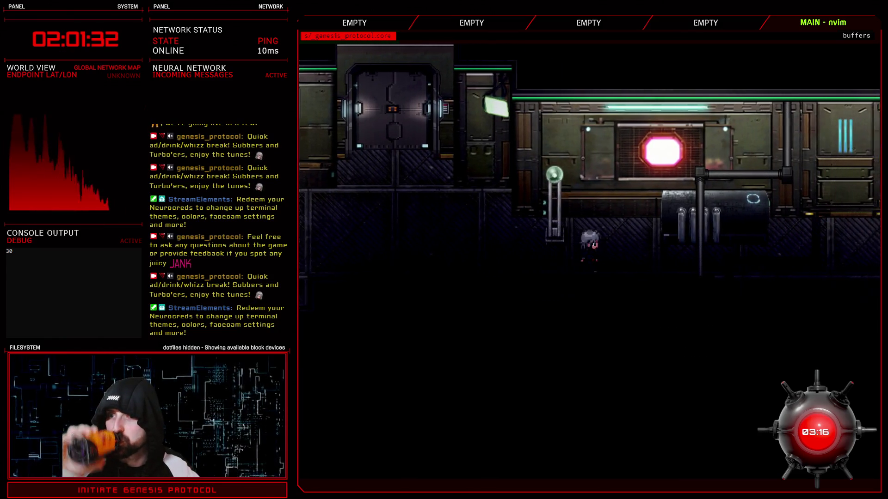
{"action": "key", "text": "Right"}
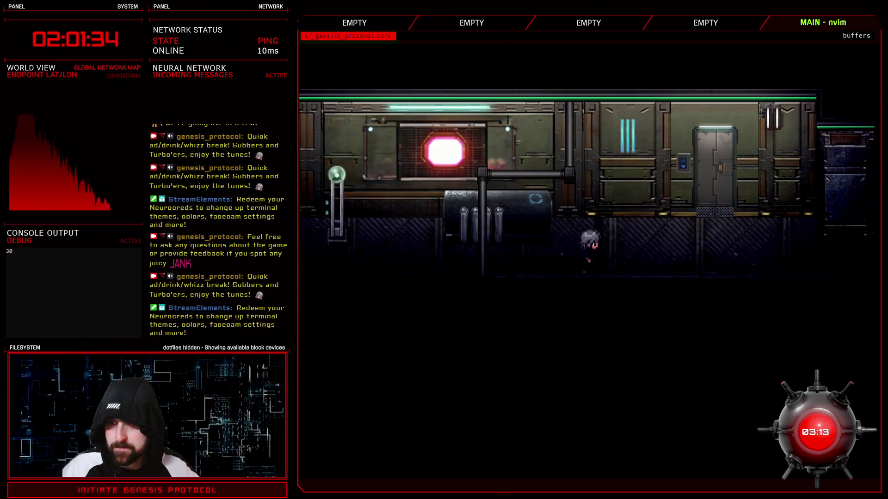
{"action": "key", "text": "Up"}
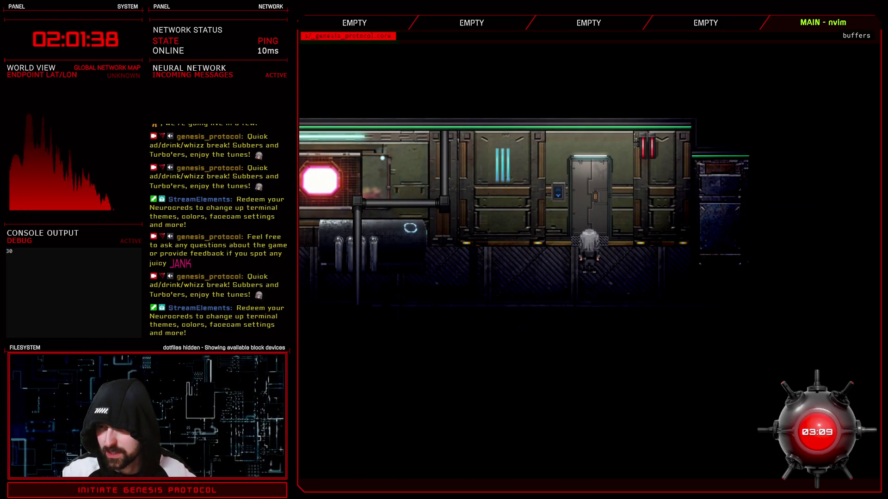
{"action": "key", "text": "Up"}
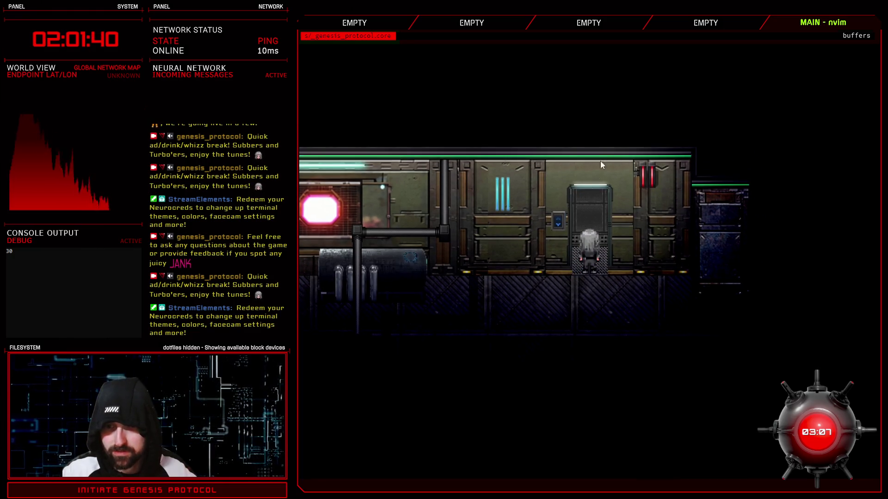
{"action": "key", "text": "Down"}
{"action": "key", "text": "Left"}
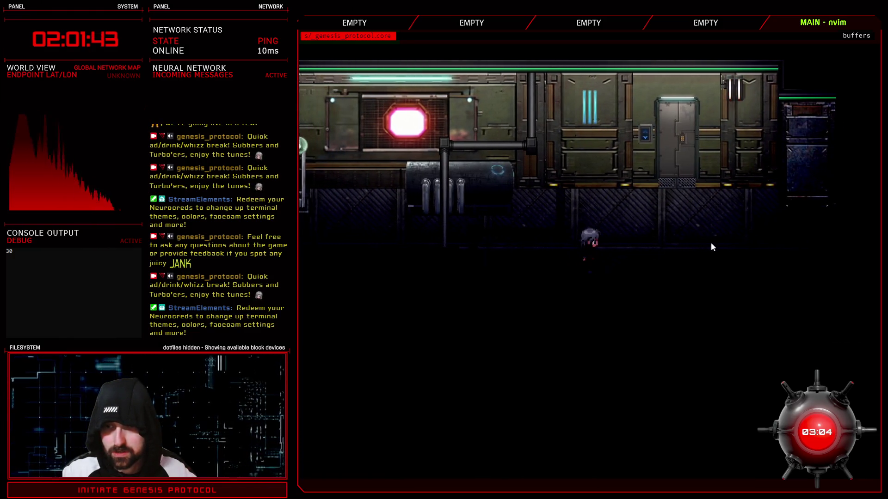
Test the elevator door by stepping in and out of its doorway several times.
{"action": "key", "text": "Right"}
{"action": "key", "text": "Up"}
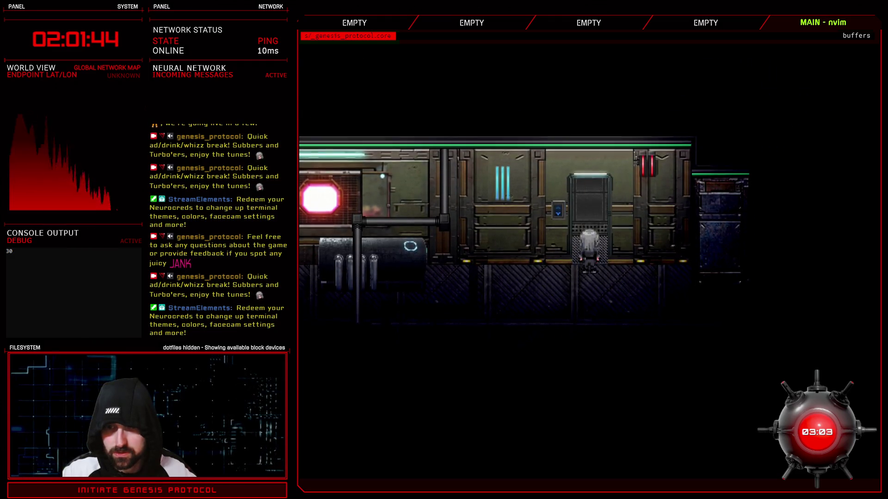
{"action": "key", "text": "Down"}
{"action": "key", "text": "Left"}
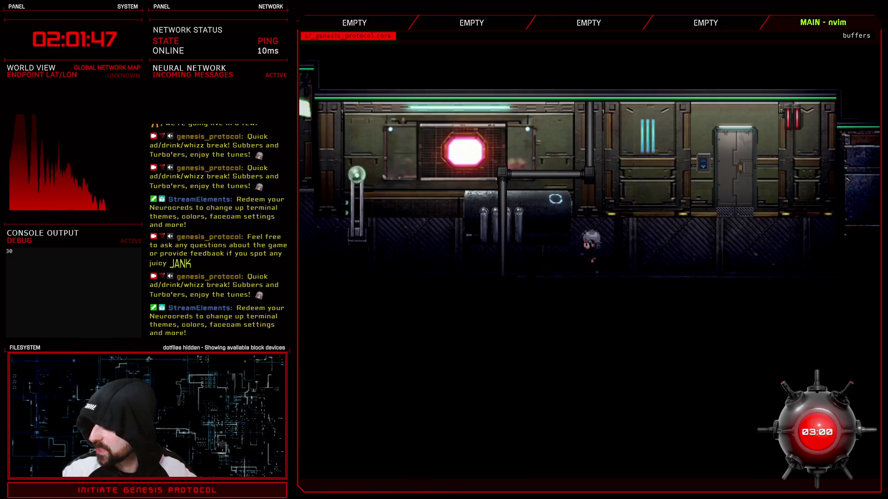
{"action": "key", "text": "Right"}
{"action": "key", "text": "Up"}
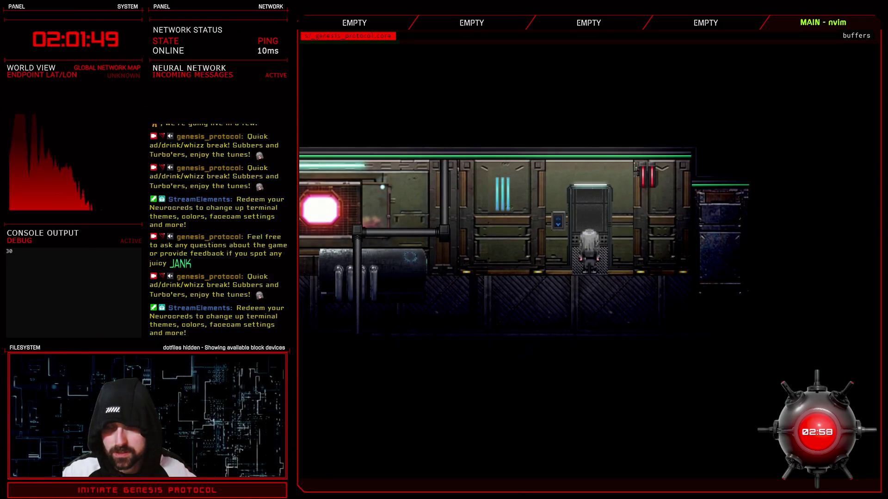
{"action": "key", "text": "Down"}
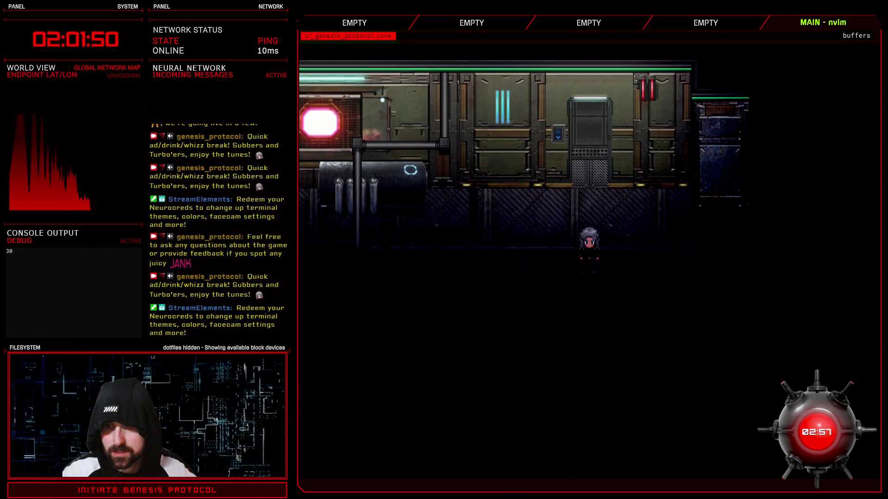
{"action": "key", "text": "Left"}
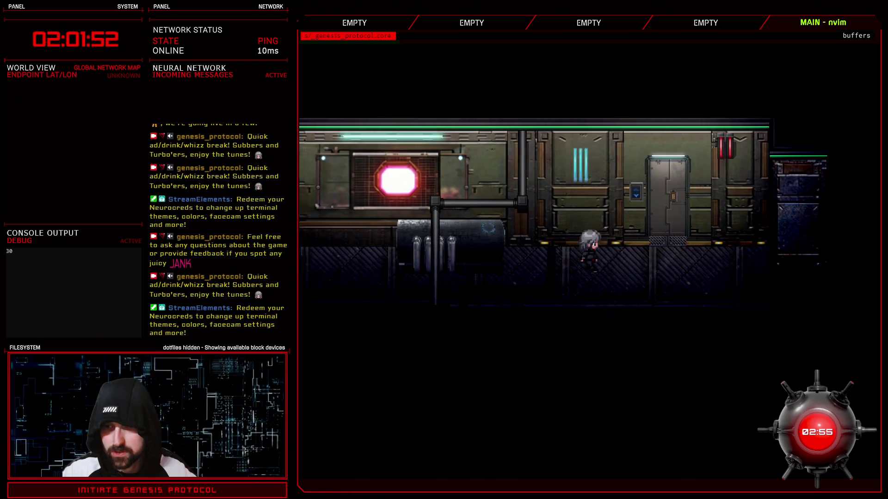
{"action": "key", "text": "Right"}
{"action": "key", "text": "Up"}
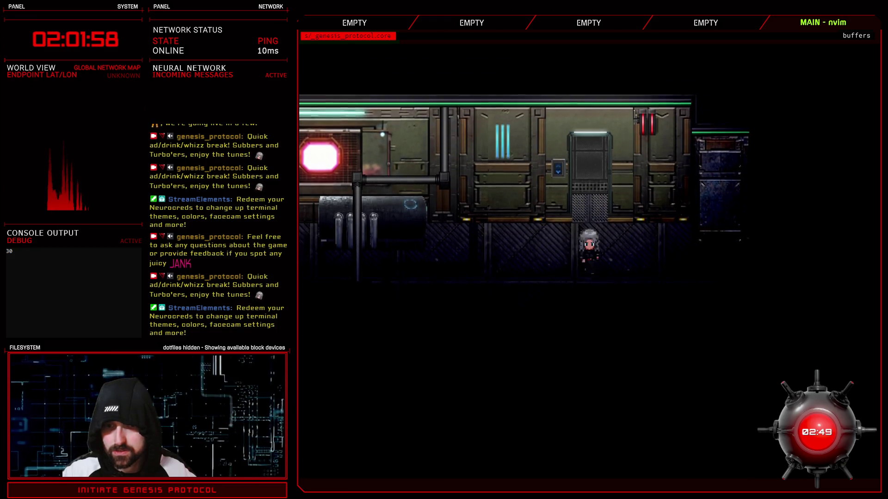
Walk left along the corridor into the far left door to test its teleport.
{"action": "key", "text": "Left"}
{"action": "key", "text": "Left"}
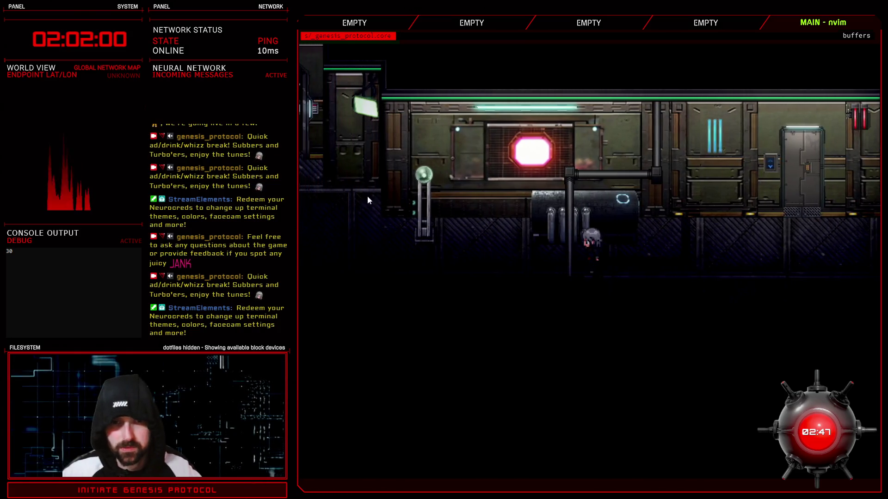
{"action": "key", "text": "Left"}
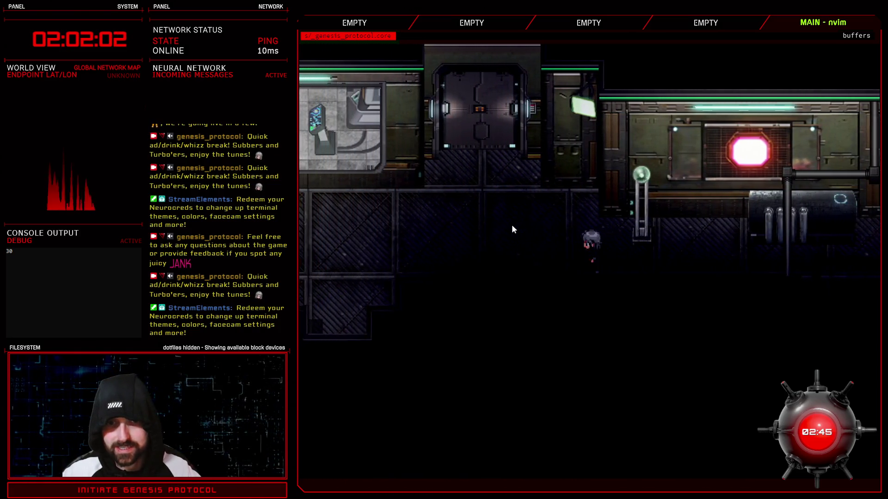
{"action": "key", "text": "Up"}
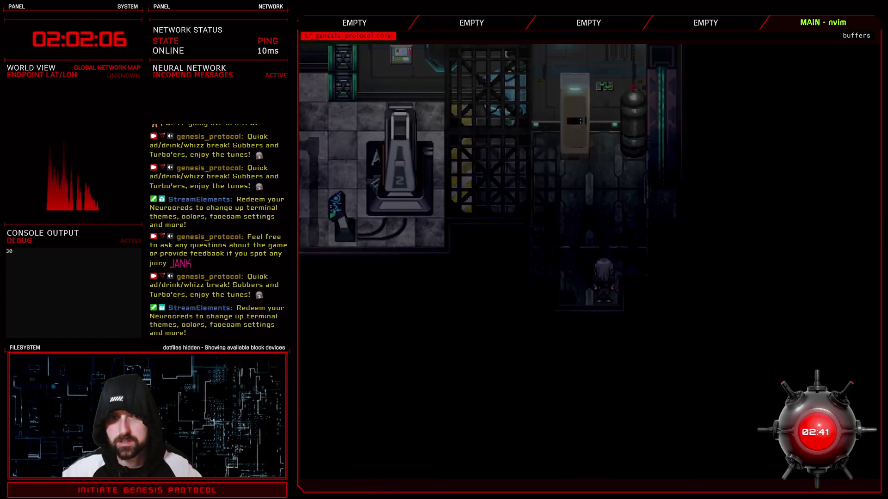
Quit the playtest through the in-game menu's Exit Game option.
{"action": "key", "text": "Escape"}
{"action": "key", "text": "Up"}
{"action": "key", "text": "Return"}
{"action": "key", "text": "Return"}
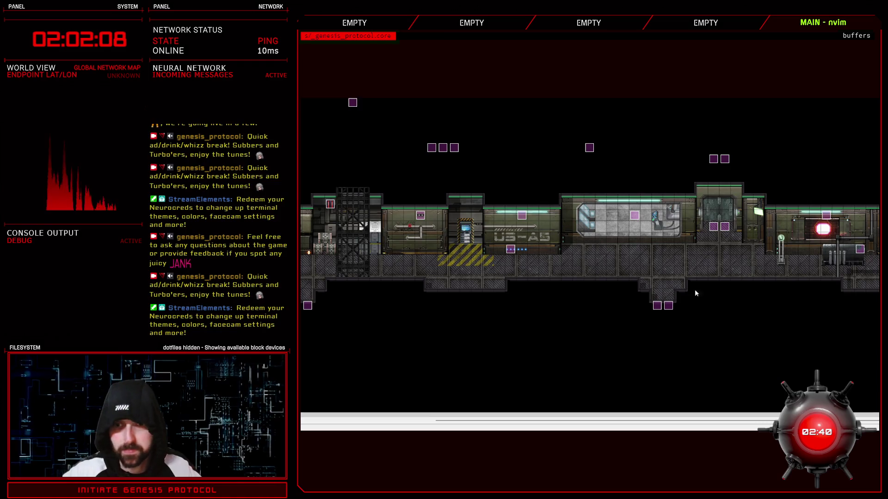
{"action": "key", "text": "Return"}
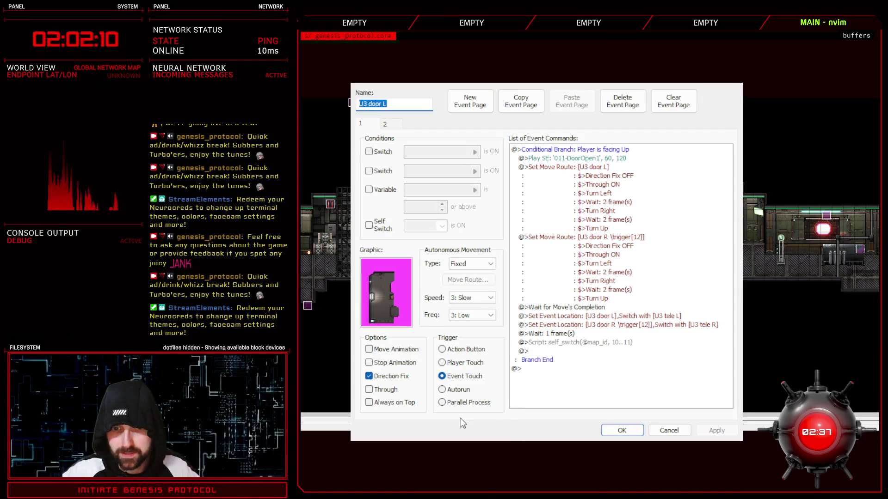
Set the U3 door L event's trigger to Player Touch, then check the U3 door R event.
{"action": "left_click", "coordinate": [464, 362]}
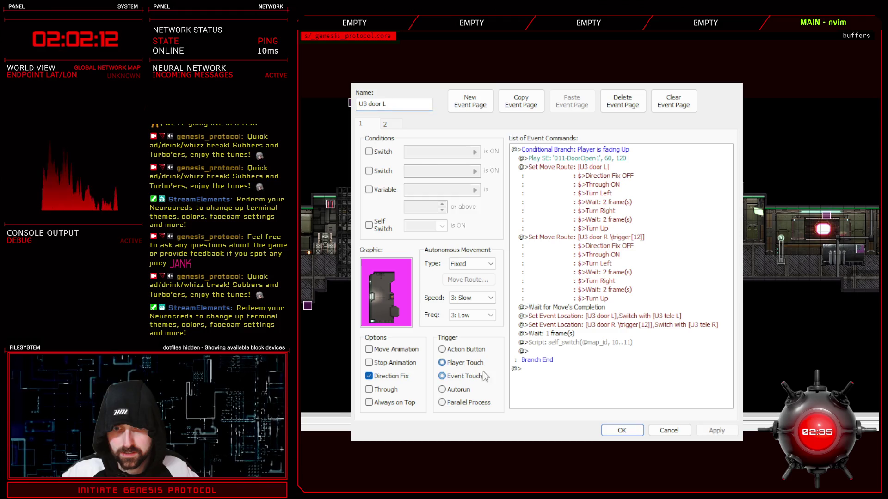
{"action": "left_click", "coordinate": [384, 125]}
{"action": "left_click", "coordinate": [361, 124]}
{"action": "left_click", "coordinate": [619, 431]}
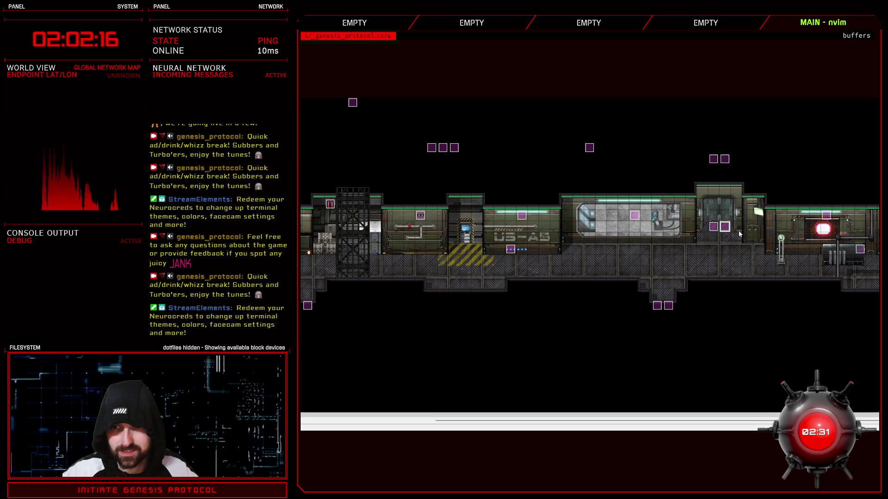
{"action": "key", "text": "Return"}
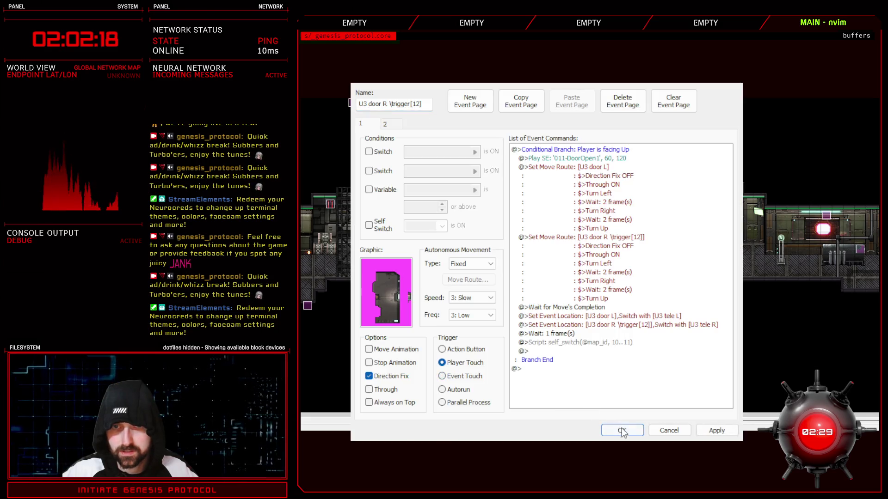
{"action": "left_click", "coordinate": [622, 431]}
Save and playtest, continuing the saved game, walking up through the door, then quitting.
{"action": "key", "text": "F12"}
{"action": "key", "text": "Return"}
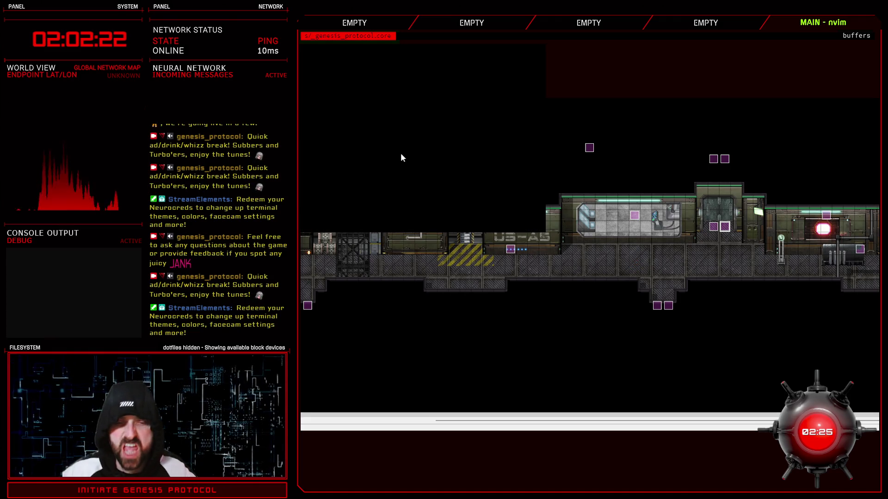
{"action": "key", "text": "Down"}
{"action": "key", "text": "Return"}
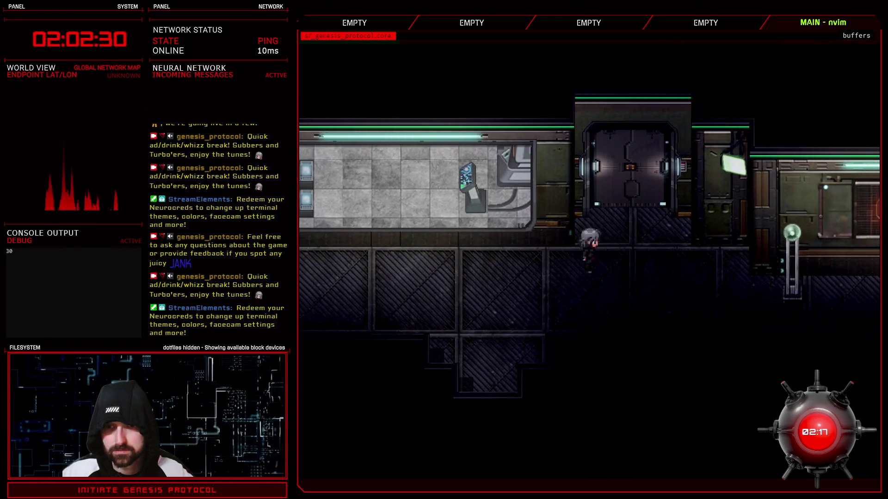
{"action": "key", "text": "Up"}
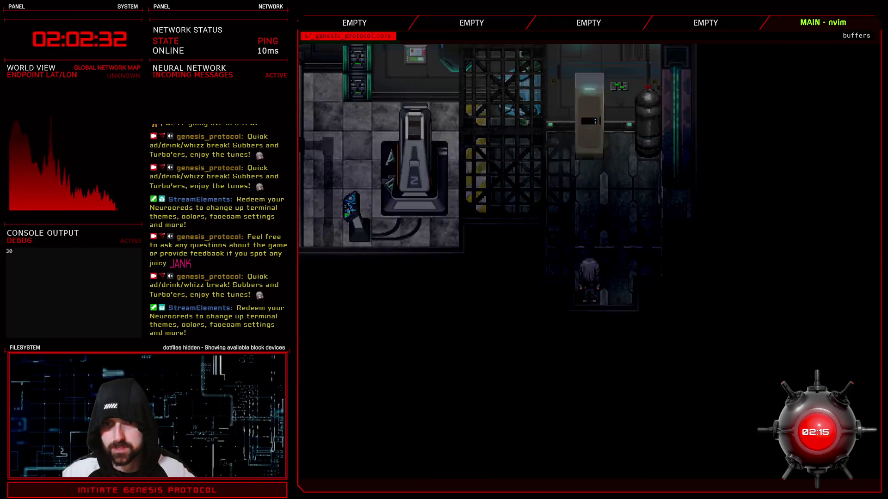
{"action": "key", "text": "Escape"}
{"action": "key", "text": "Return"}
{"action": "key", "text": "Return"}
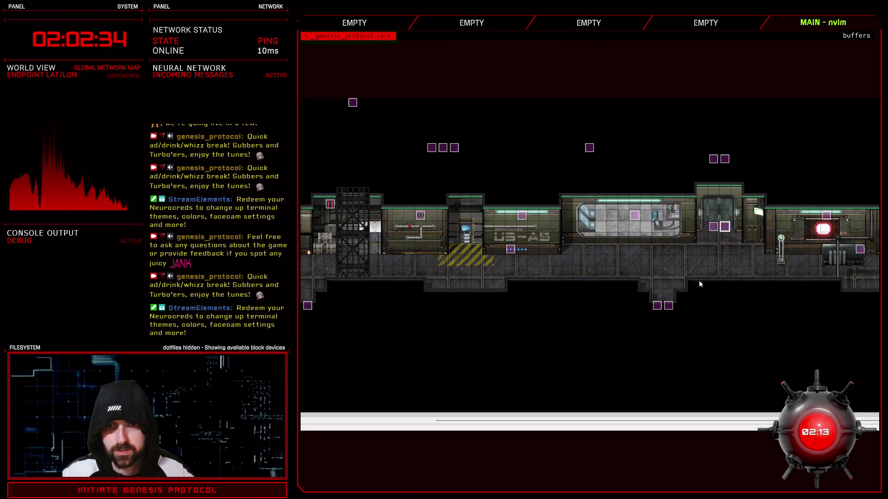
{"action": "double_click", "coordinate": [713, 226]}
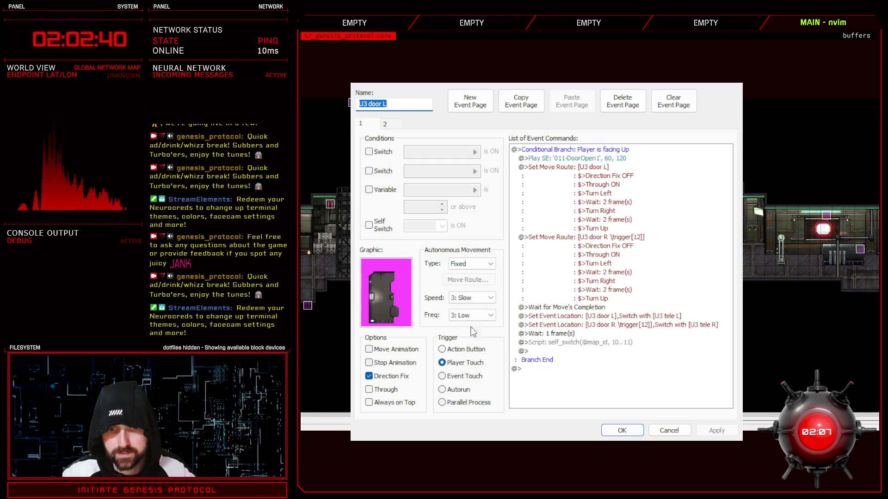
{"action": "left_click", "coordinate": [622, 430]}
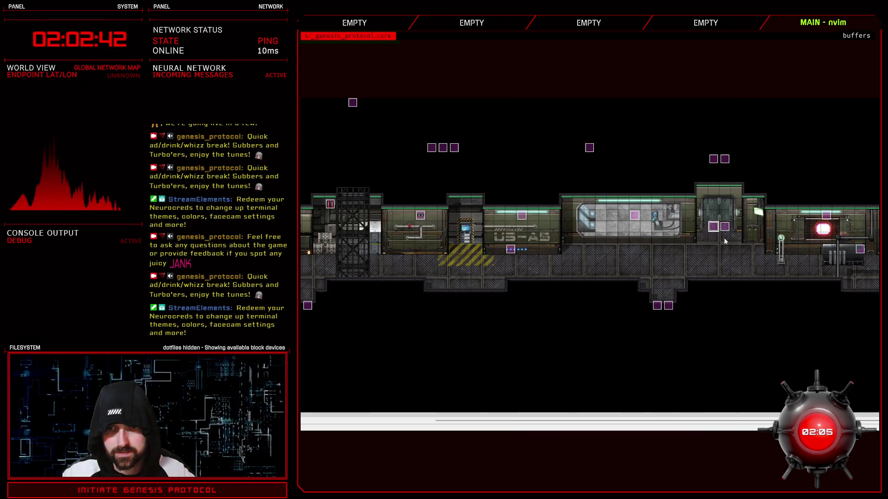
{"action": "key", "text": "Return"}
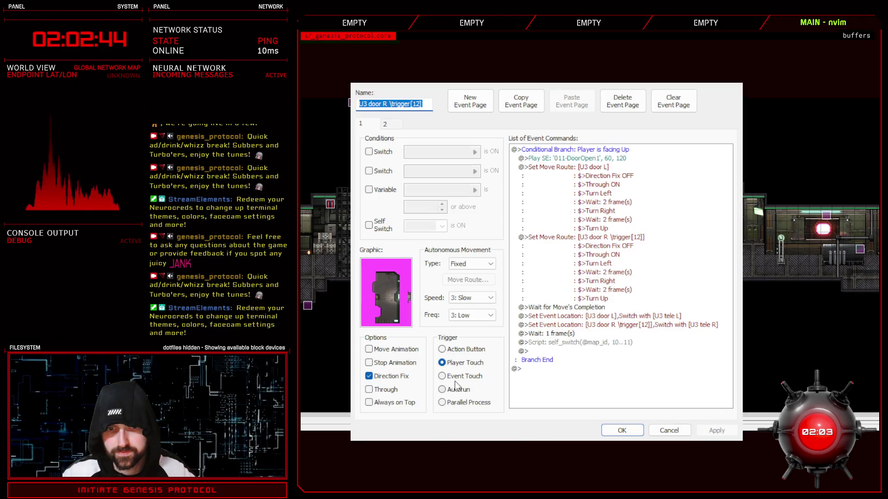
{"action": "key", "text": "Return"}
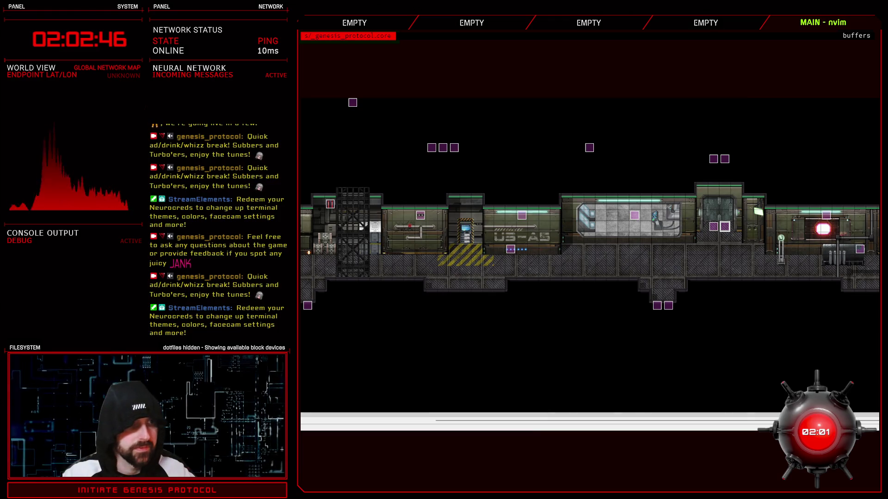
{"action": "mouse_move", "coordinate": [761, 426]}
{"action": "left_mouse_down"}
{"action": "mouse_move", "coordinate": [684, 422]}
{"action": "mouse_move", "coordinate": [704, 422]}
{"action": "left_mouse_up"}
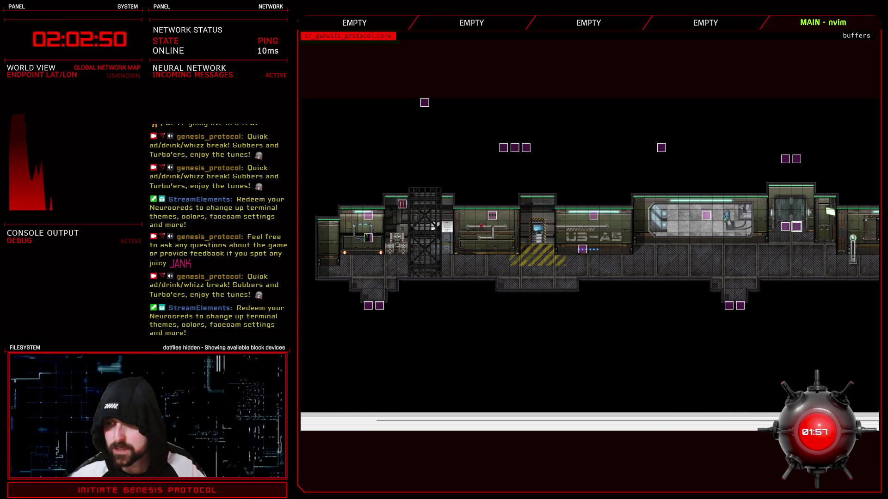
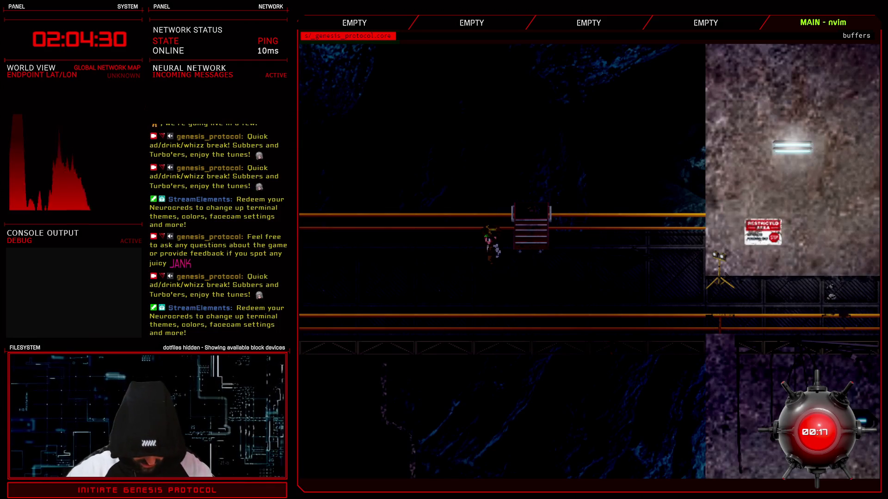
Use the debug menu's Teleport option to move the character to the Eclipse Ward HO 209 map.
{"action": "key", "text": "F9"}
{"action": "key", "text": "Down"}
{"action": "key", "text": "Down"}
{"action": "key", "text": "Down"}
{"action": "key", "text": "Return"}
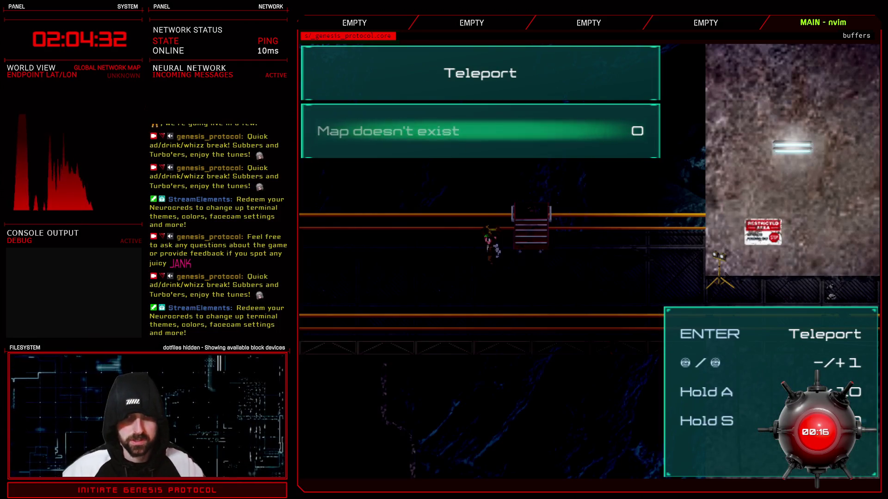
{"action": "key", "text": "s+Right"}
{"action": "key", "text": "s+Right"}
{"action": "key", "text": "a+Right"}
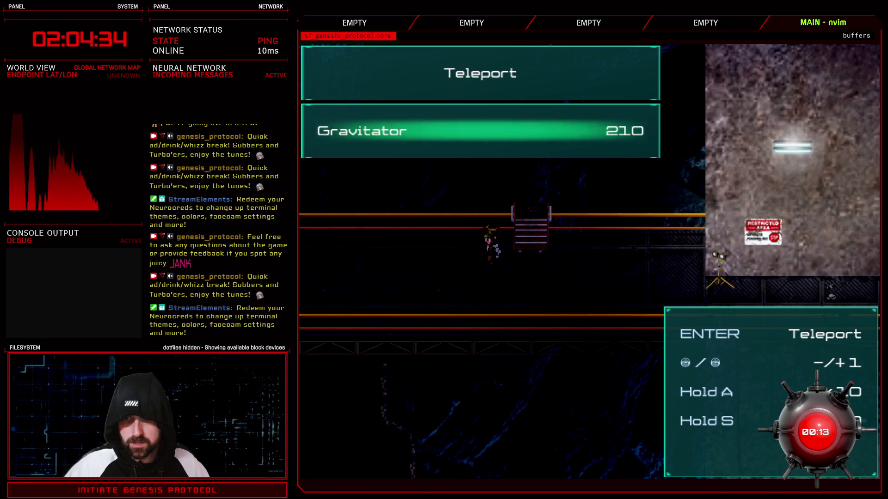
{"action": "key", "text": "Left"}
{"action": "key", "text": "Return"}
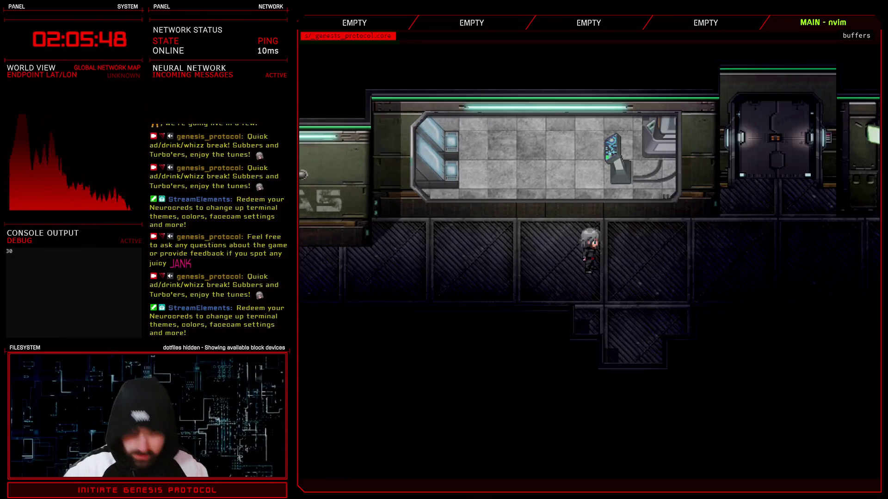
Walk the character west along the corridor past the US-A5 sign, then down.
{"action": "key", "text": "Left"}
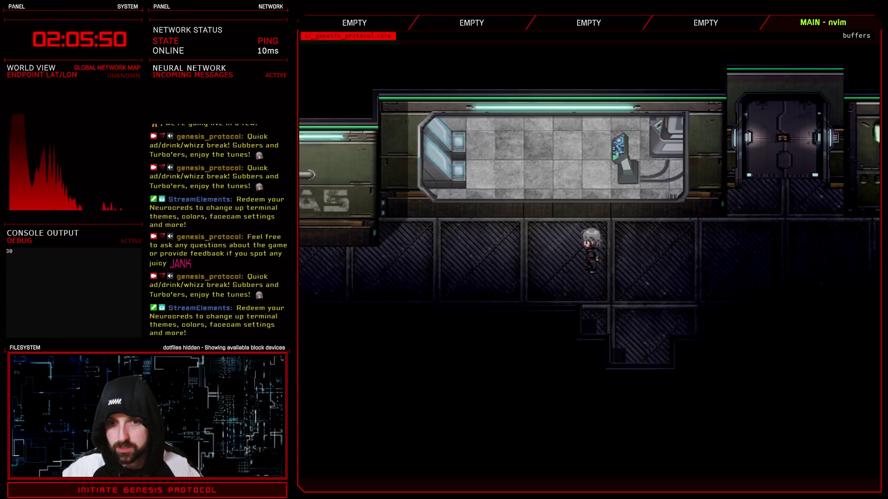
{"action": "key", "text": "Left"}
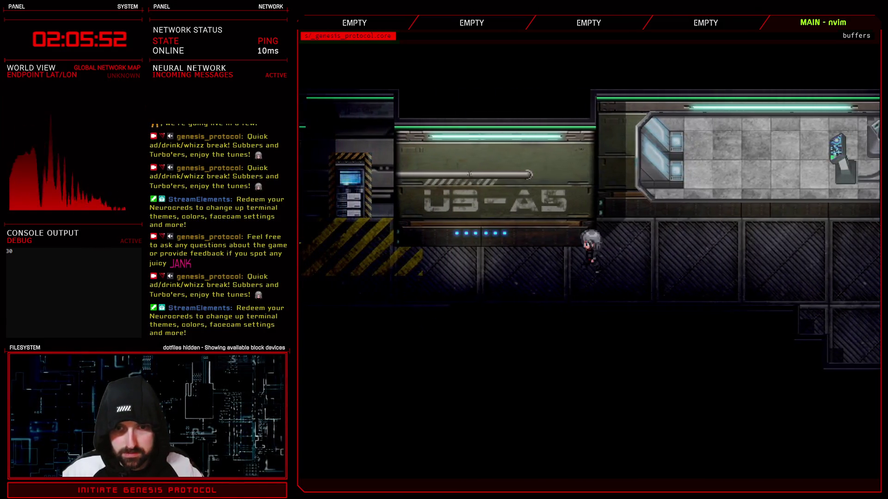
{"action": "key", "text": "Left"}
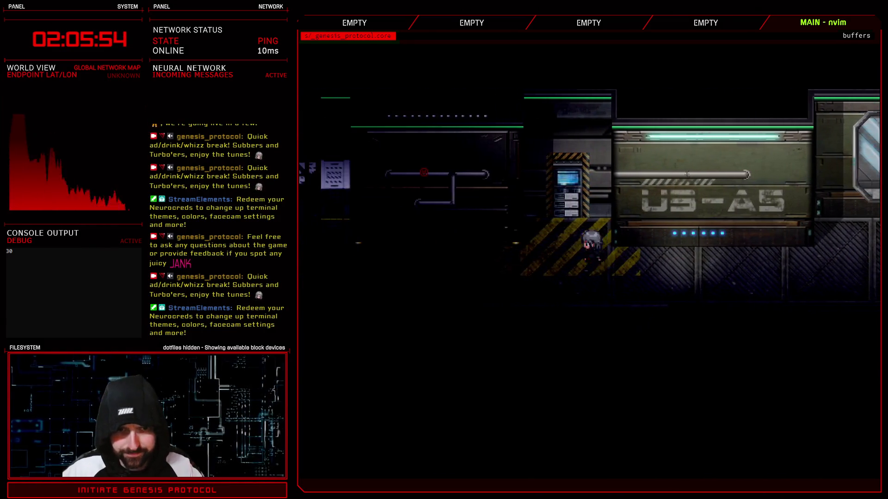
{"action": "key", "text": "Left"}
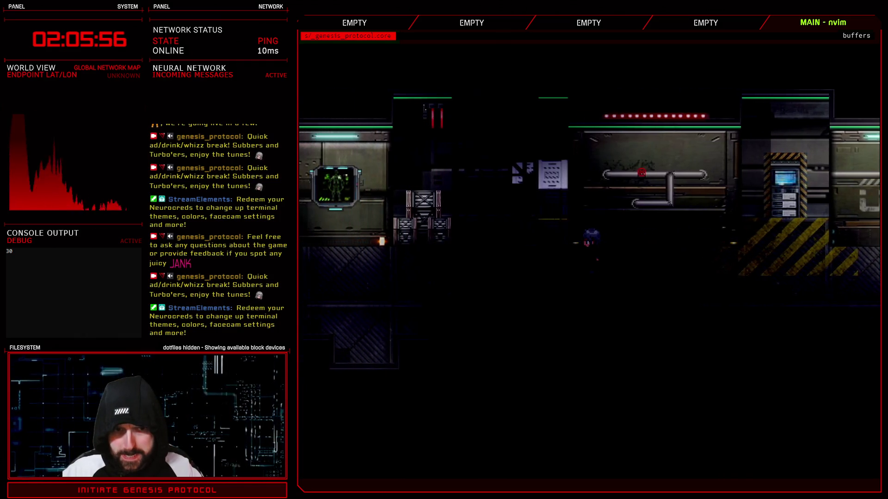
{"action": "key", "text": "Left"}
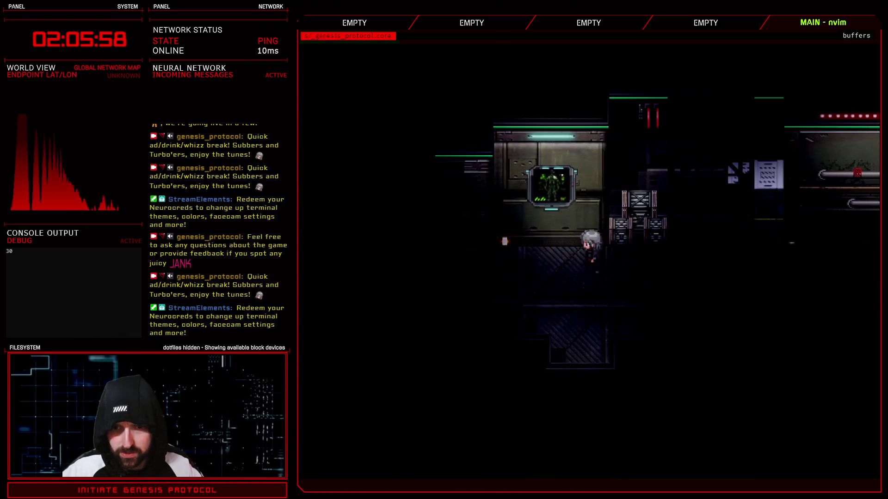
{"action": "key", "text": "Down"}
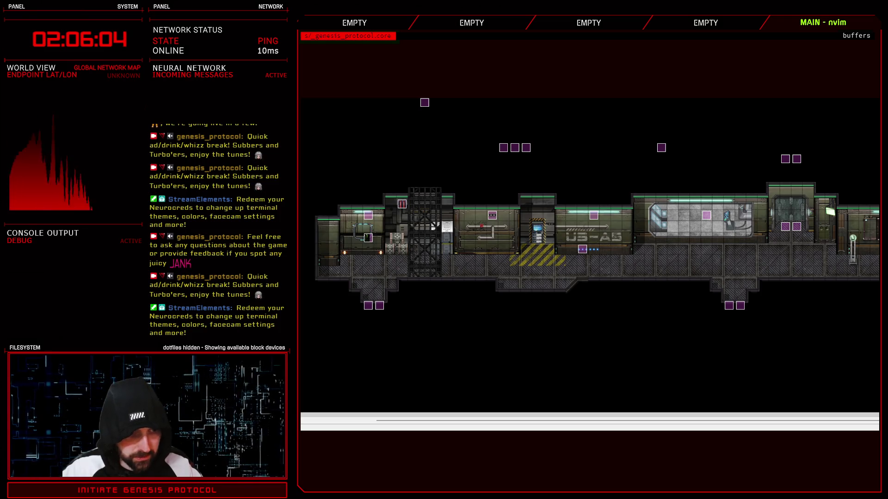
Check the enemy soldier2 event, then make enemy mech1's page require Switch 0001 DEBUGGER.
{"action": "left_click", "coordinate": [802, 375]}
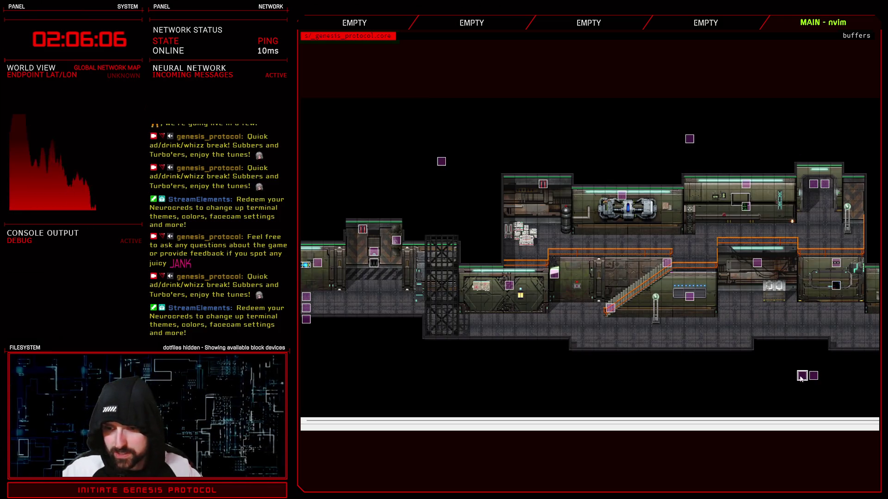
{"action": "key", "text": "Return"}
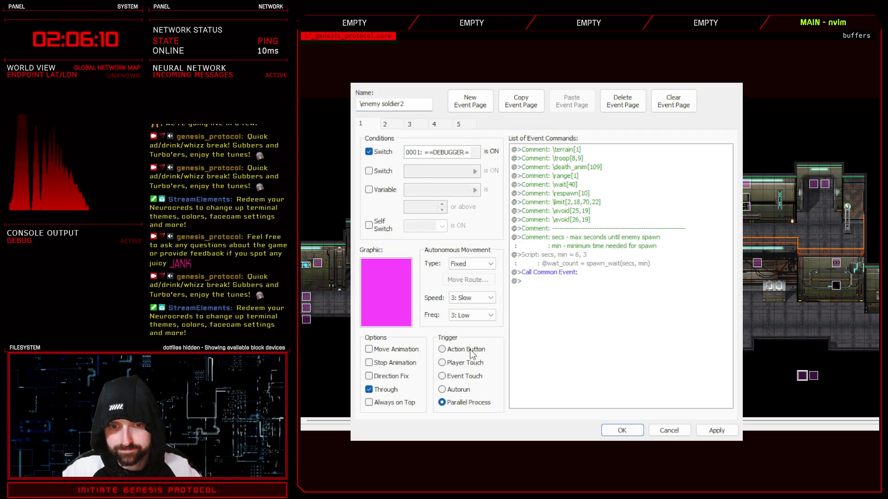
{"action": "left_click", "coordinate": [621, 430]}
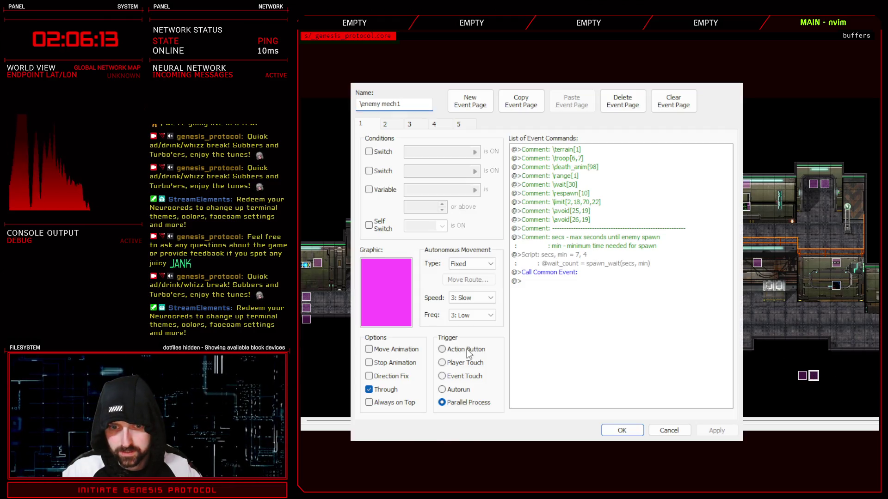
{"action": "key", "text": "Return"}
{"action": "left_click", "coordinate": [368, 152]}
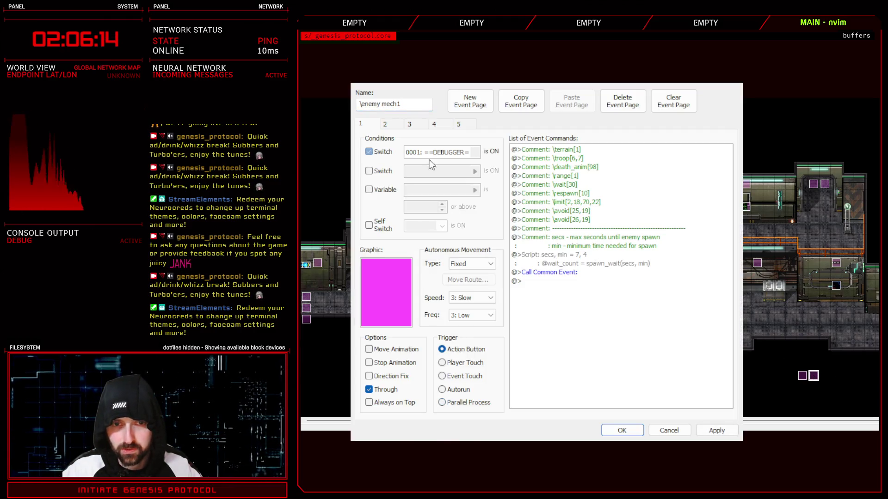
{"action": "left_click", "coordinate": [607, 262]}
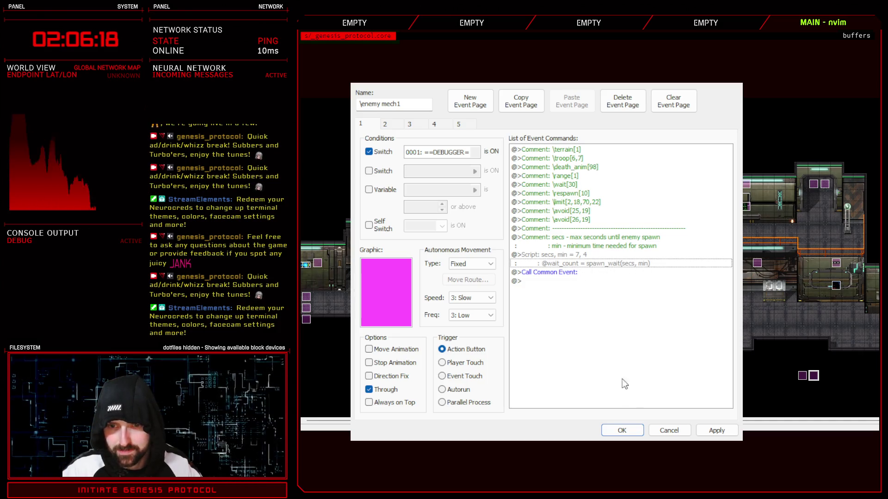
{"action": "left_click", "coordinate": [621, 430]}
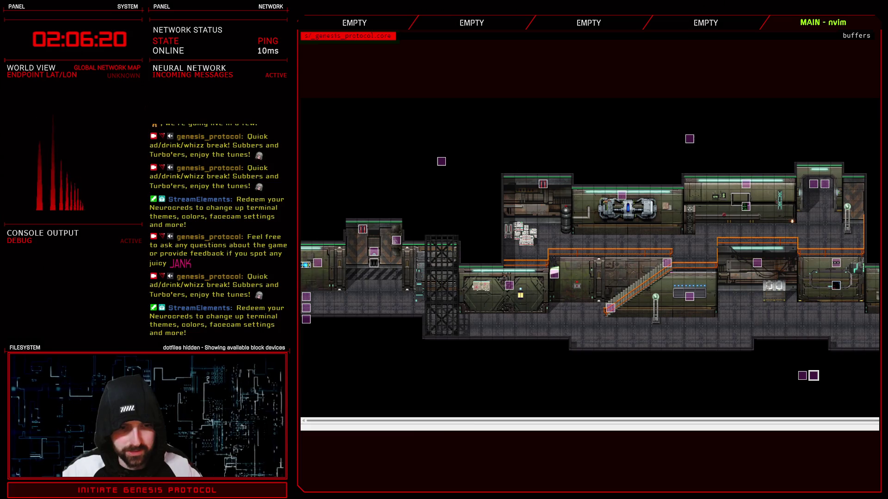
Playtest with F12, read the undefined spawn_wait error backtrace, and close it.
{"action": "key", "text": "F12"}
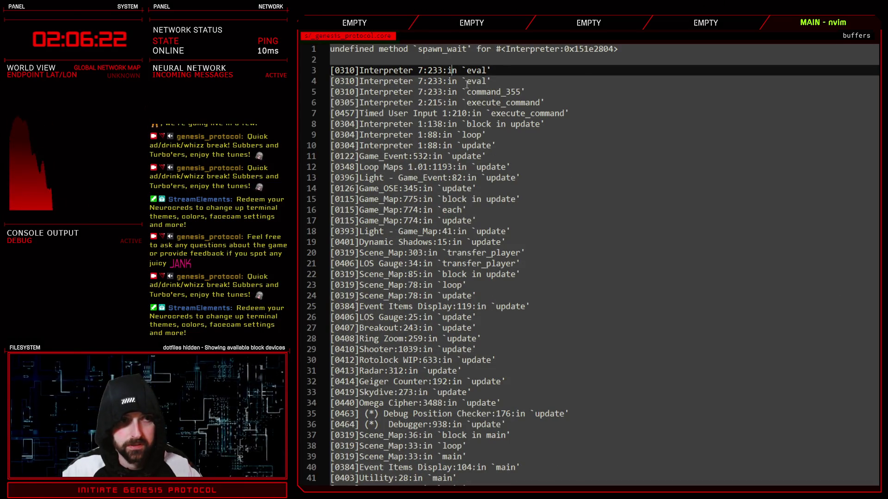
{"action": "left_click", "coordinate": [441, 49]}
{"action": "left_click", "coordinate": [542, 71]}
{"action": "left_click", "coordinate": [444, 49]}
{"action": "left_click", "coordinate": [737, 114]}
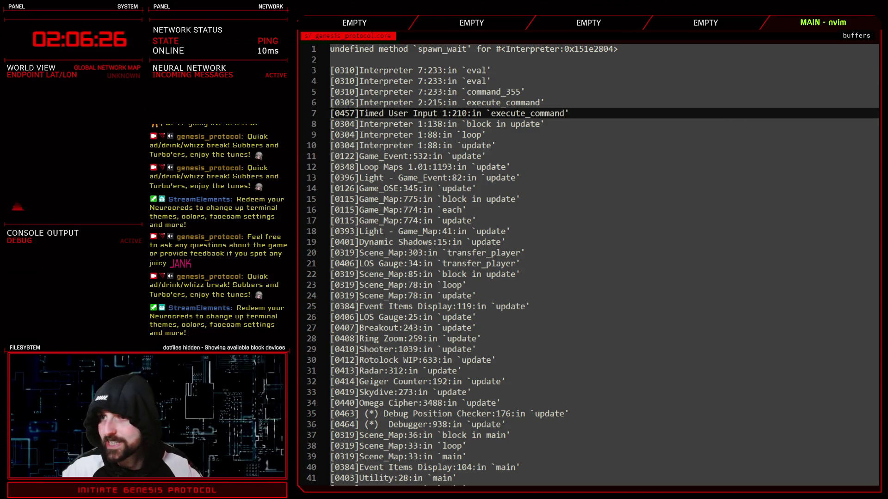
{"action": "key", "text": "Escape"}
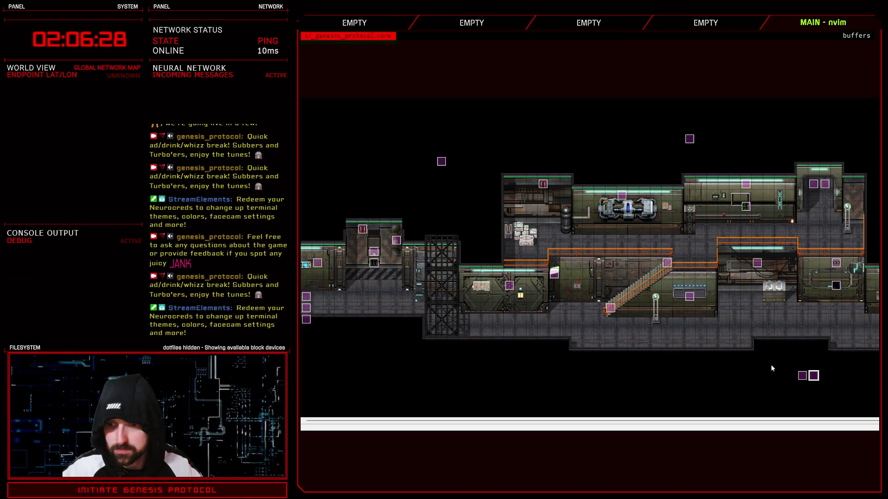
{"action": "left_click", "coordinate": [441, 161]}
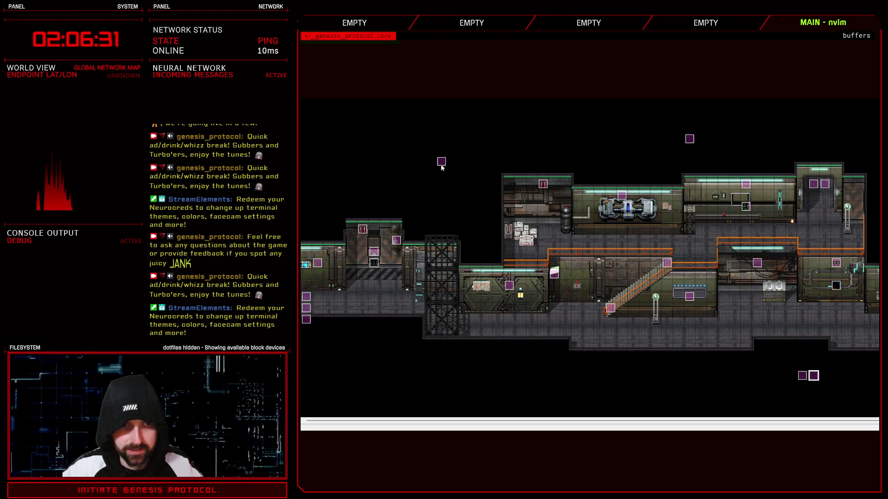
{"action": "left_click", "coordinate": [688, 140]}
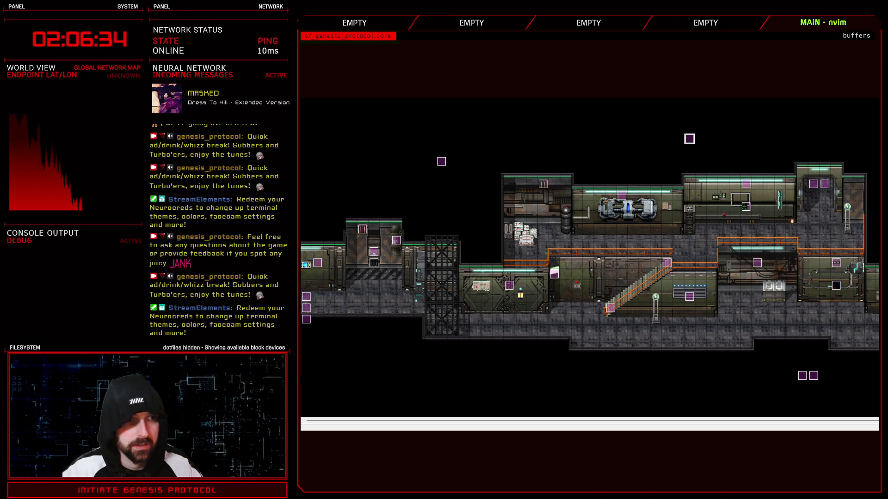